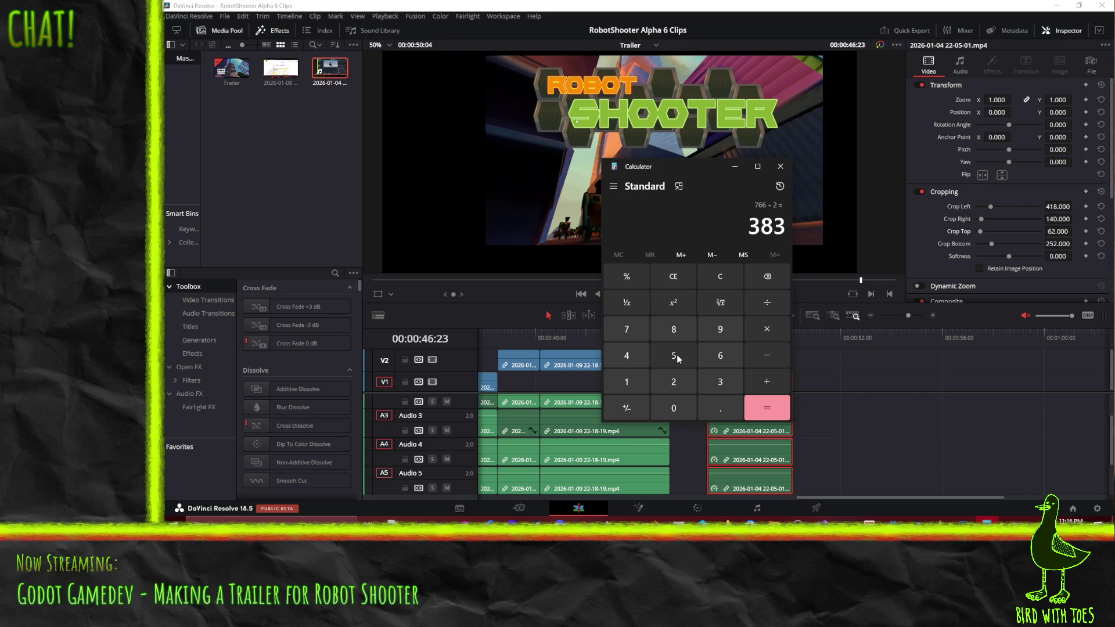
Compute 540 − 383 = 157 in Calculator, then begin editing the clip's Position Y in Resolve.
click(679, 357)
click(632, 356)
click(674, 408)
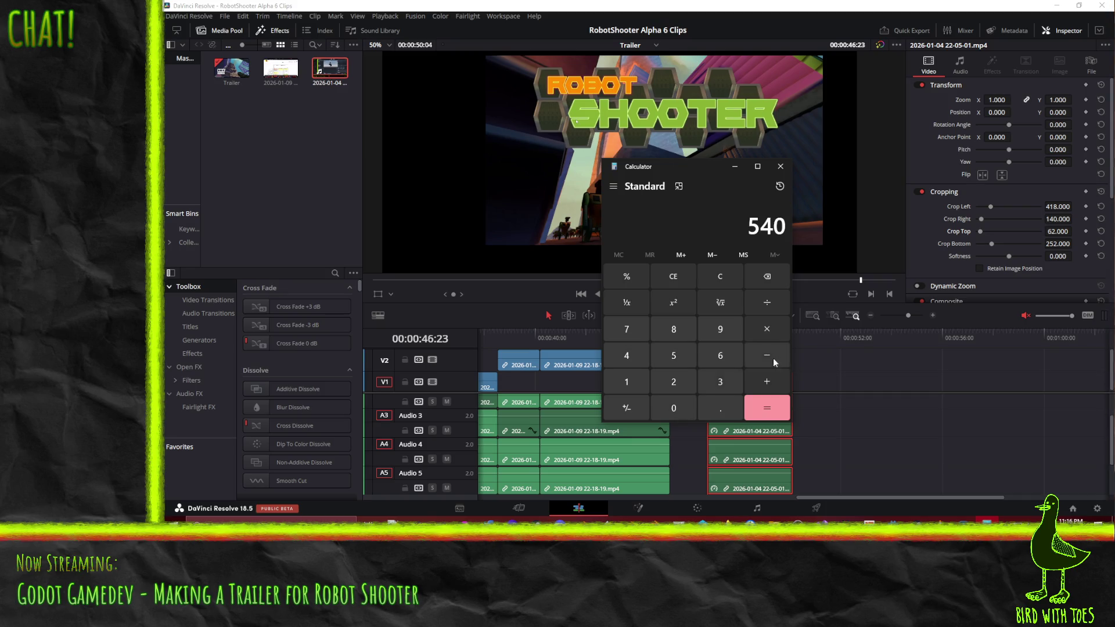
click(720, 382)
click(672, 330)
click(719, 382)
click(767, 407)
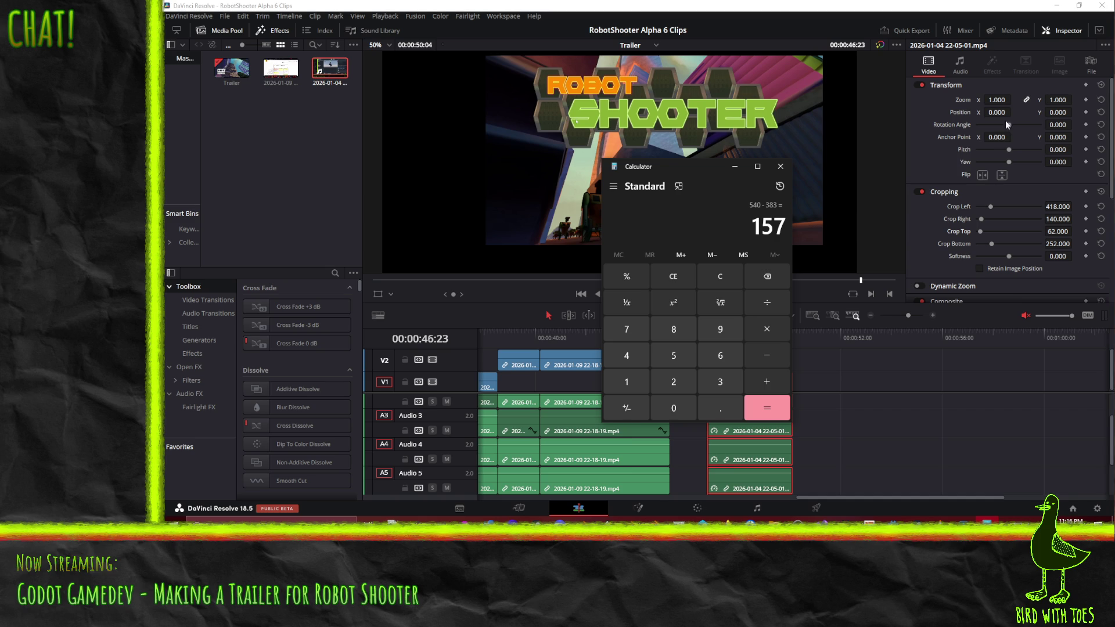
double_click(1056, 112)
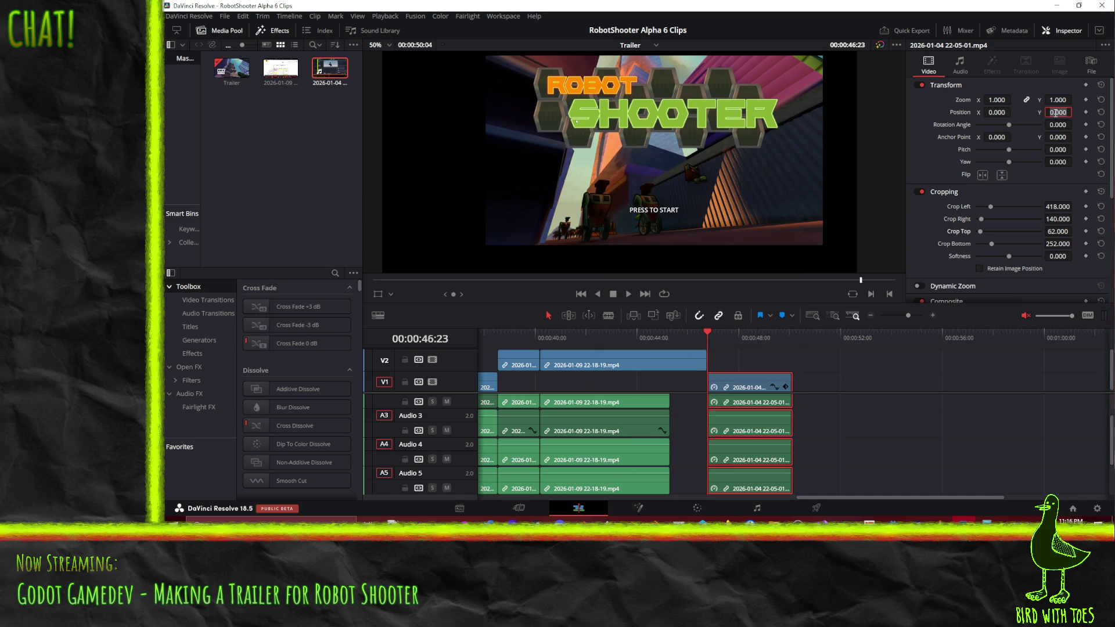
text(134)
With the playhead at 00:00:48:08, set the title clip's Position Y to -157.
key(Return)
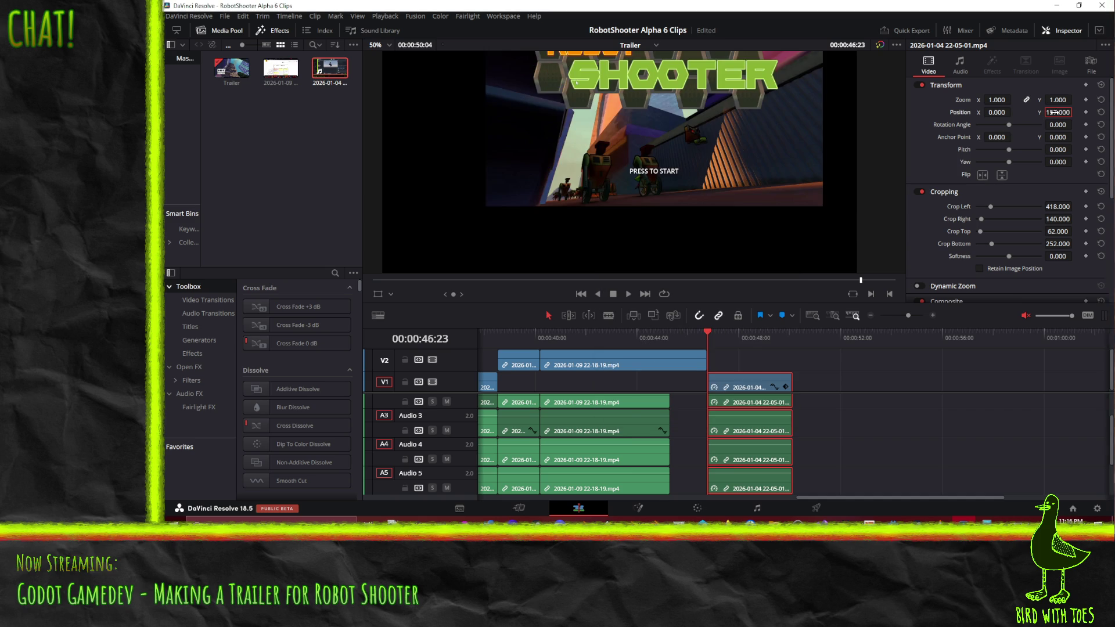
key(Home)
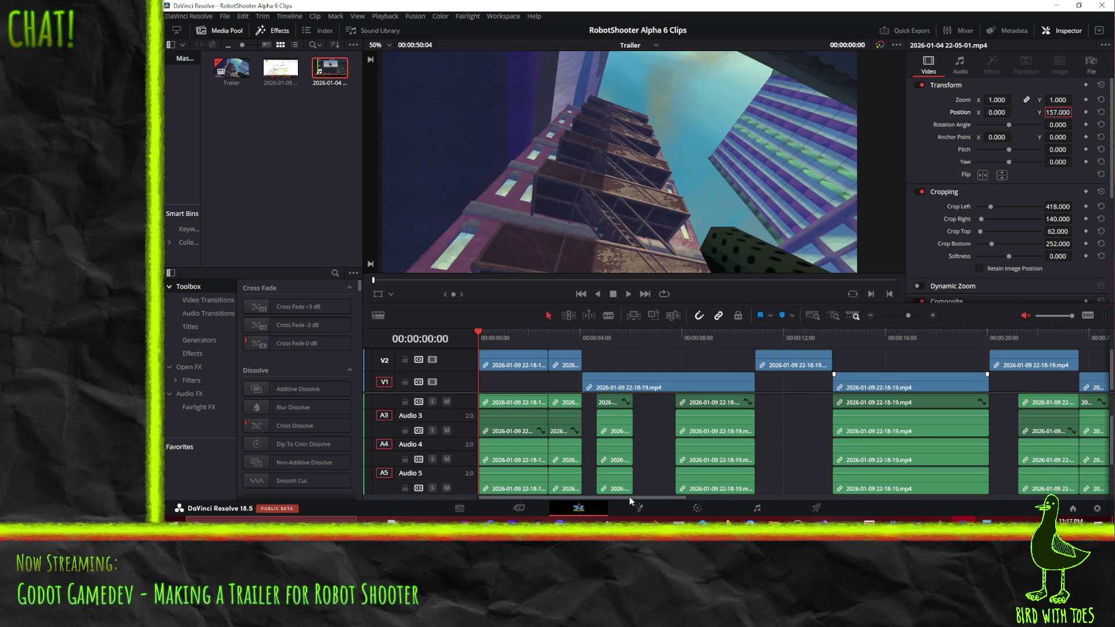
drag(629, 497, 871, 496)
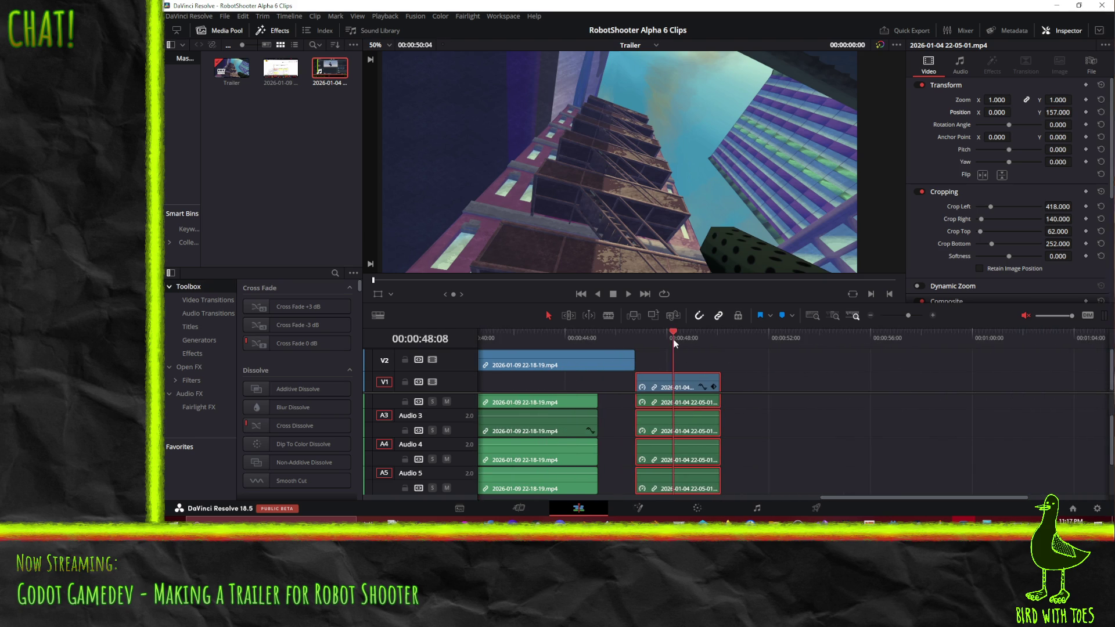
click(674, 339)
double_click(1057, 112)
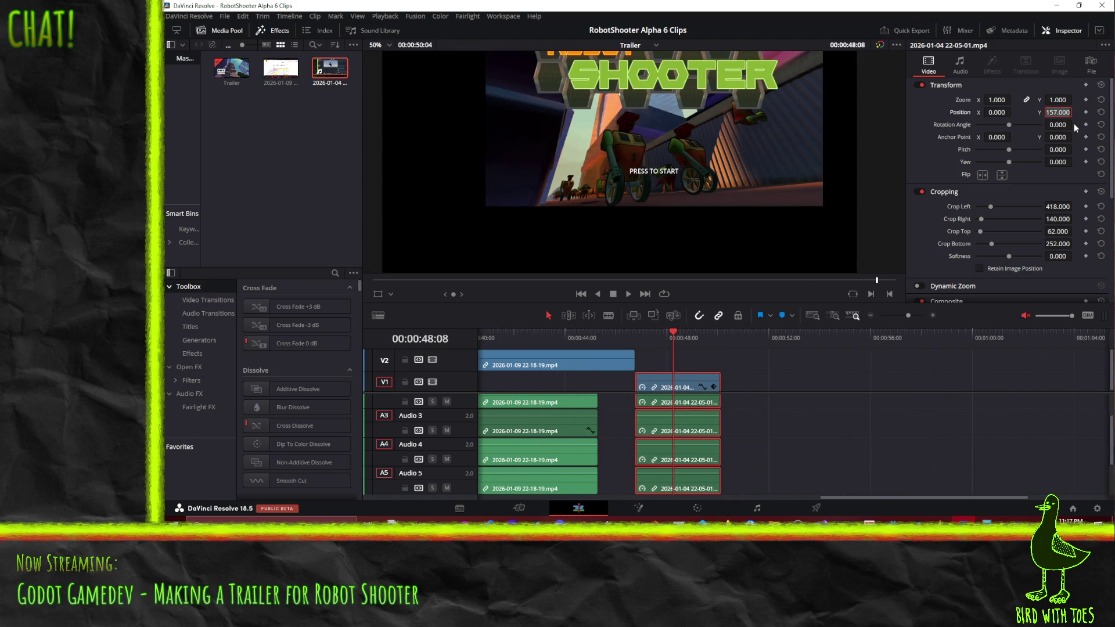
text(-)
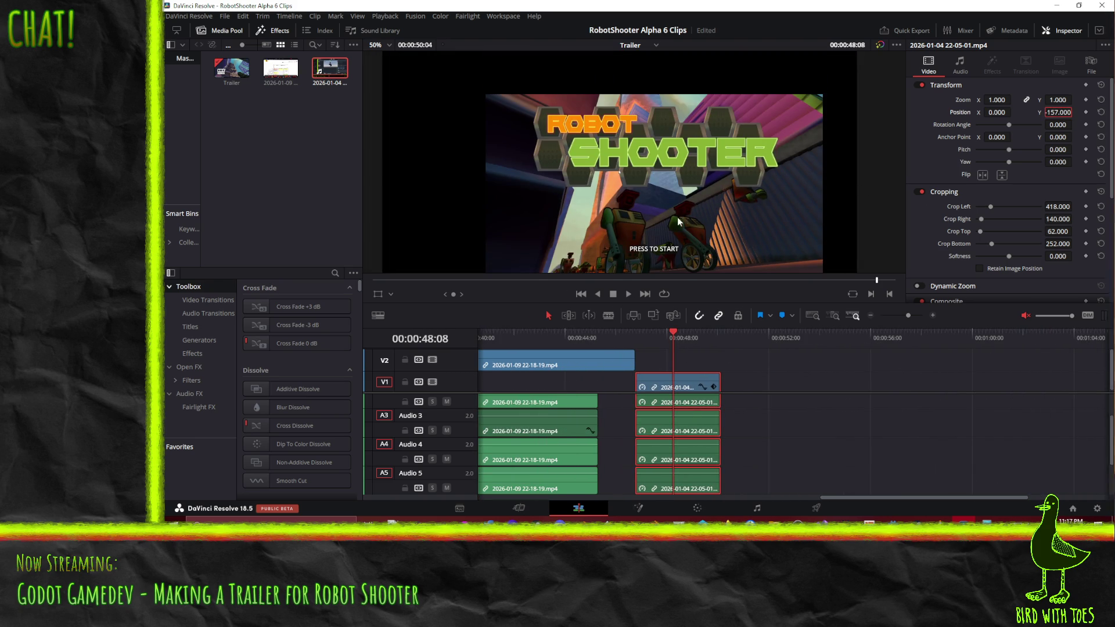
scroll(681, 215, down, 2)
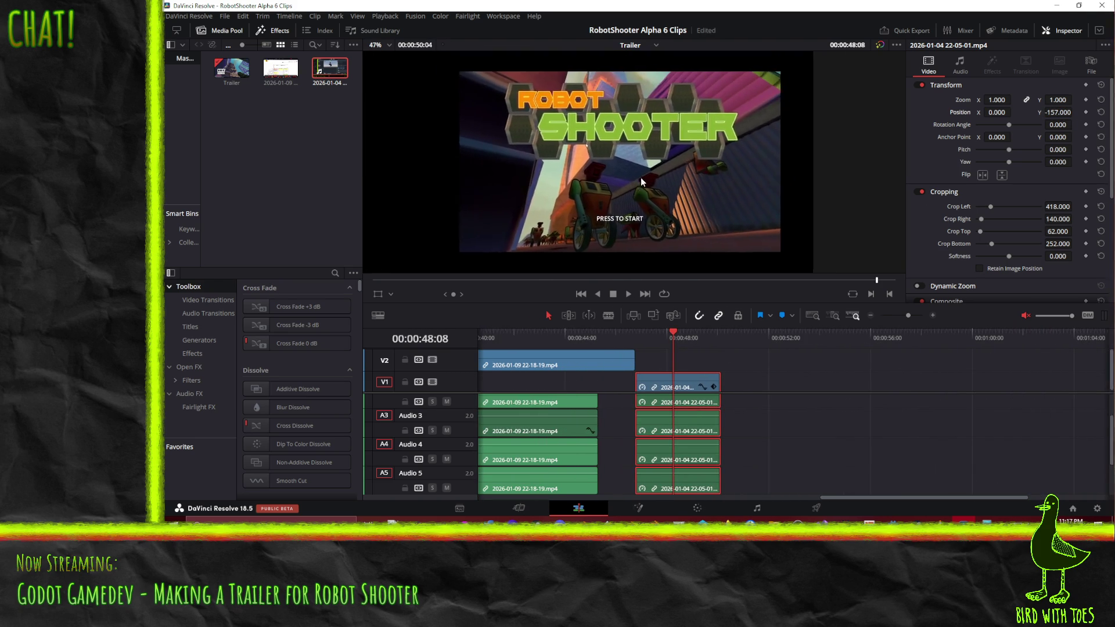
scroll(636, 174, down, 1)
scroll(673, 173, down, 1)
scroll(614, 201, down, 1)
click(1057, 112)
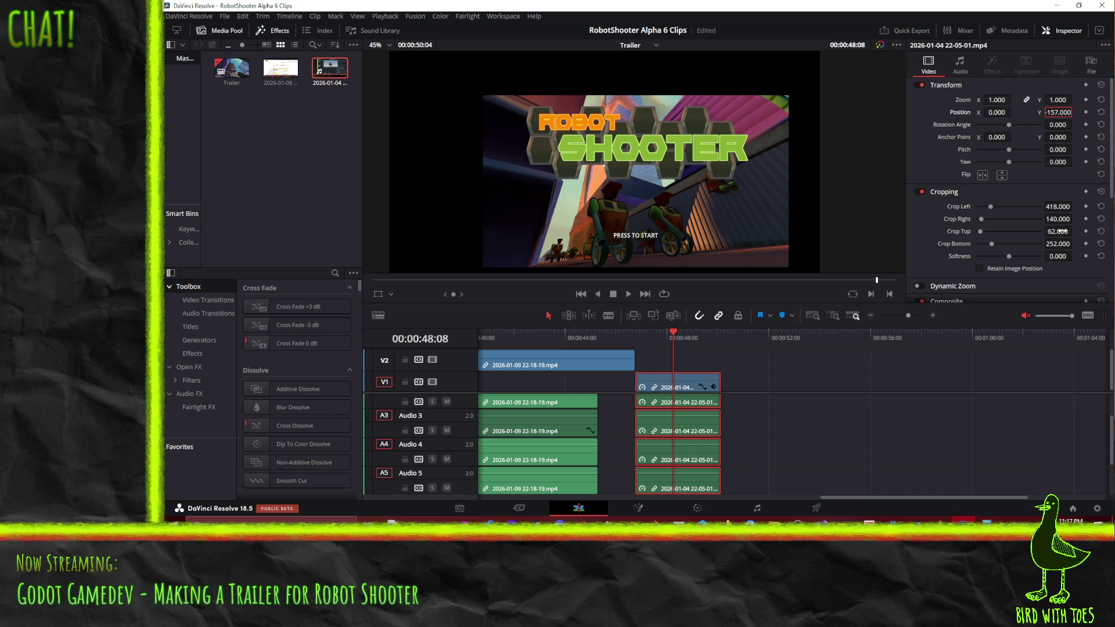
Bring Calculator forward, clear it, and compute 1080 − 252 − 62 = 766.
click(987, 520)
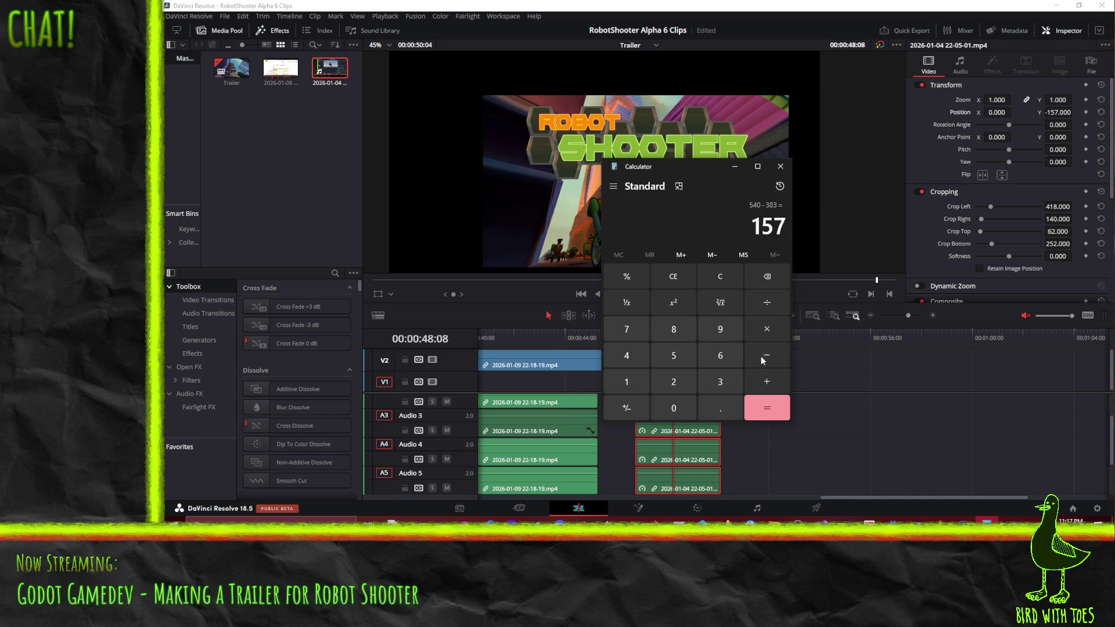
click(720, 277)
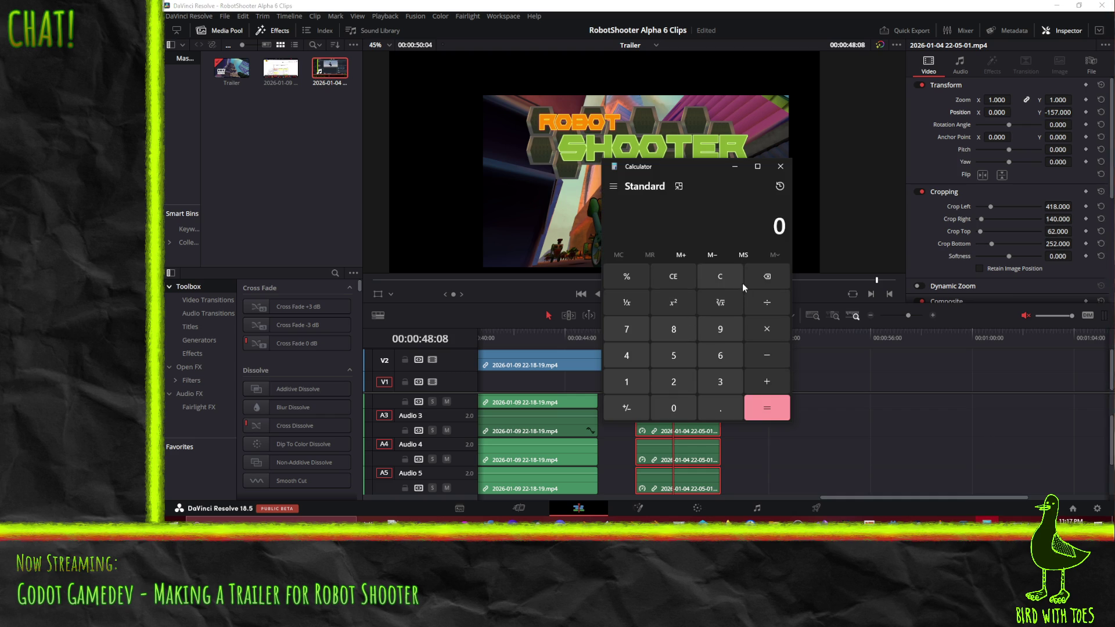
click(625, 382)
click(673, 408)
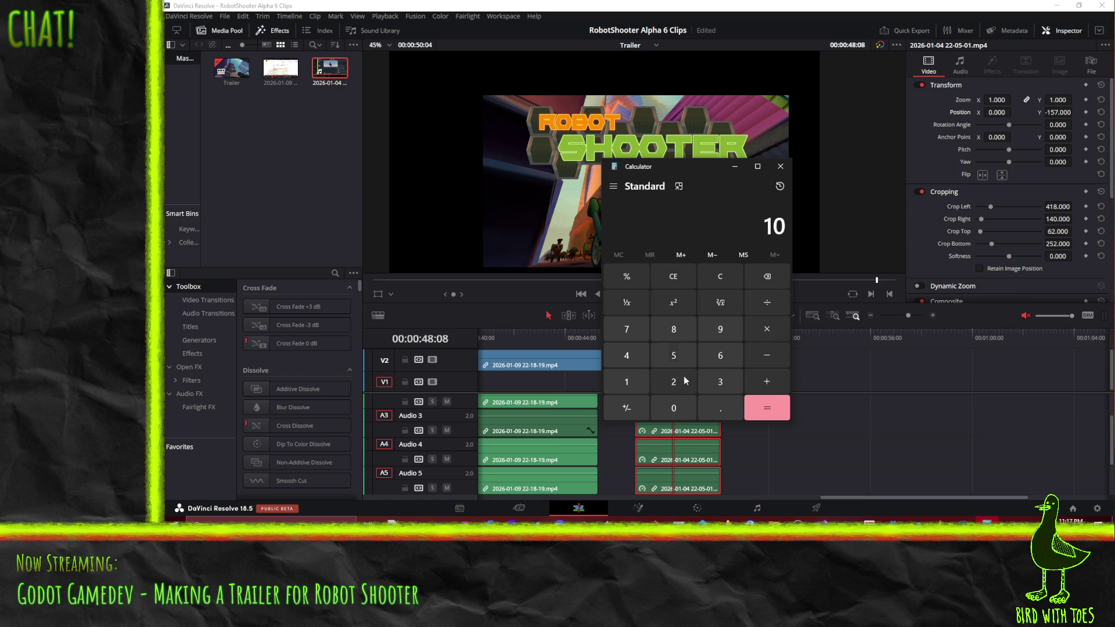
click(677, 332)
click(673, 407)
click(767, 355)
click(673, 382)
click(674, 356)
click(673, 381)
click(767, 355)
click(720, 355)
click(673, 382)
click(767, 409)
Halve 766 to 383, start entering 540 −, then clear the calculator to 0.
click(766, 302)
click(674, 382)
click(767, 407)
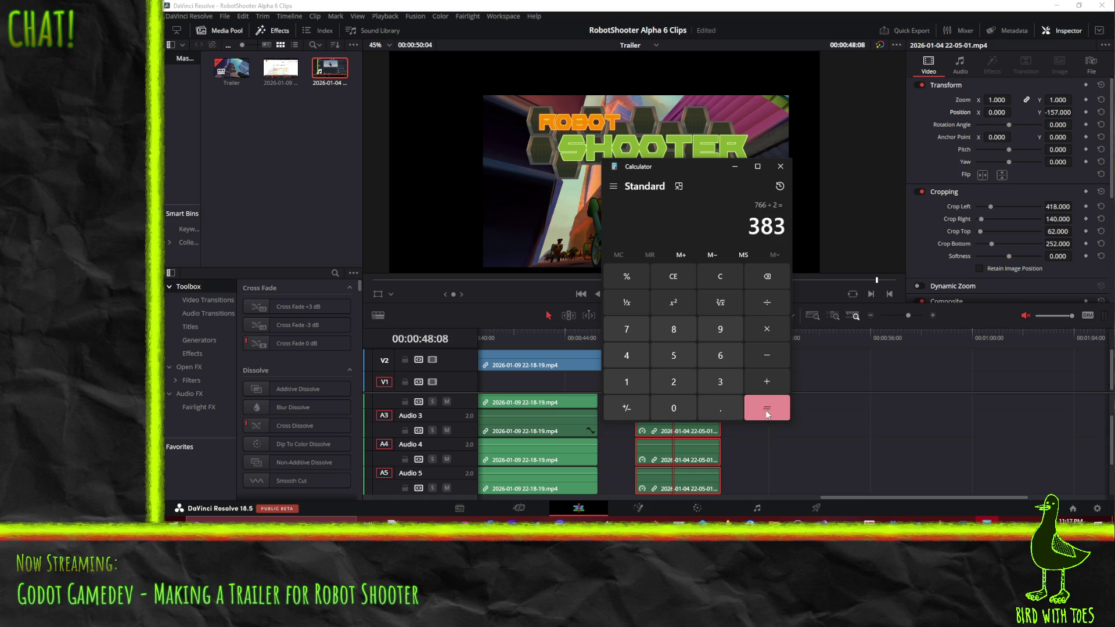
click(675, 359)
click(635, 360)
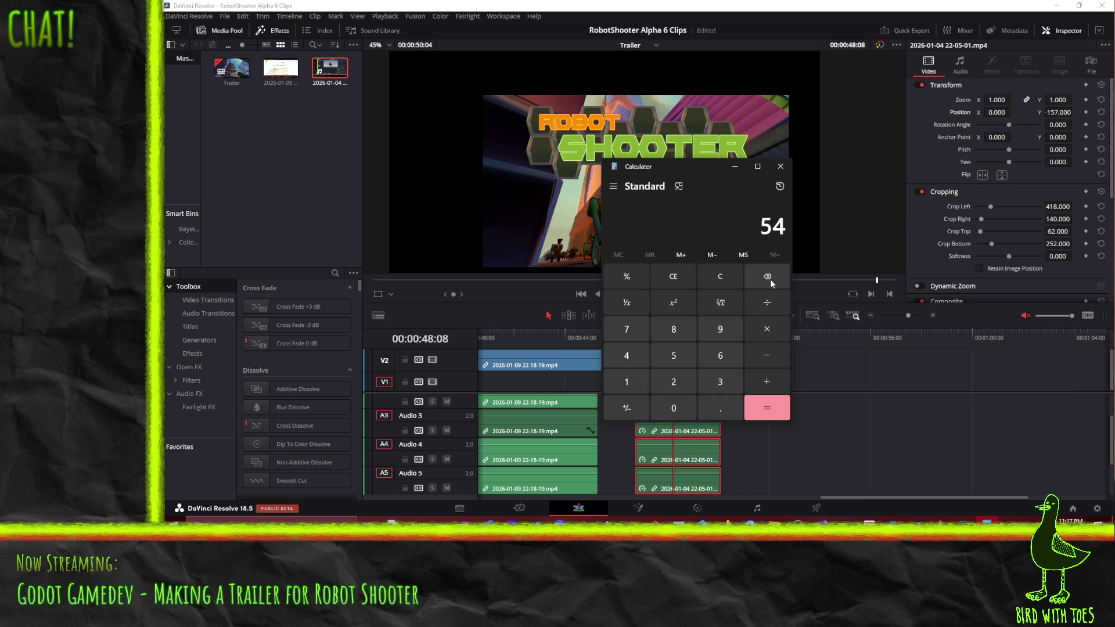
click(674, 406)
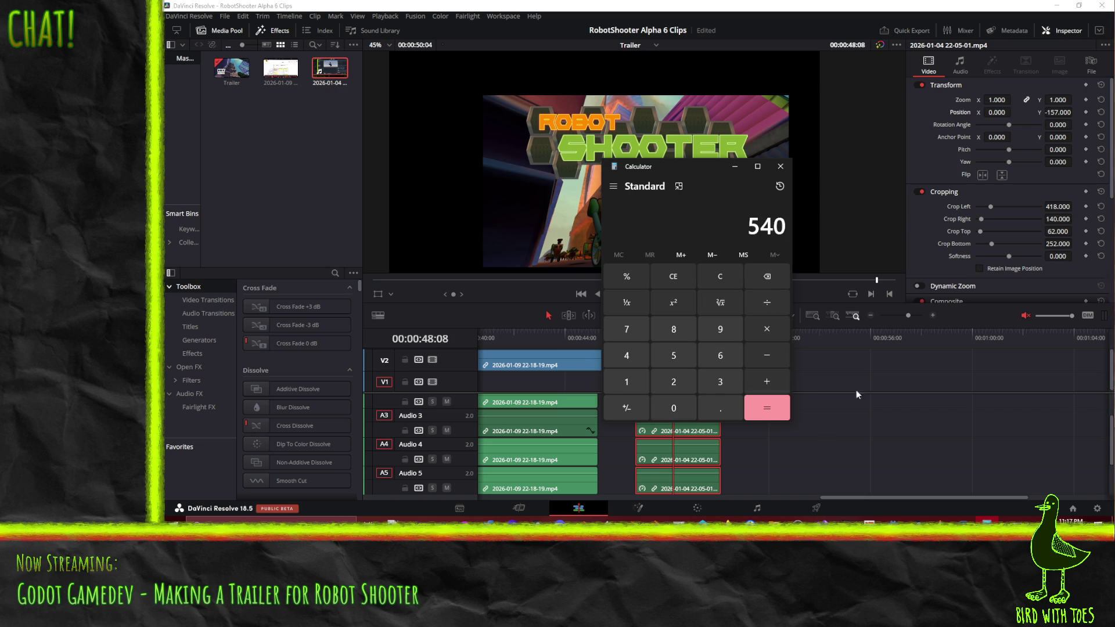
click(766, 353)
click(719, 276)
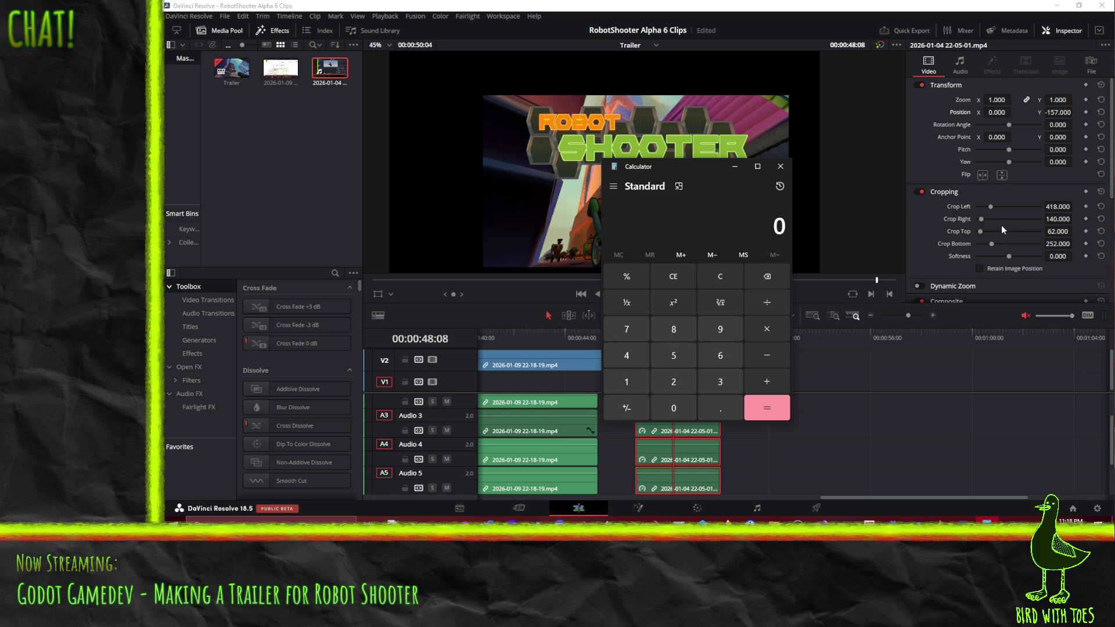
Set the title clip's Position Y to -75 in Resolve, then relaunch Calculator via Start search 'calc'.
key(alt+Tab)
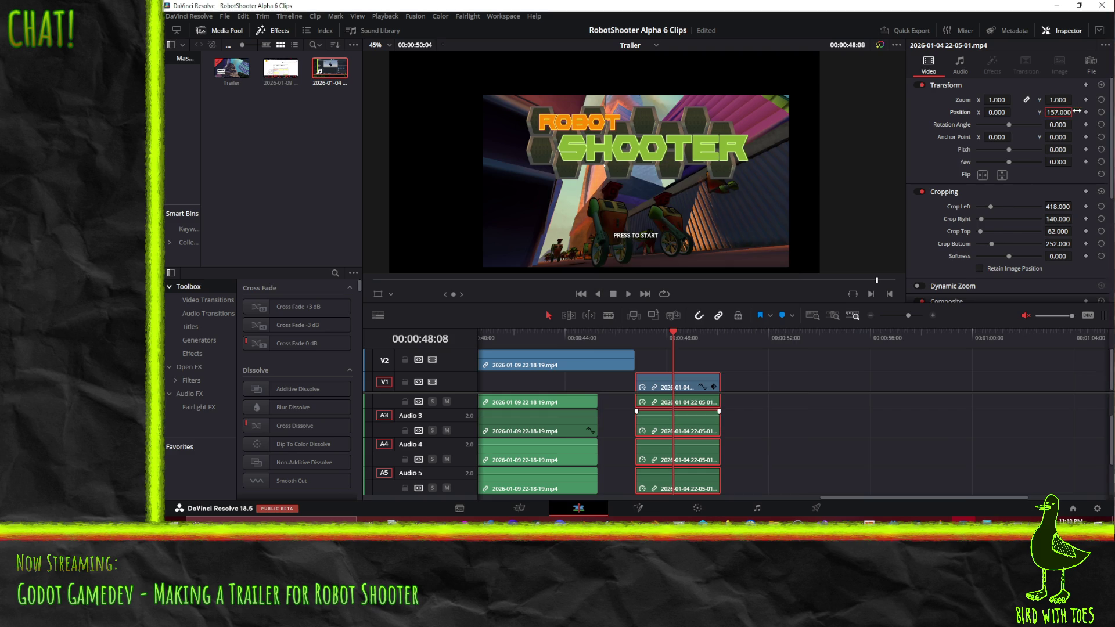
key(Return)
text(-1)
text(75)
key(Return)
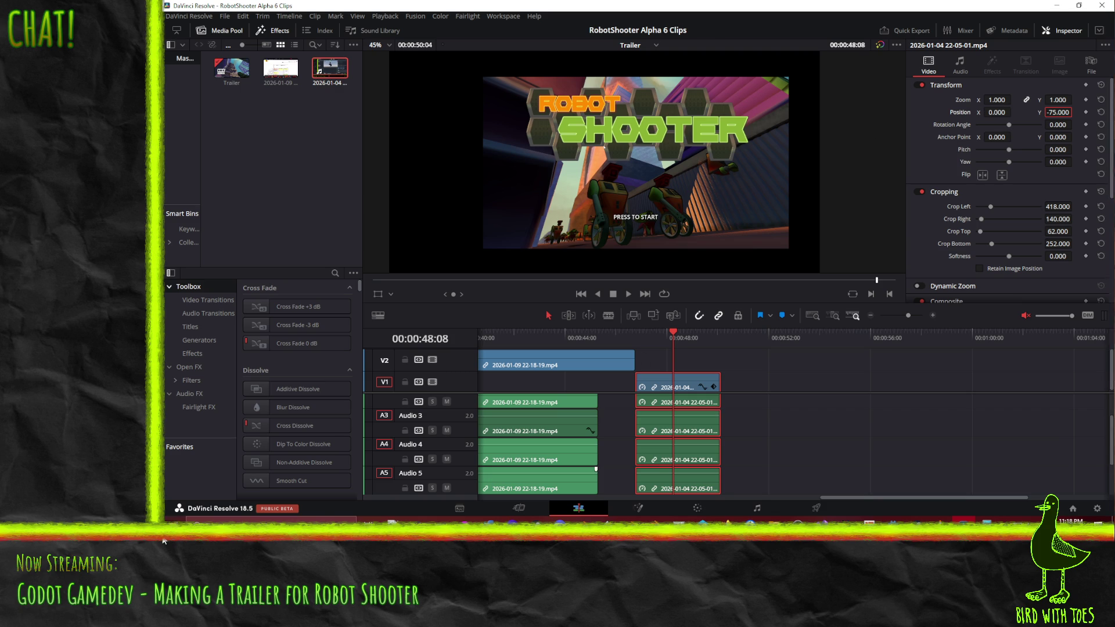
click(174, 519)
text(calc)
key(Return)
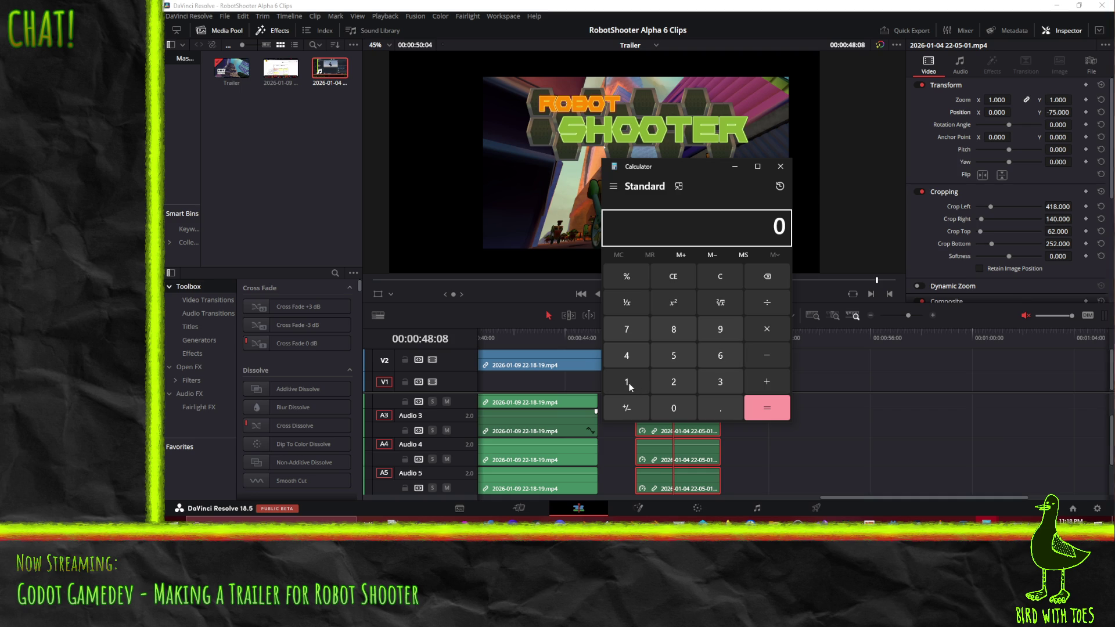
text(1,9)
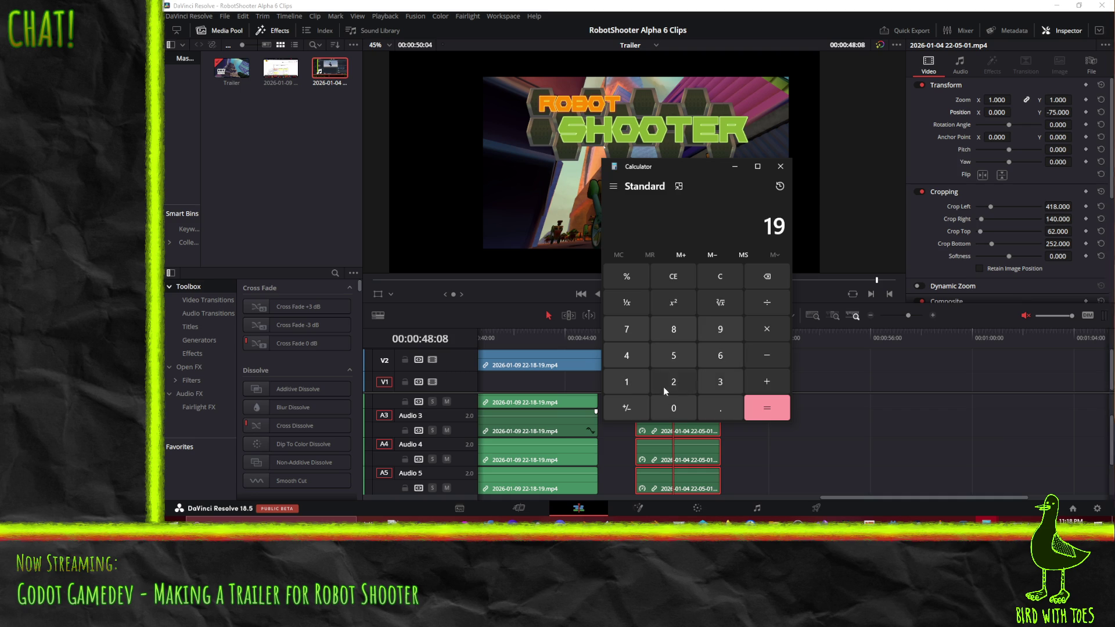
text(20)
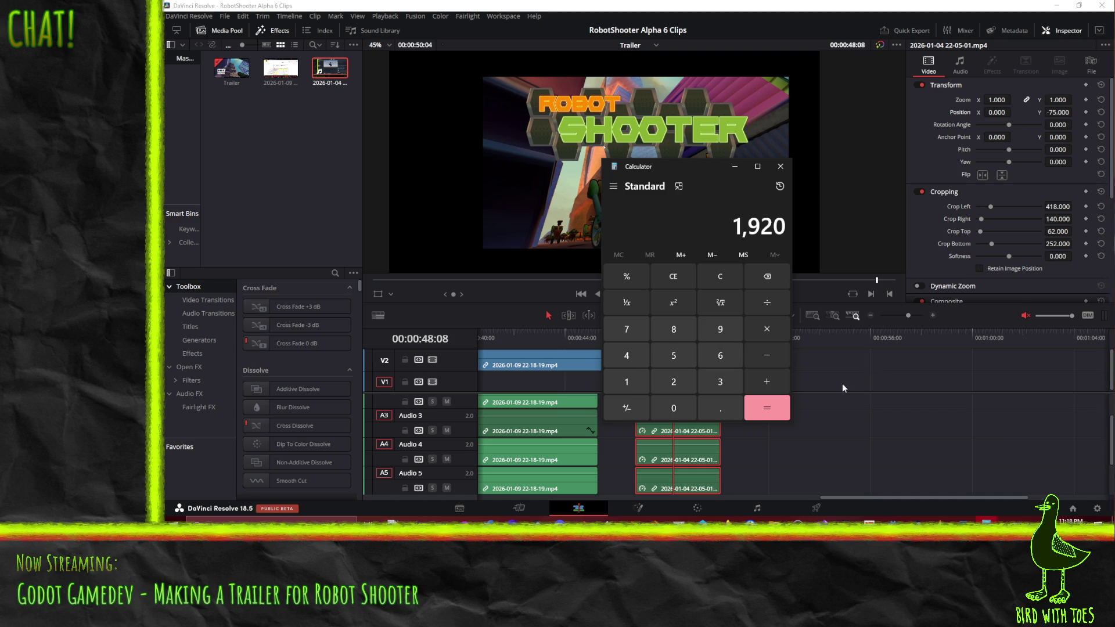
Compute 1920 − 418 − 140 = 1362.
click(767, 355)
click(630, 354)
text(1)
click(674, 329)
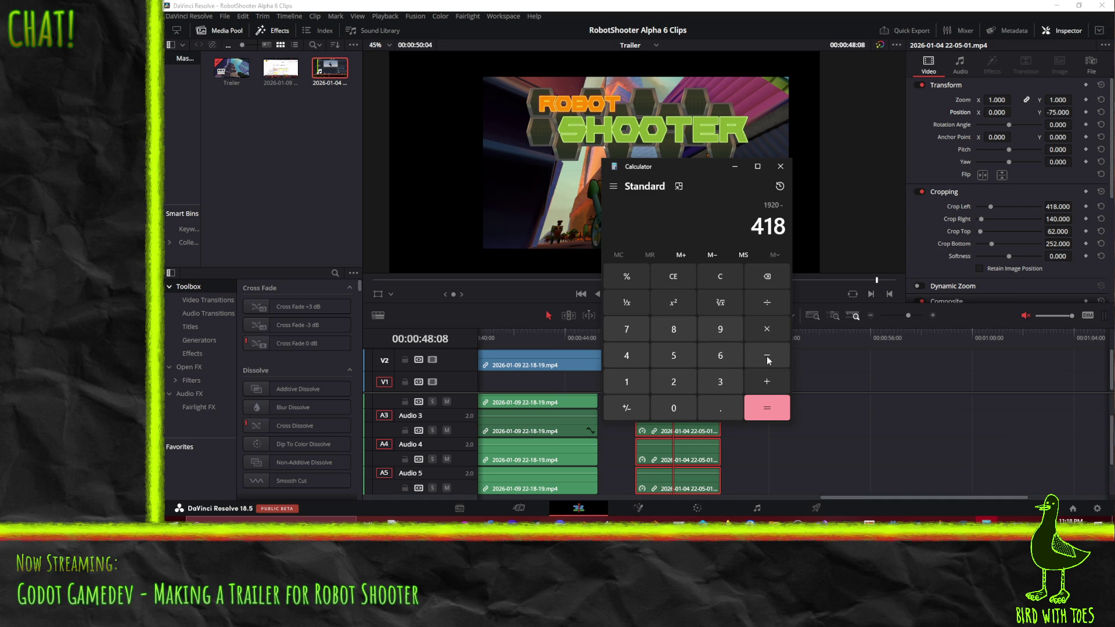
click(764, 356)
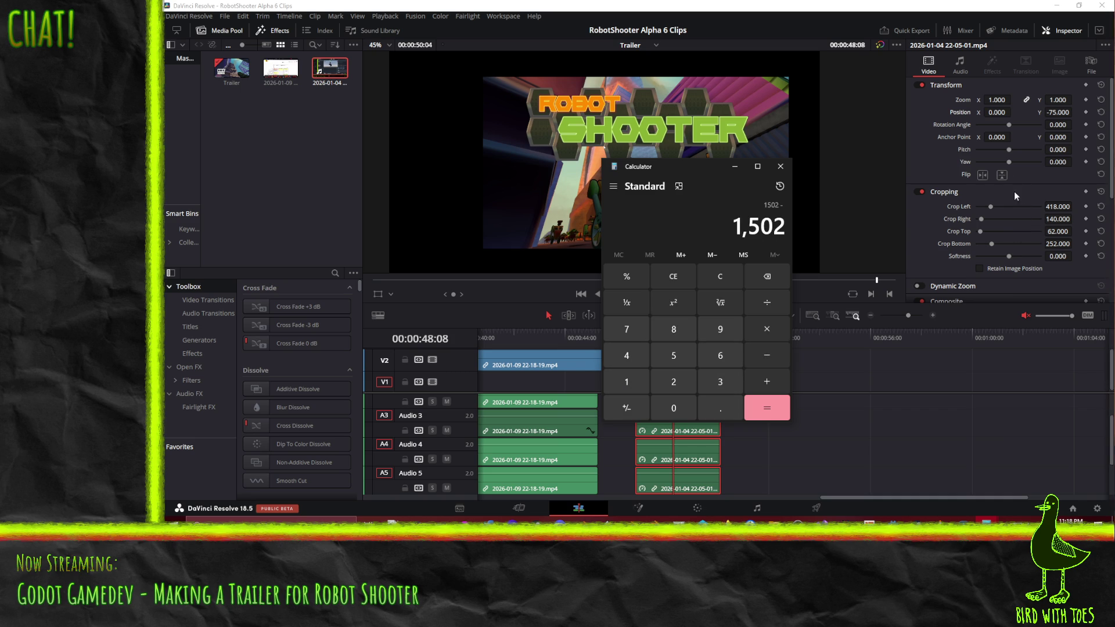
click(626, 382)
click(626, 355)
click(673, 407)
click(767, 409)
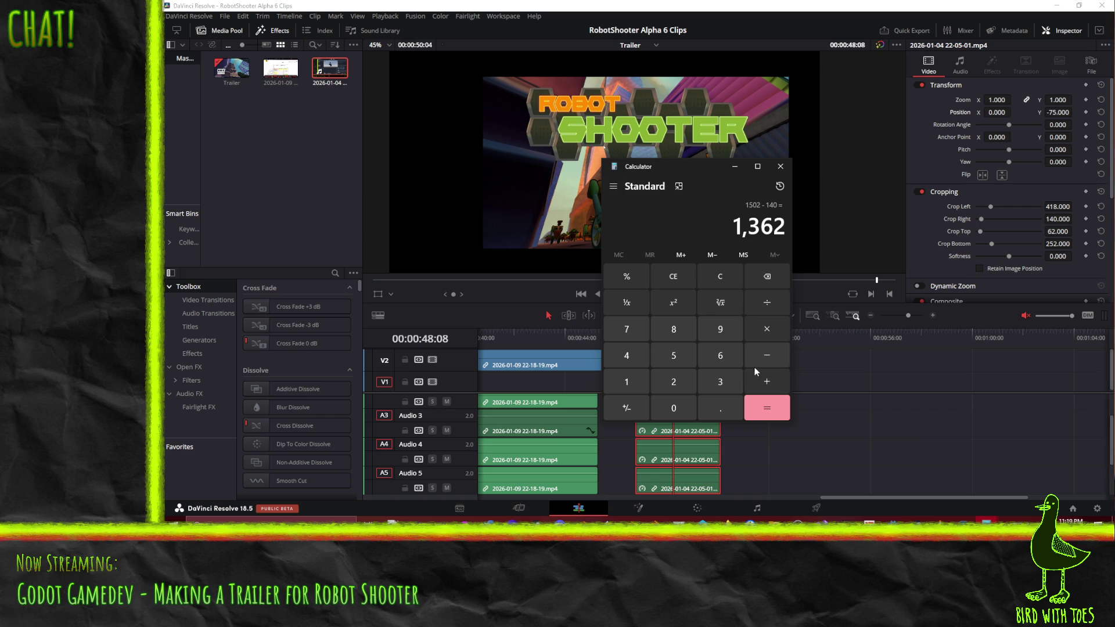
Compute 1920 − 1362 = 558.
click(626, 381)
click(719, 329)
click(674, 381)
click(674, 408)
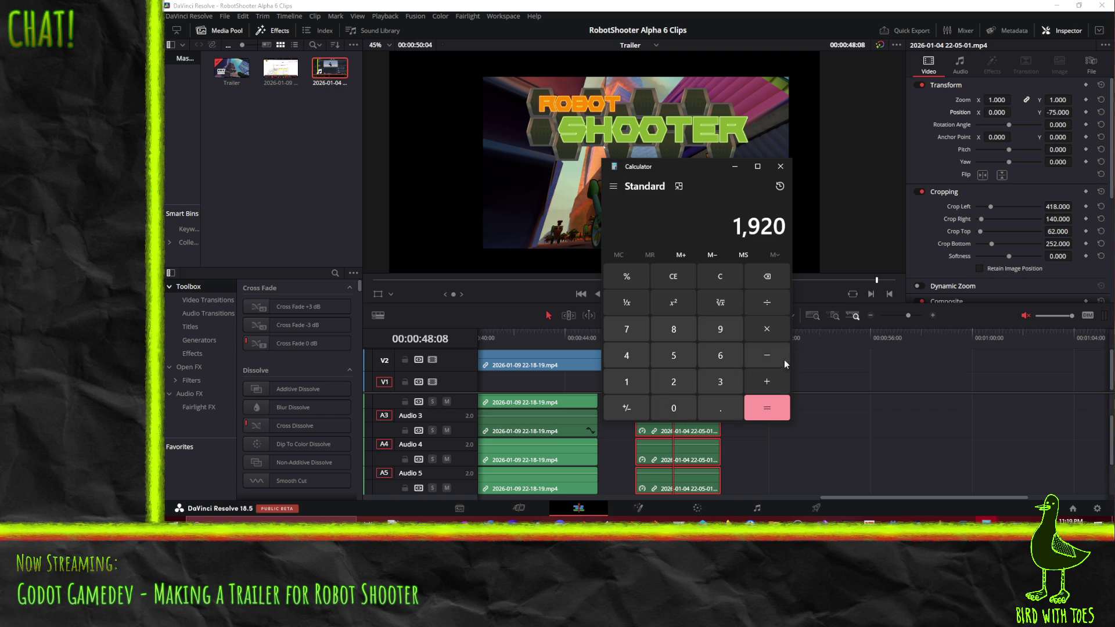
click(627, 381)
click(719, 382)
click(720, 355)
click(673, 381)
click(767, 409)
Halve 558 to 279, then begin editing the clip's Position X in Resolve.
click(767, 303)
click(674, 382)
click(766, 408)
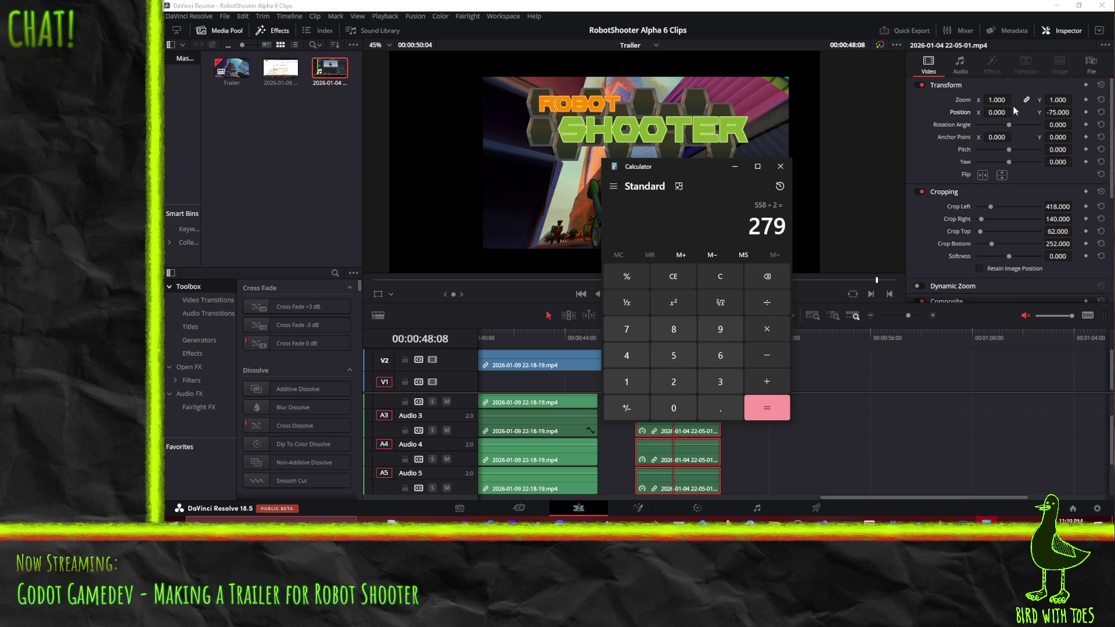
double_click(997, 112)
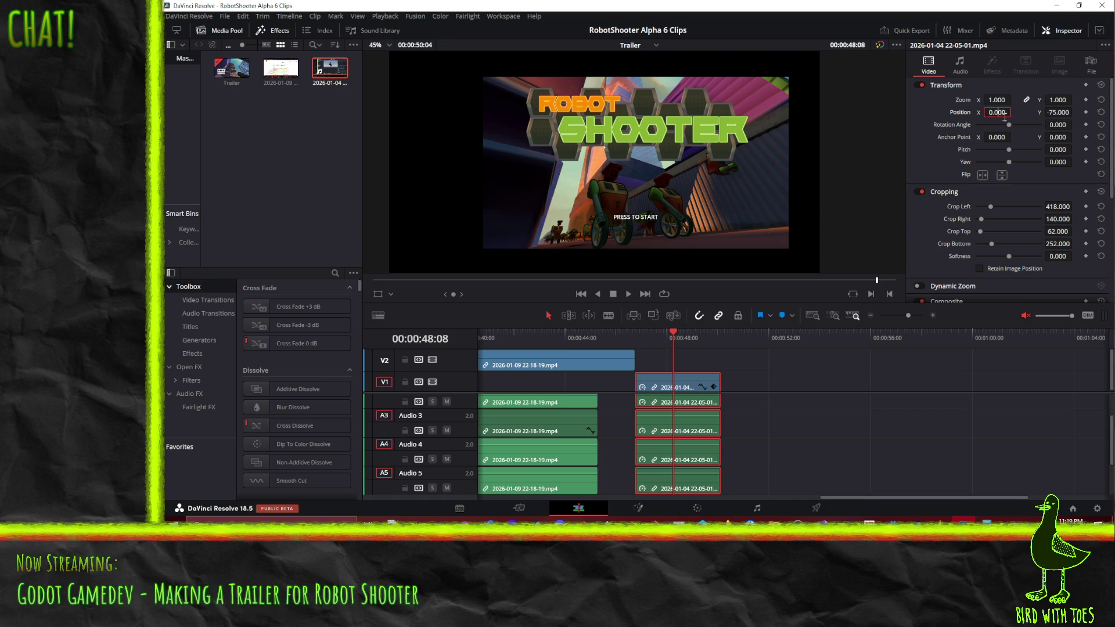
Drag the title clip's Position X down to about -416, then bring the Calculator showing 279 back in front.
key(Return)
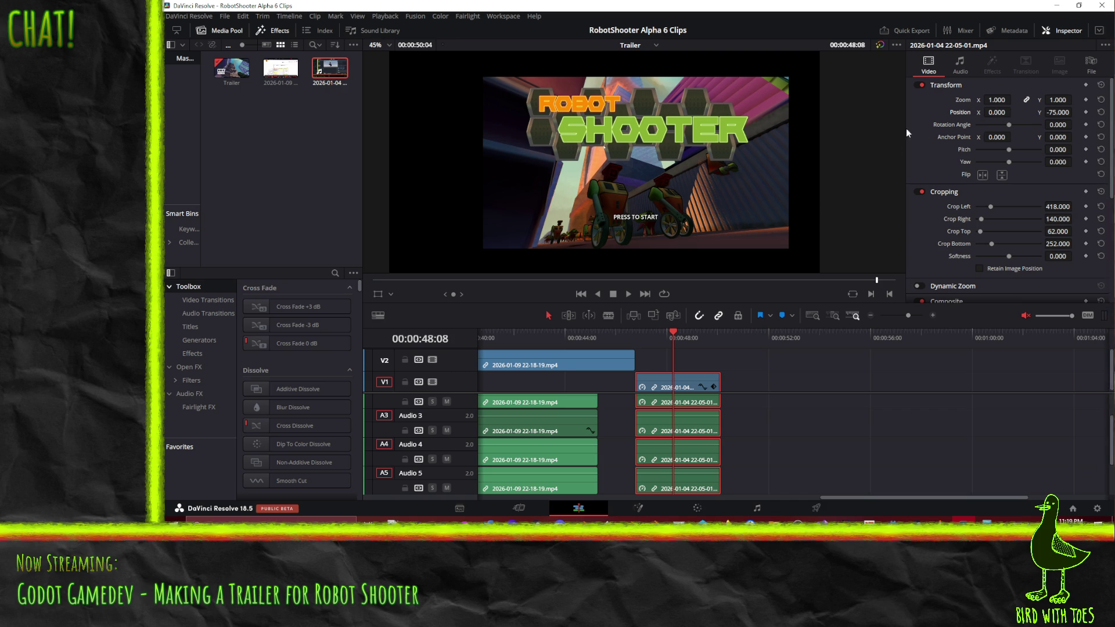
drag(997, 112, 954, 111)
text(-416.000)
double_click(997, 112)
click(1010, 112)
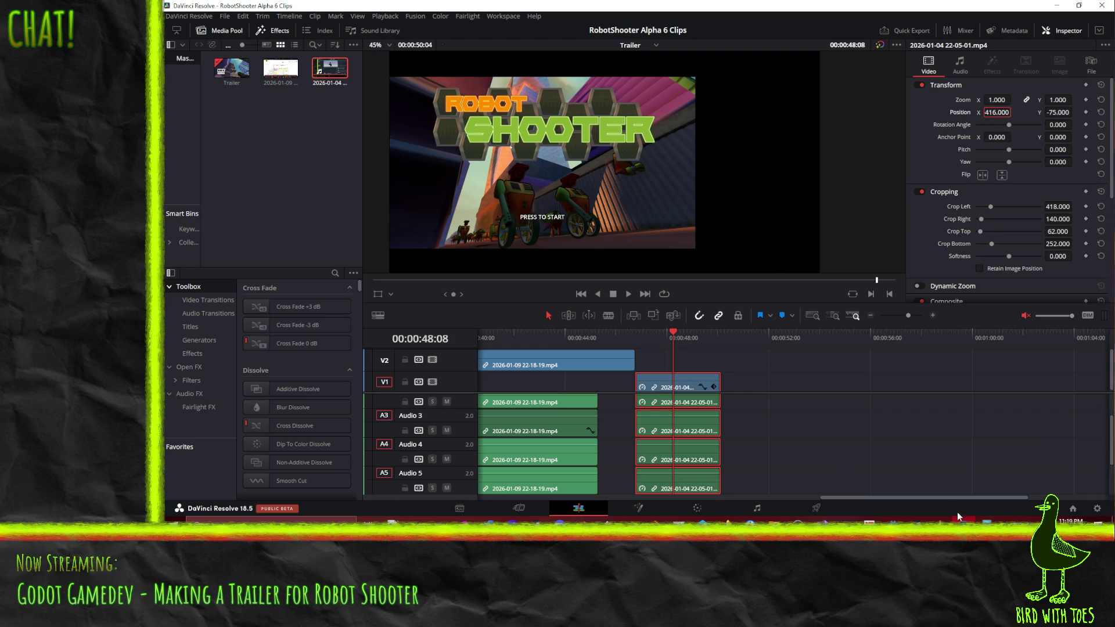
mouse_move(985, 522)
click(991, 486)
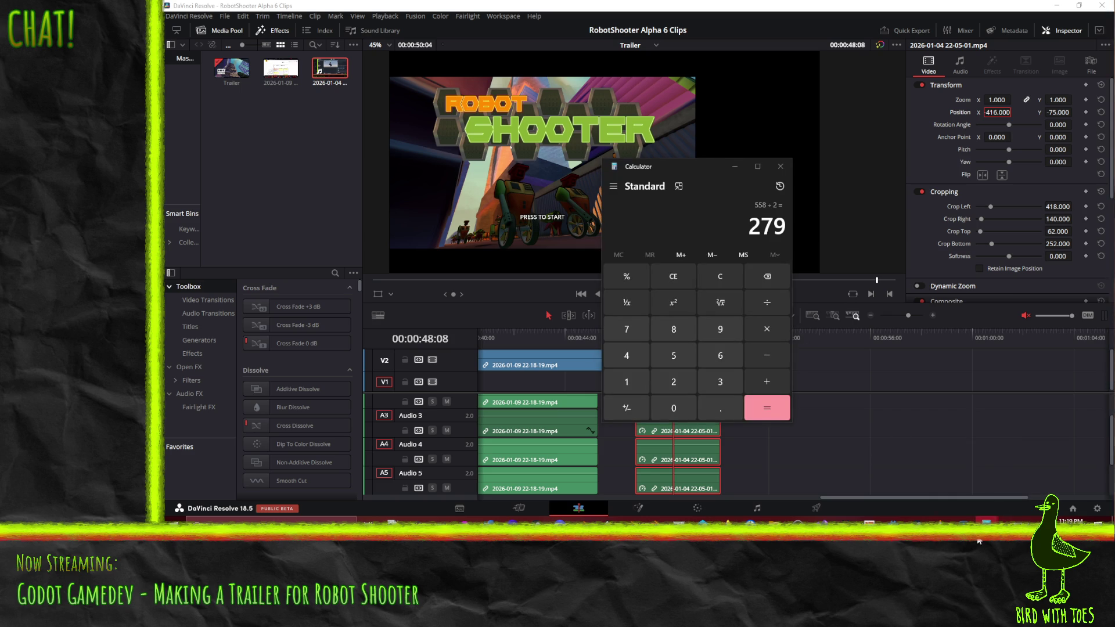
In the second Calculator window compute 416 − 269 = 147, close it, and select Position X for editing.
click(971, 479)
click(627, 356)
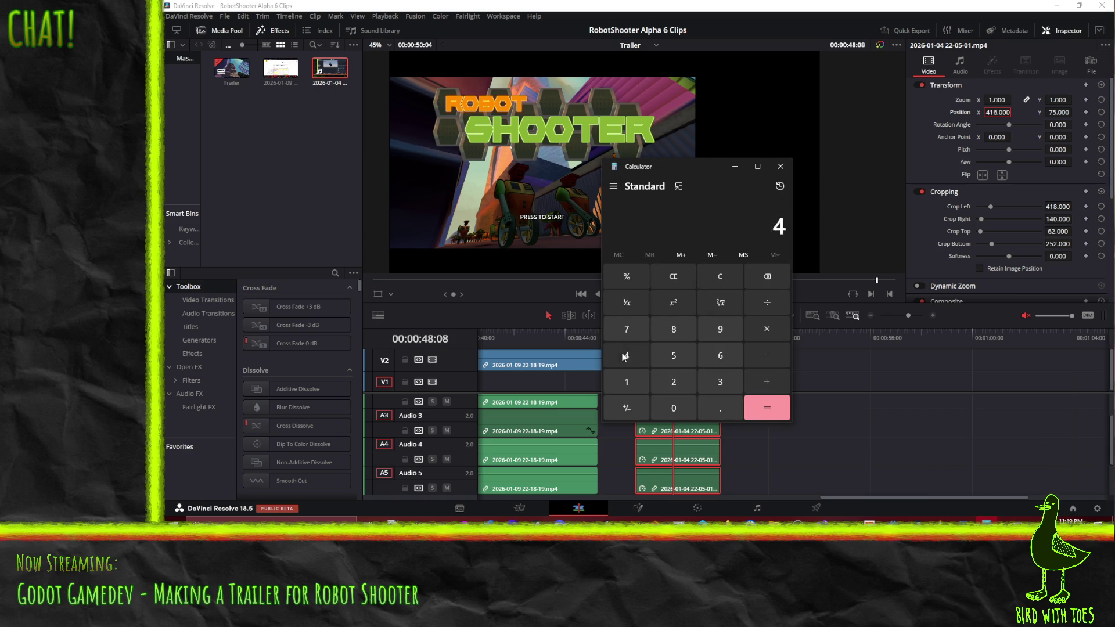
click(626, 382)
click(719, 355)
click(767, 355)
click(673, 382)
click(720, 356)
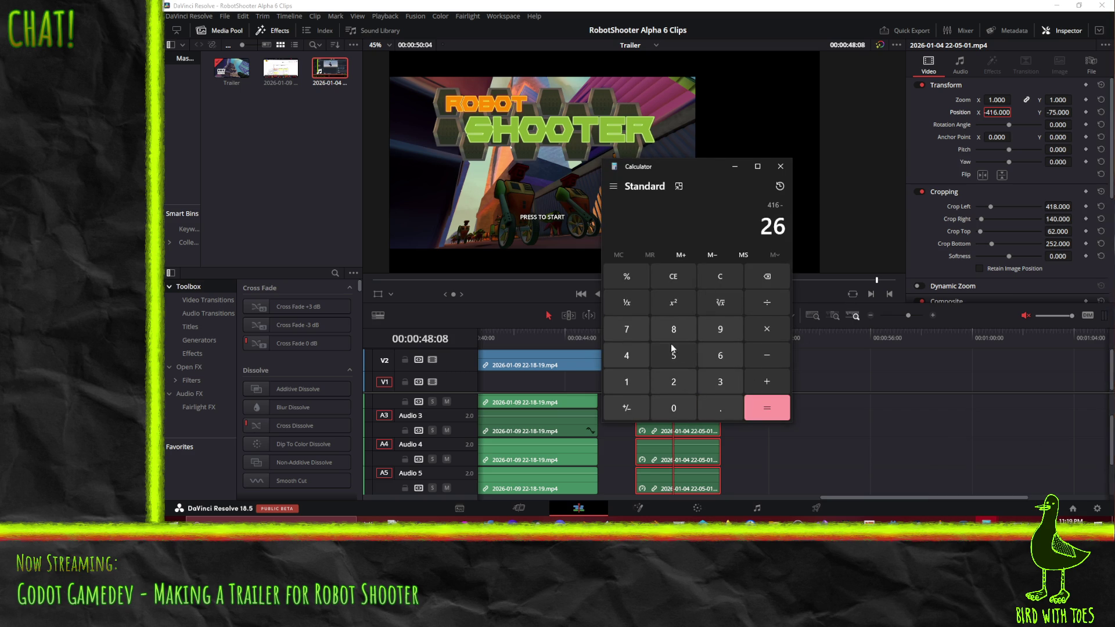
click(719, 330)
click(762, 409)
click(779, 166)
double_click(996, 111)
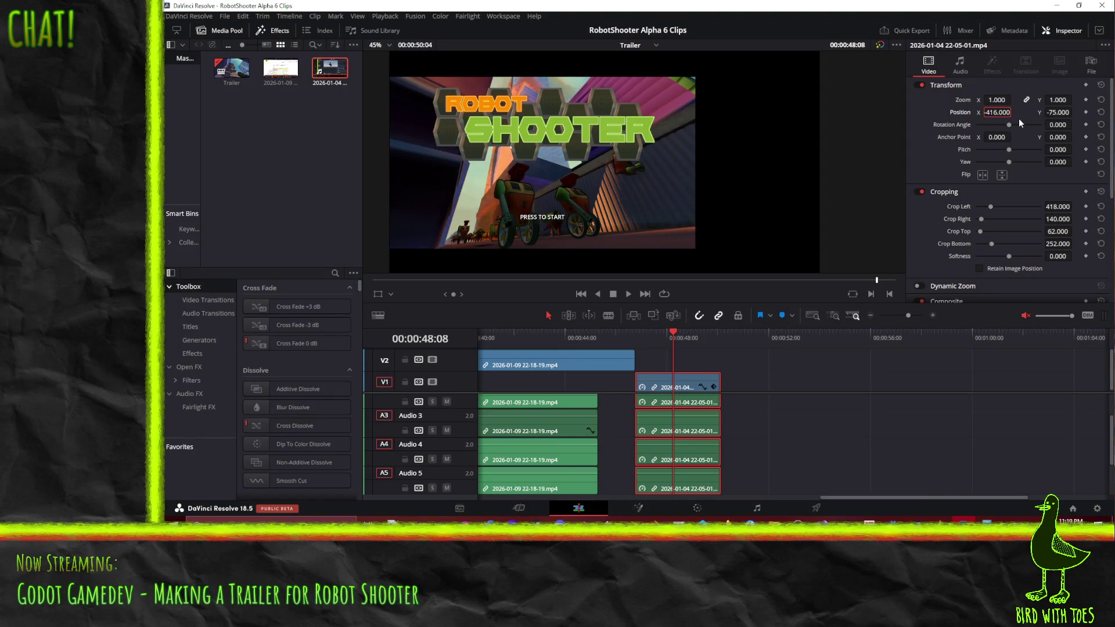
text(-145)
Set the title clip's Position X to -147 and play the trailer from the start.
key(BackSpace)
text(7)
key(Return)
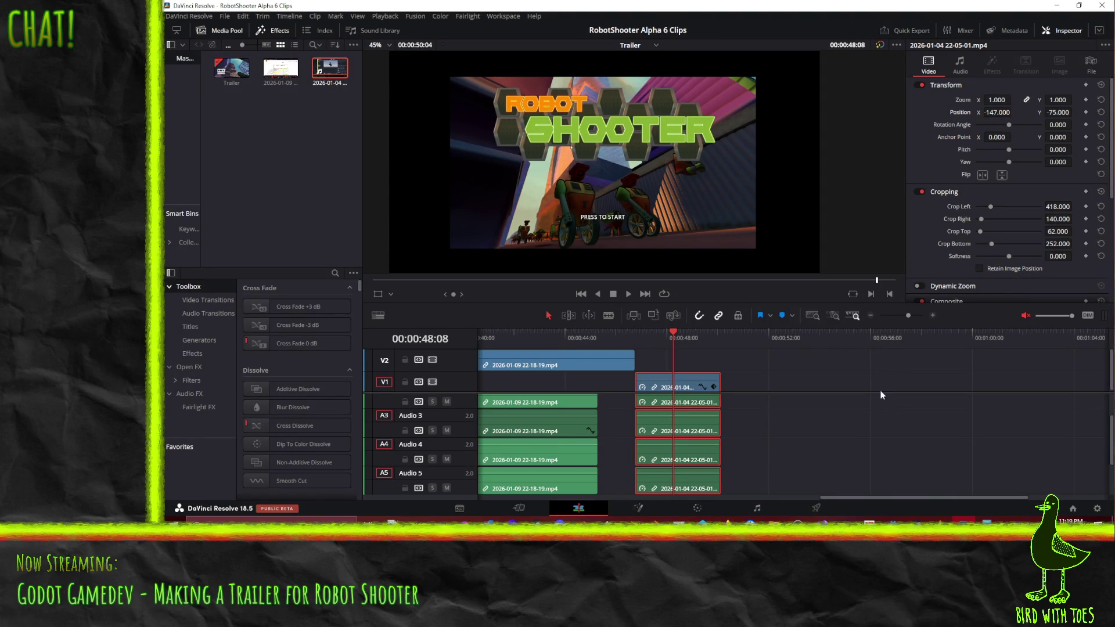
scroll(701, 367, up, 3)
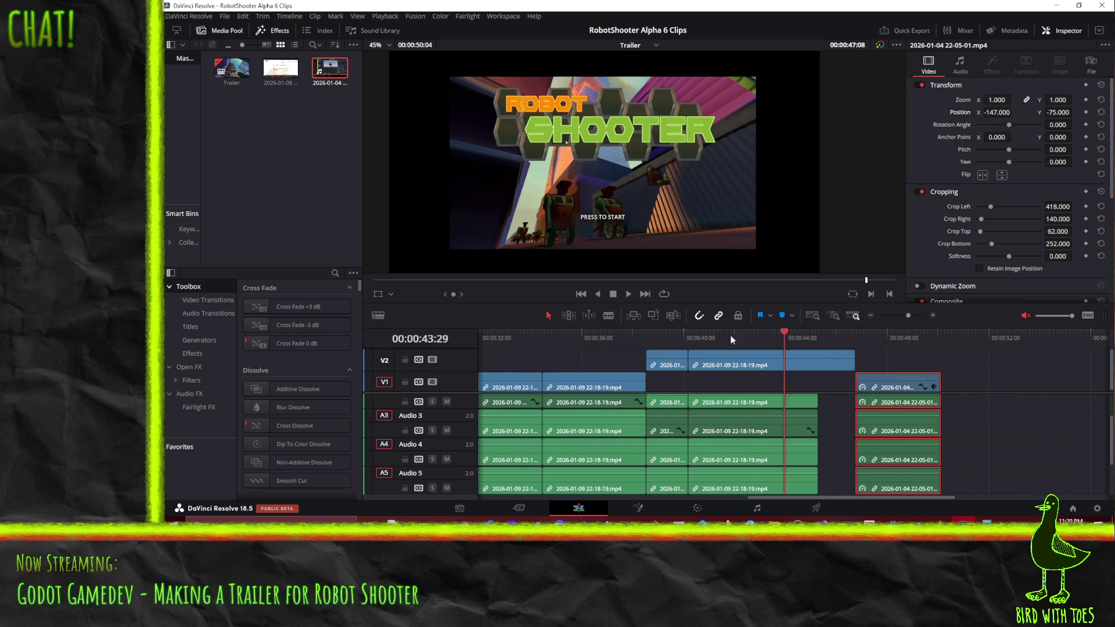
drag(890, 339, 436, 340)
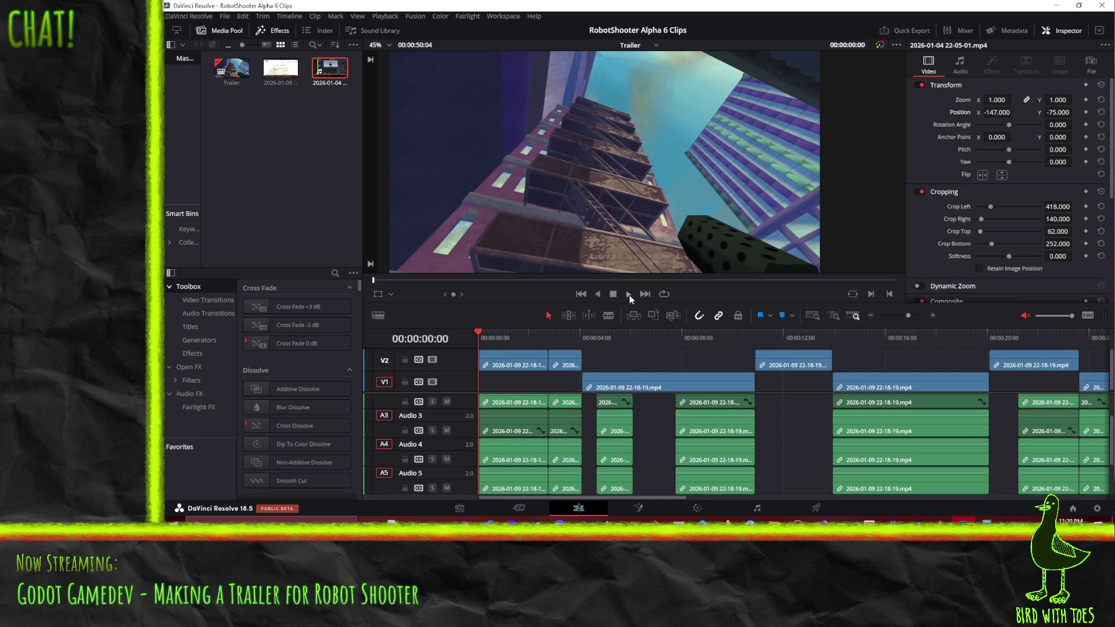
key(space)
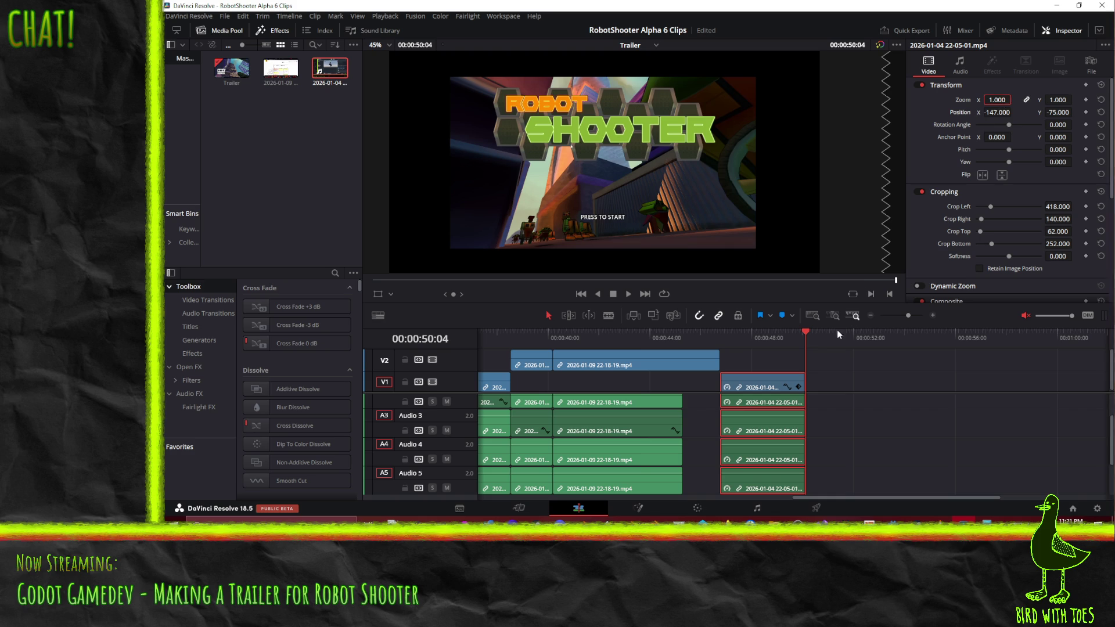
text(1.2)
Try zoom 1.2 then 1.25 on the title clip, saving the project.
key(Return)
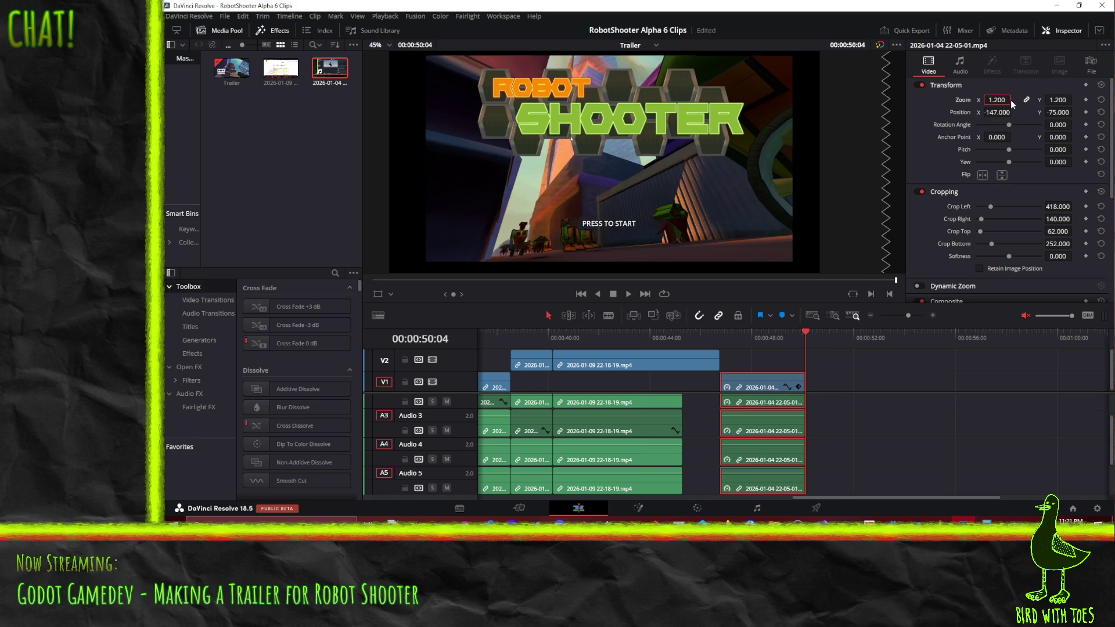
key(ctrl+s)
double_click(994, 99)
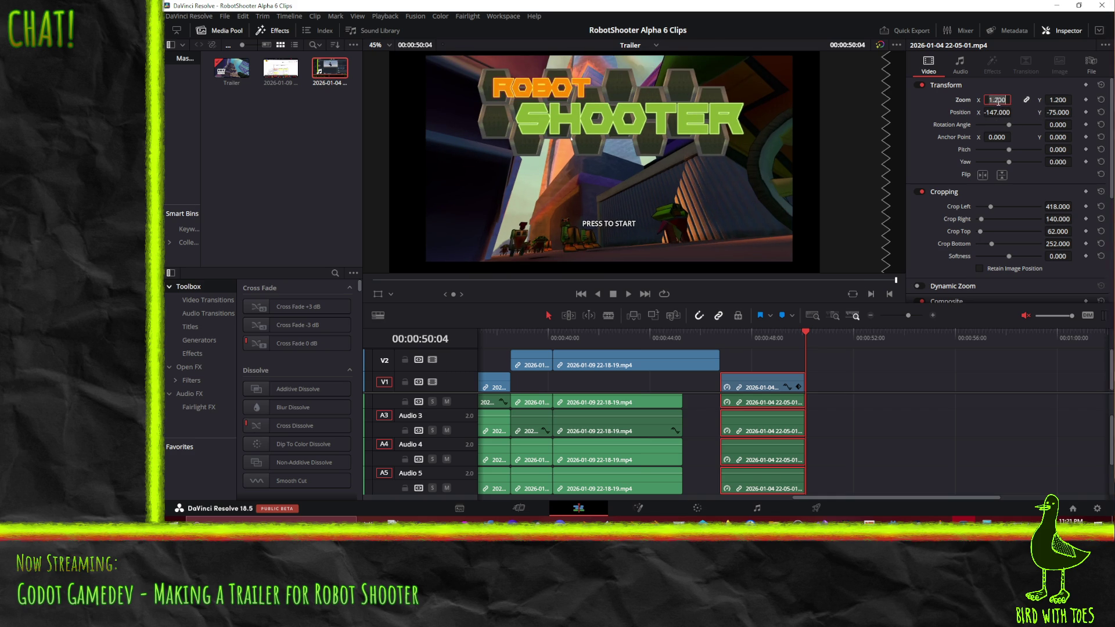
key(BackSpace)
text(5)
key(Return)
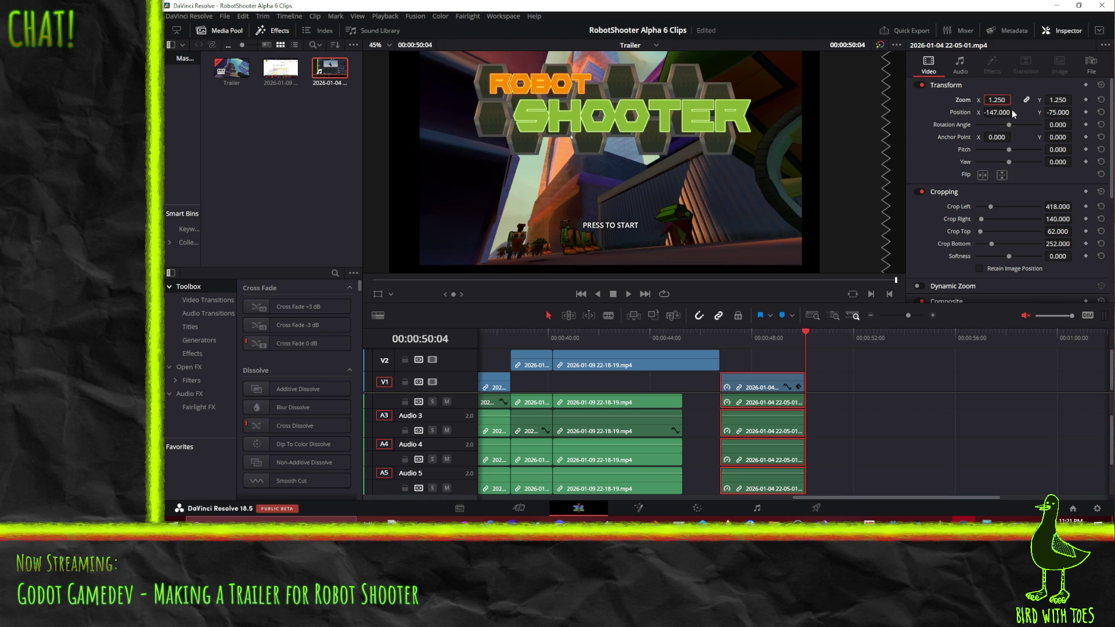
After trying 1.5, settle the zoom at 1.3, shift Position Y to -101 and return to the trailer's start.
double_click(997, 100)
text(1.500)
key(Return)
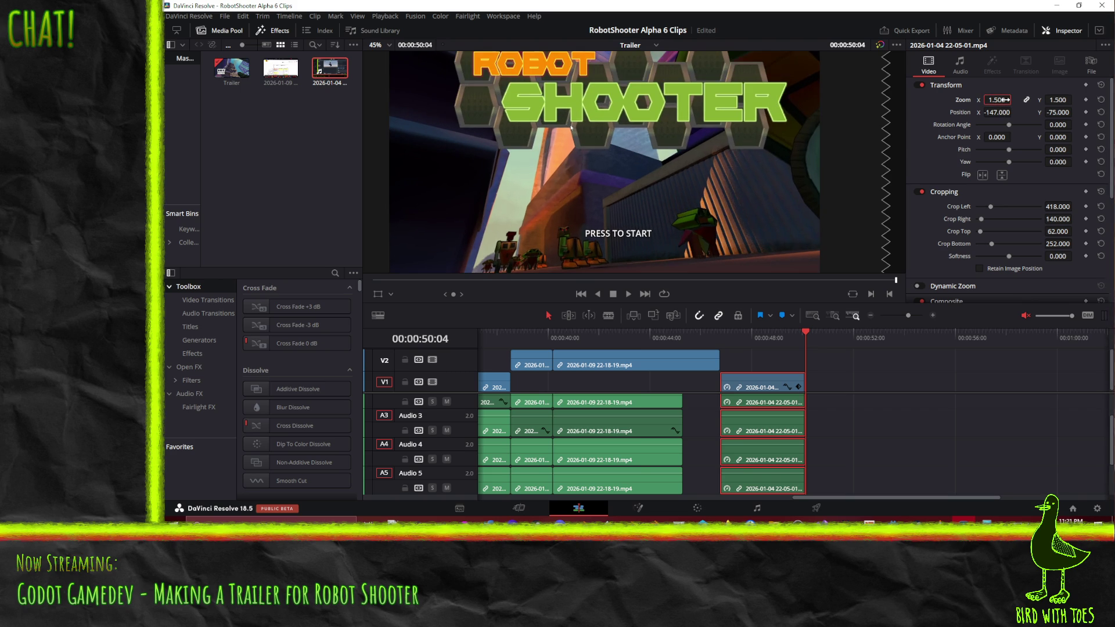
click(1003, 99)
text(1.3)
key(Return)
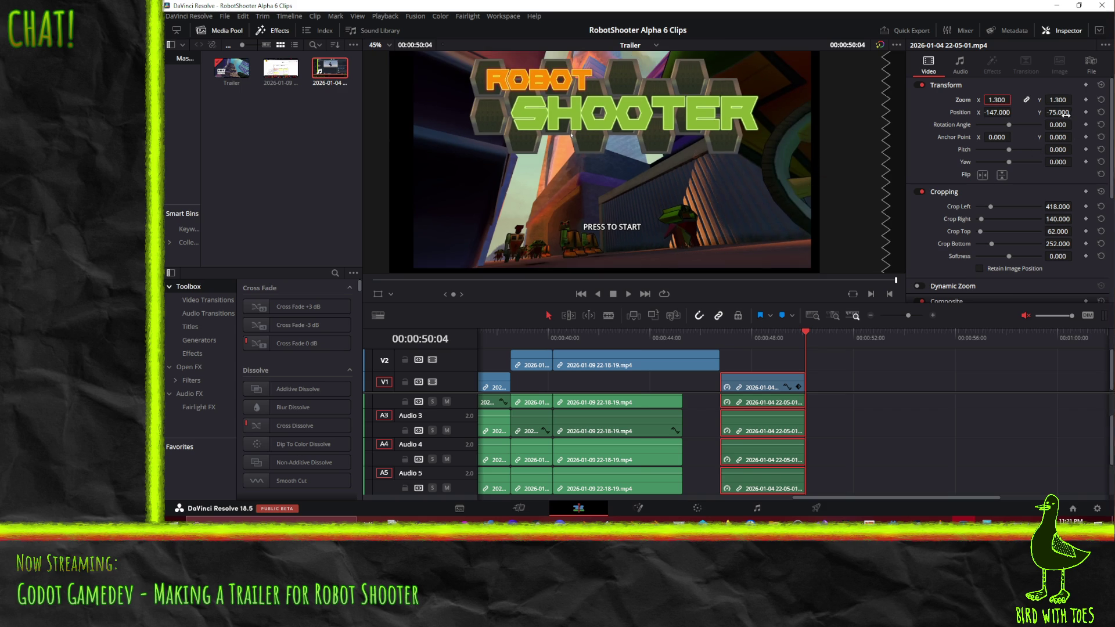
drag(1065, 113, 1060, 112)
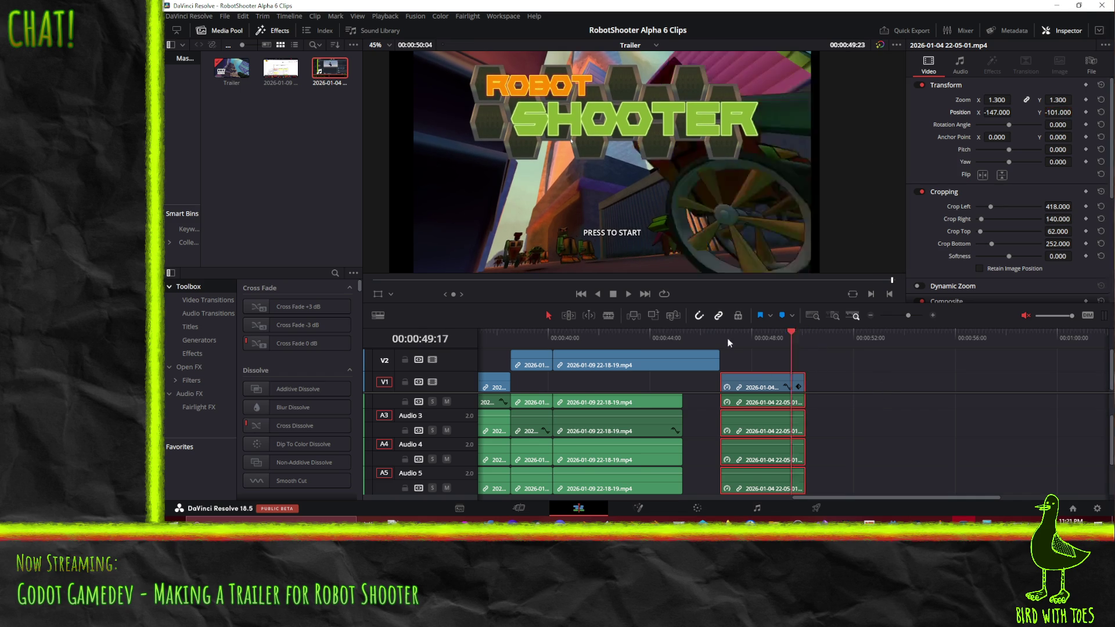
key(Home)
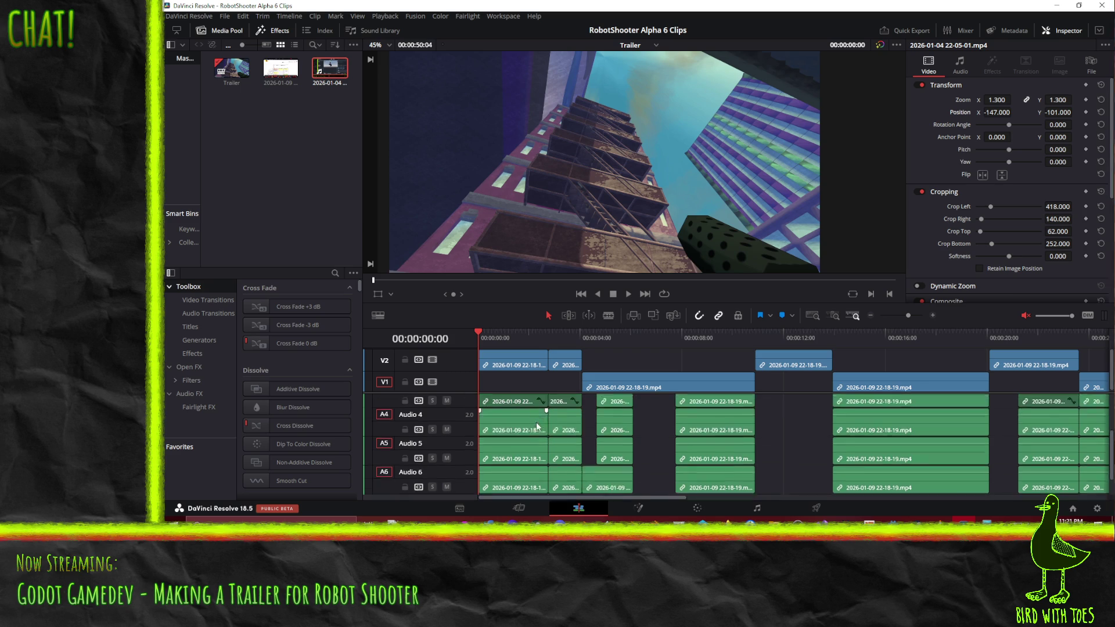
scroll(514, 421, down, 4)
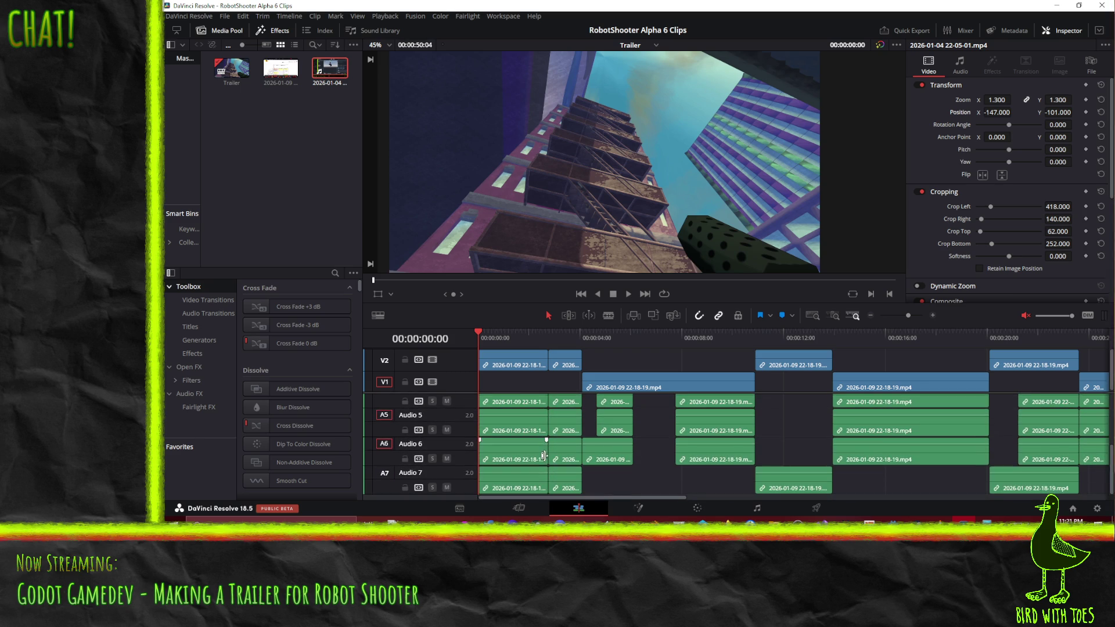
scroll(541, 444, up, 4)
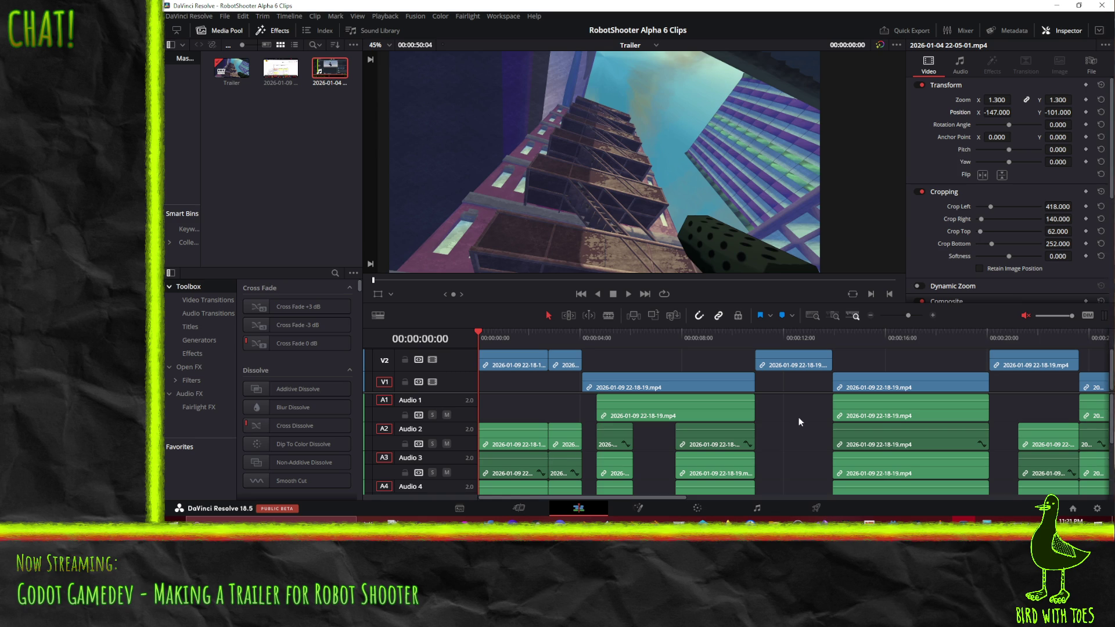
scroll(724, 414, down, 4)
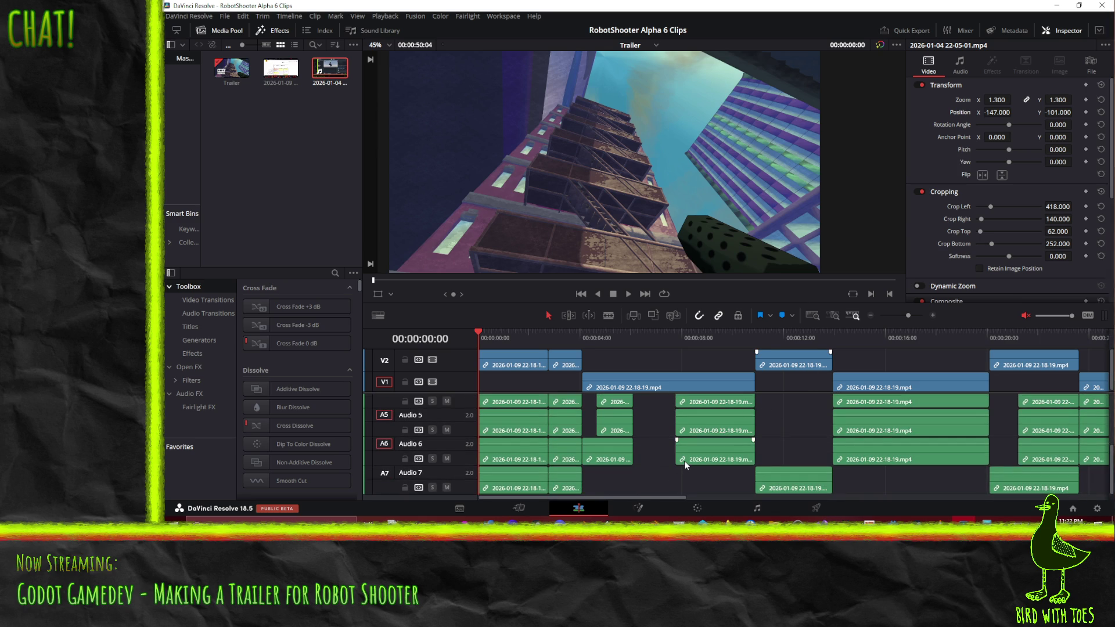
scroll(683, 461, right, 5)
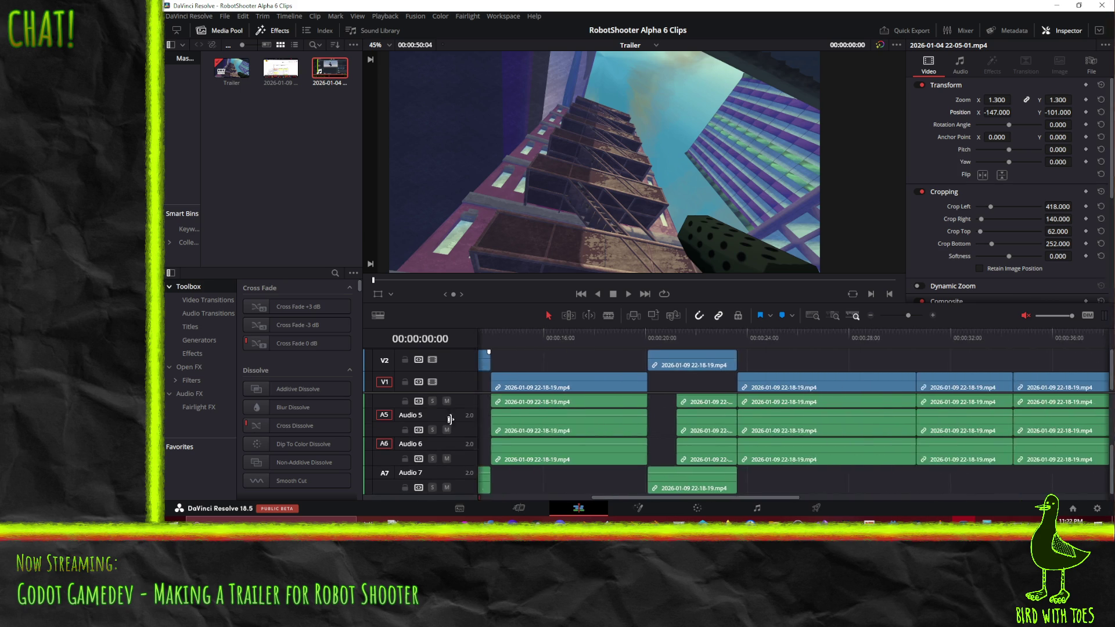
scroll(470, 436, right, 3)
scroll(475, 449, right, 5)
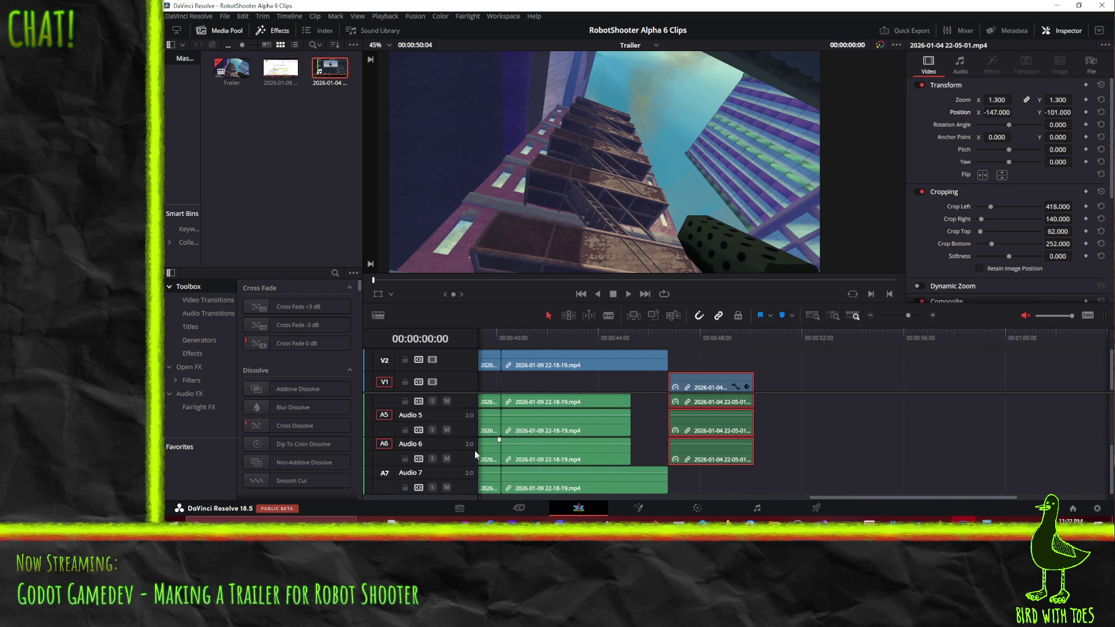
scroll(475, 452, up, 5)
scroll(475, 453, left, 5)
scroll(475, 453, left, 5)
scroll(474, 454, left, 4)
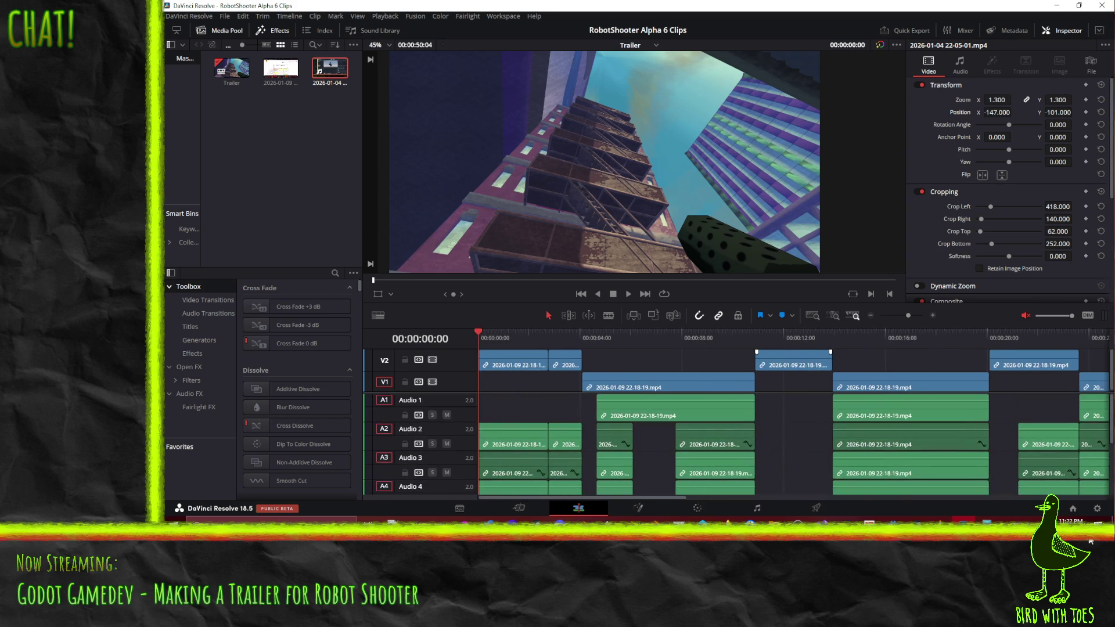
scroll(475, 419, down, 1)
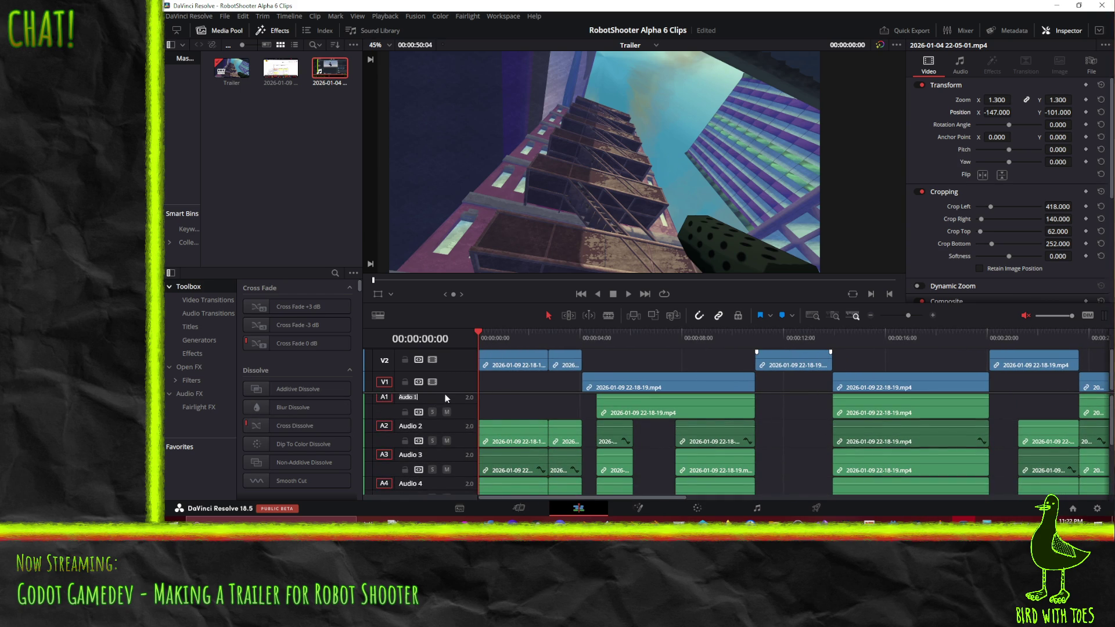
Move the Audio 1 track down using the track header options.
click(463, 413)
right_click(463, 413)
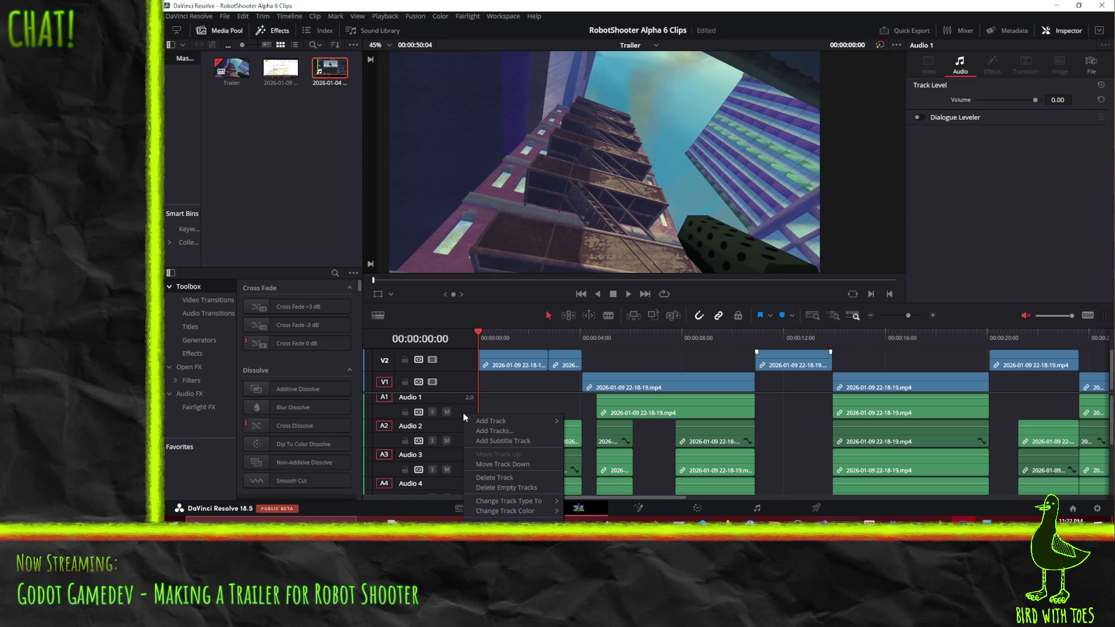
click(514, 477)
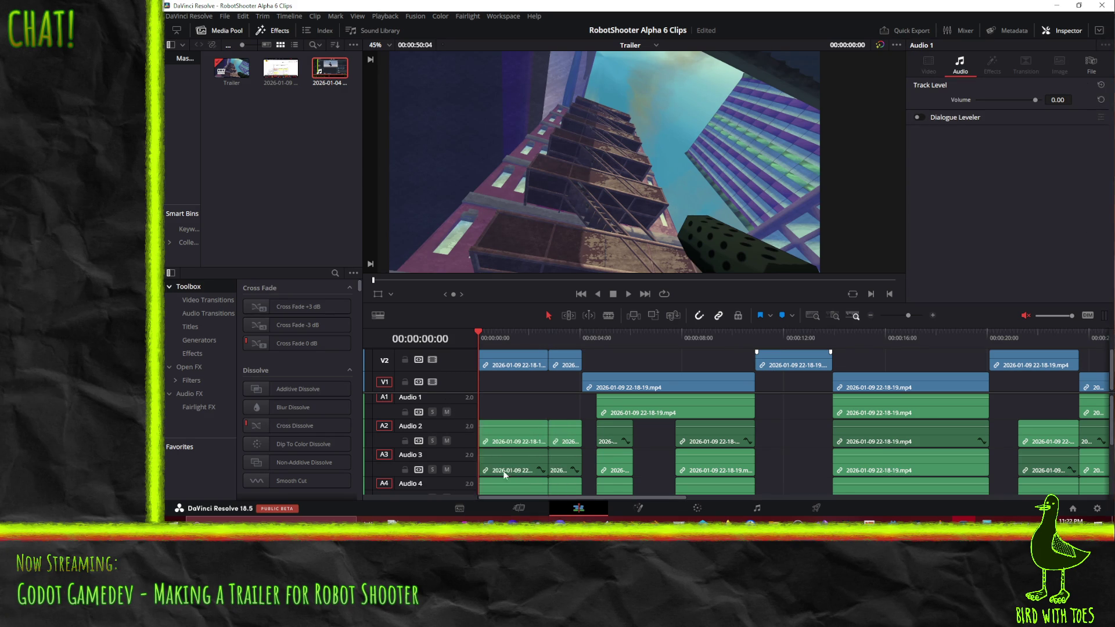
right_click(465, 419)
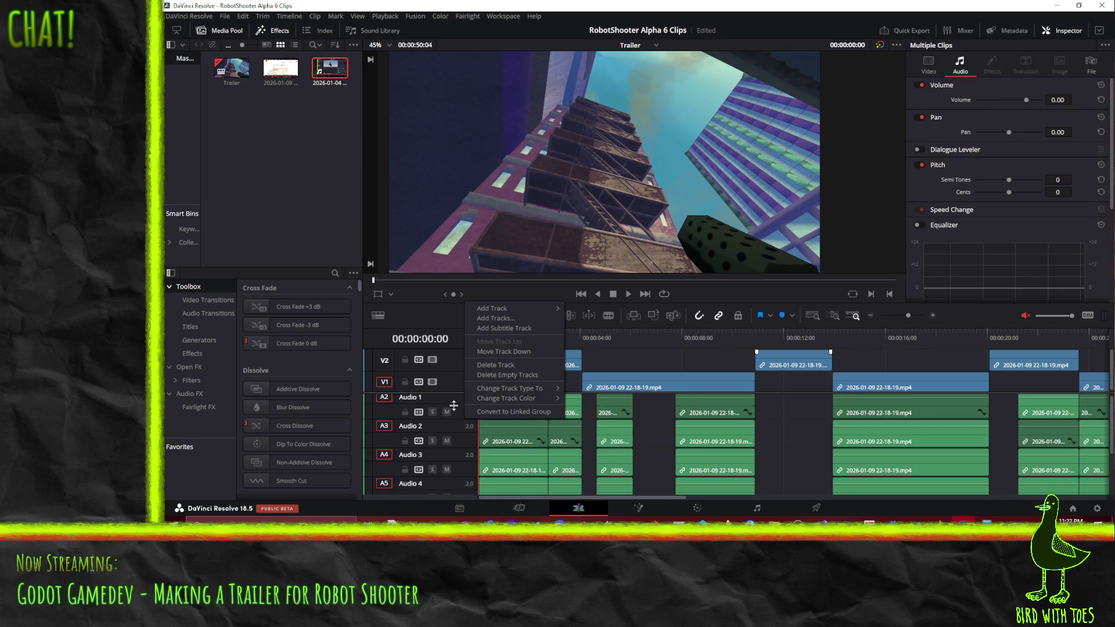
click(496, 378)
right_click(459, 408)
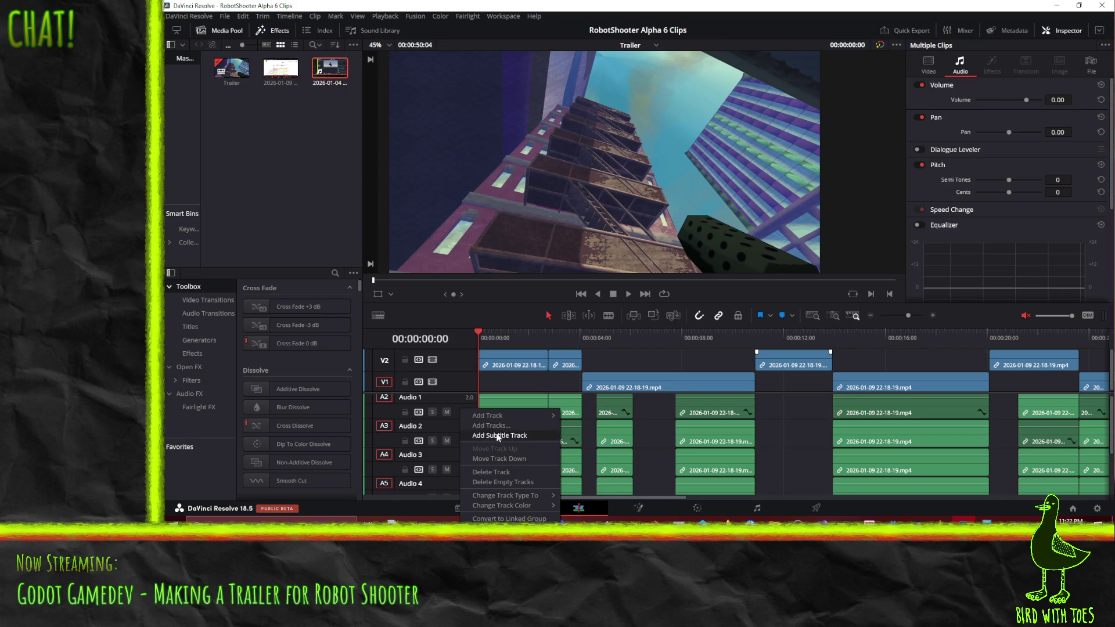
click(520, 479)
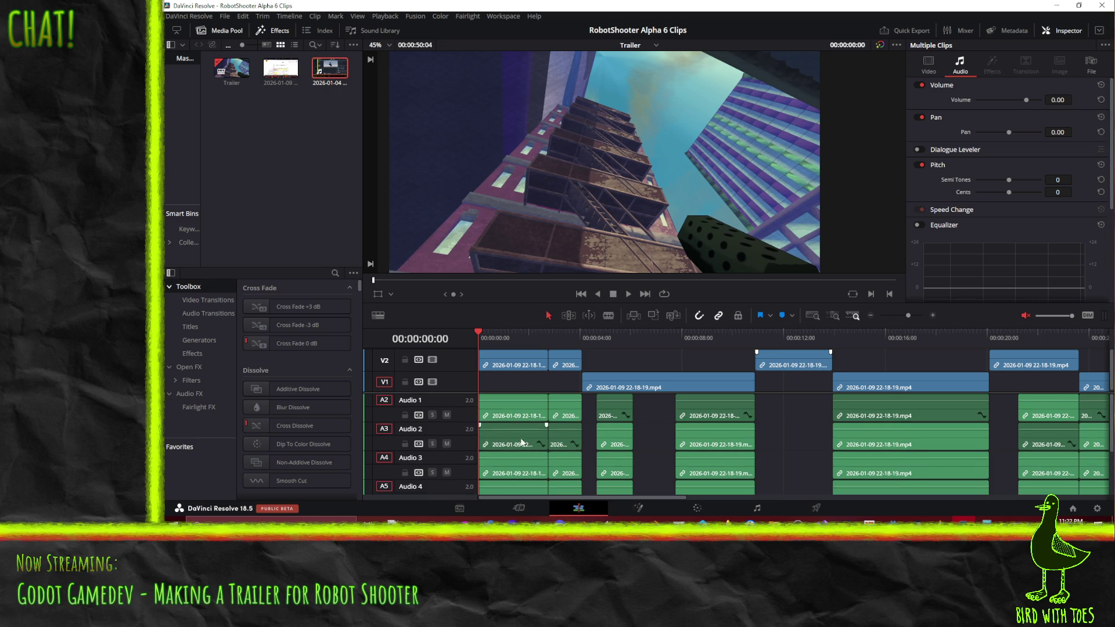
Delete the extra audio tracks one by one, then run Delete Empty Tracks.
right_click(464, 417)
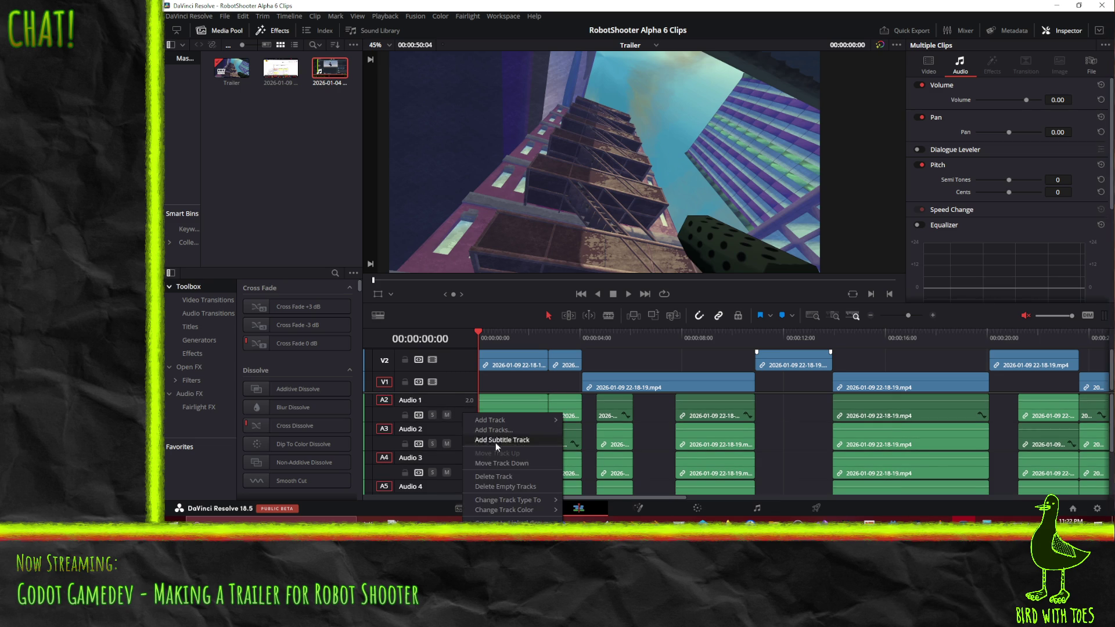
click(494, 477)
right_click(469, 418)
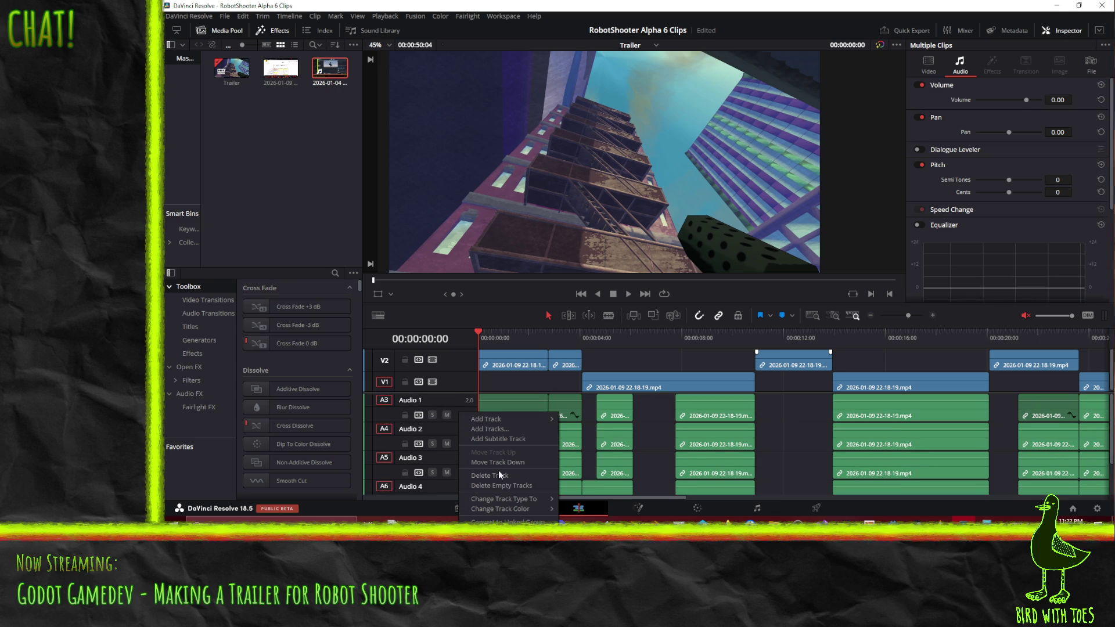
click(495, 477)
right_click(463, 416)
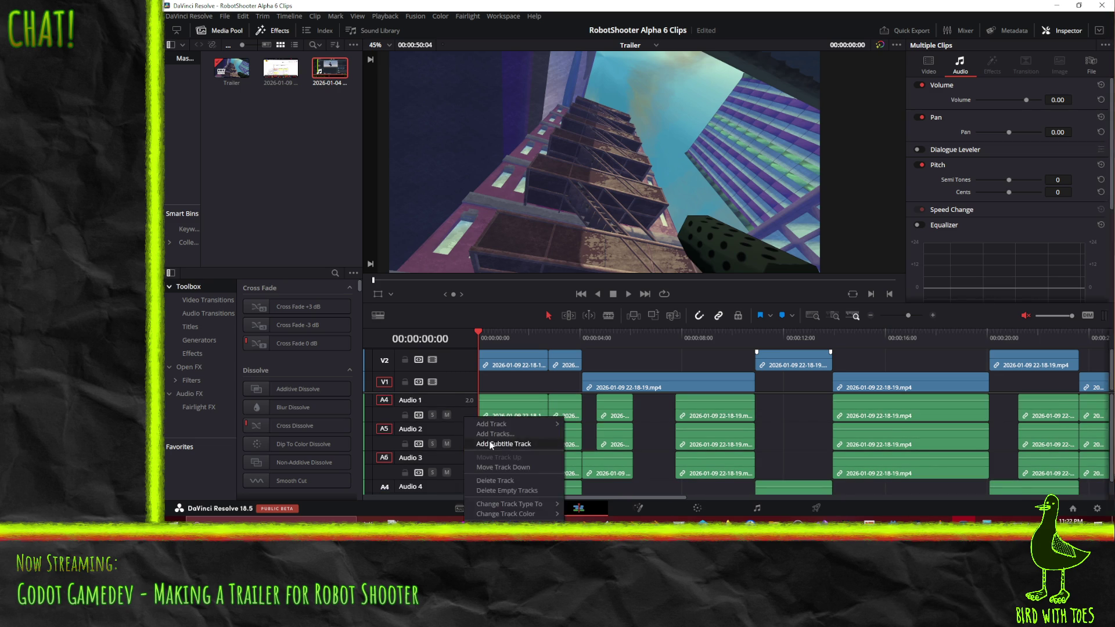
click(495, 480)
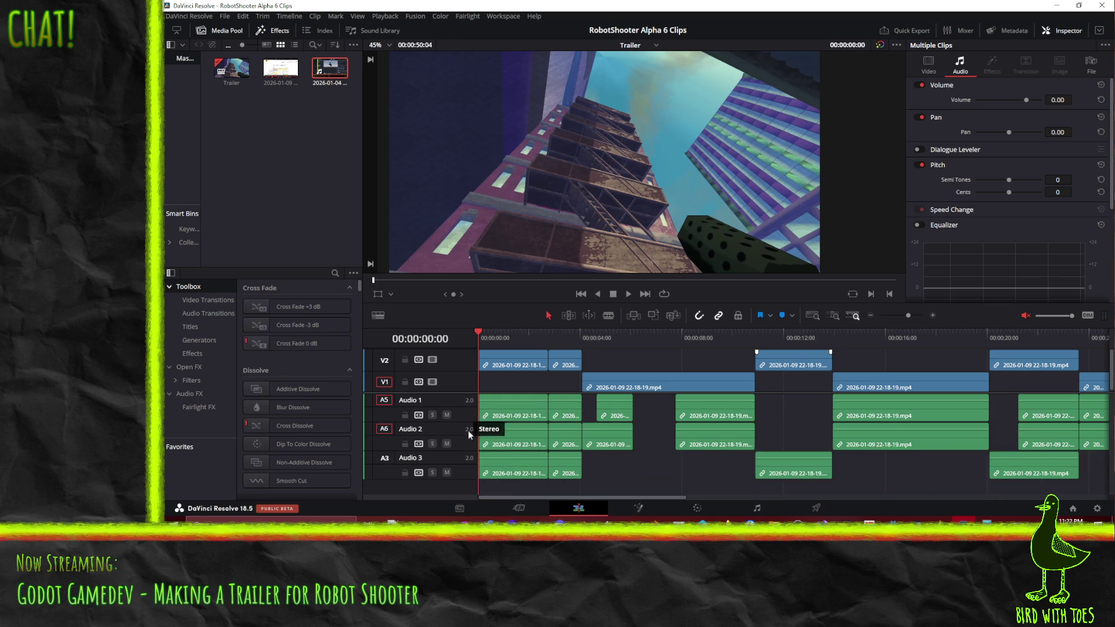
right_click(463, 415)
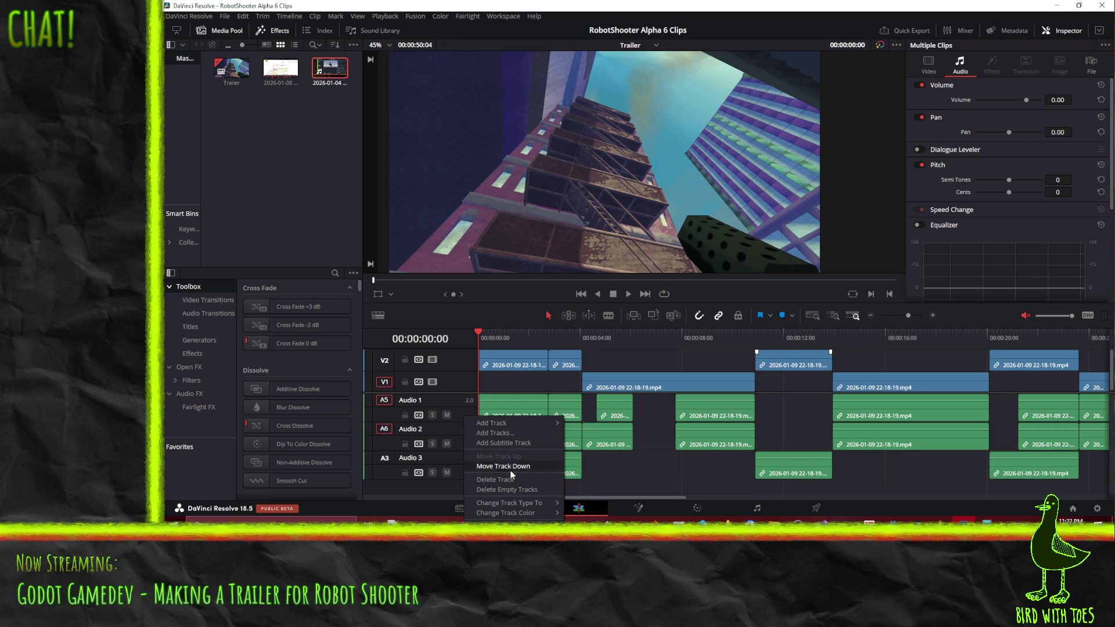
click(516, 477)
right_click(461, 411)
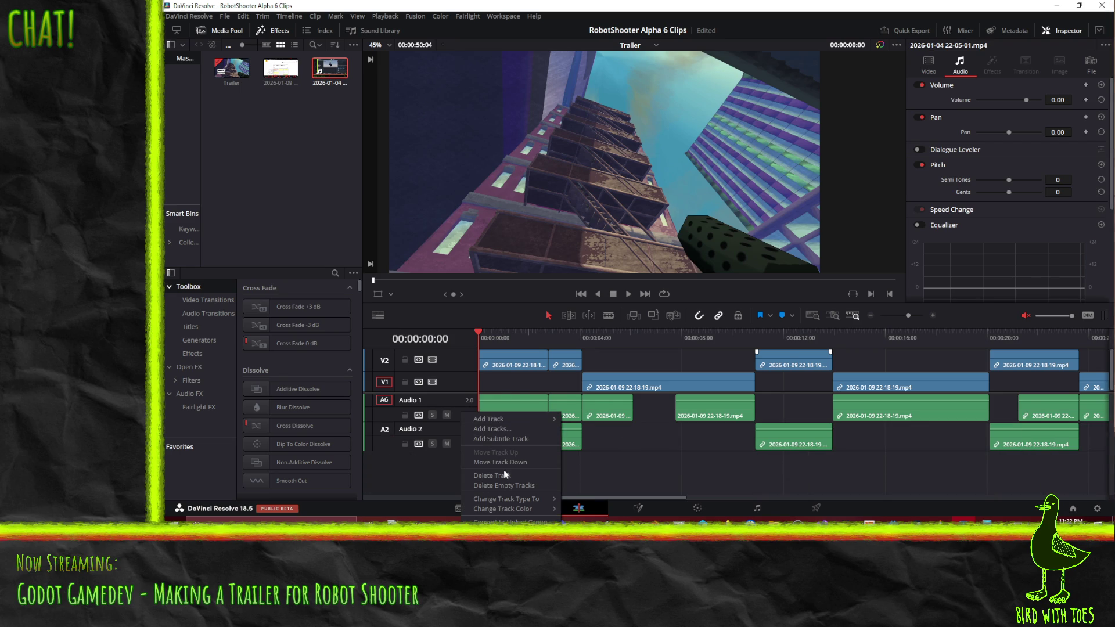
click(504, 471)
right_click(465, 414)
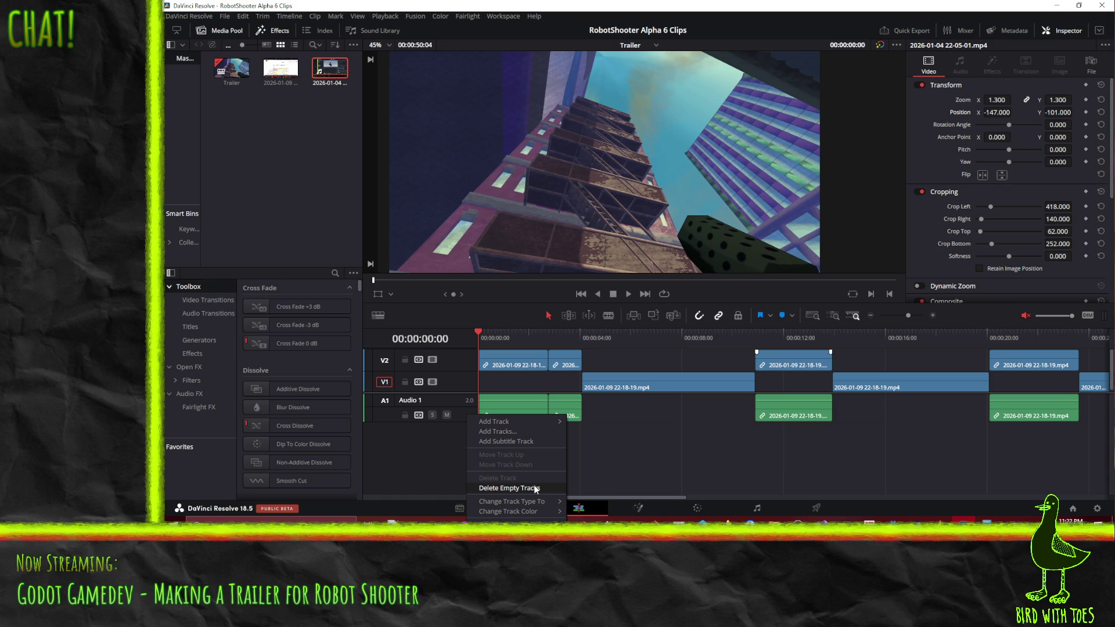
click(534, 487)
Select the audio clips on Audio 1, adding the short second clip to the selection.
click(487, 412)
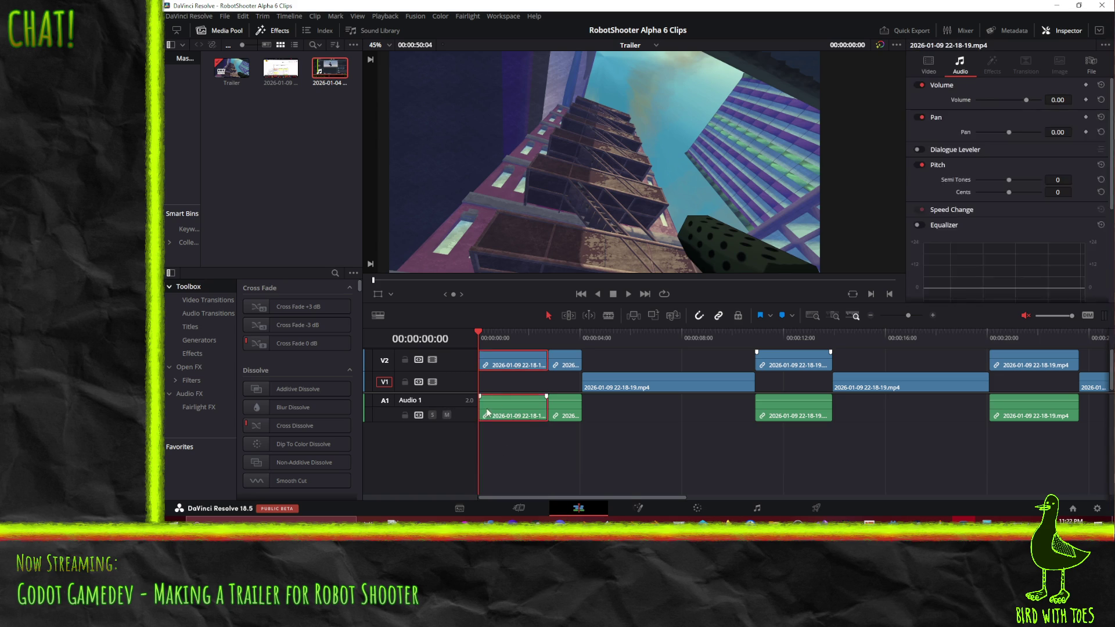
click(564, 415)
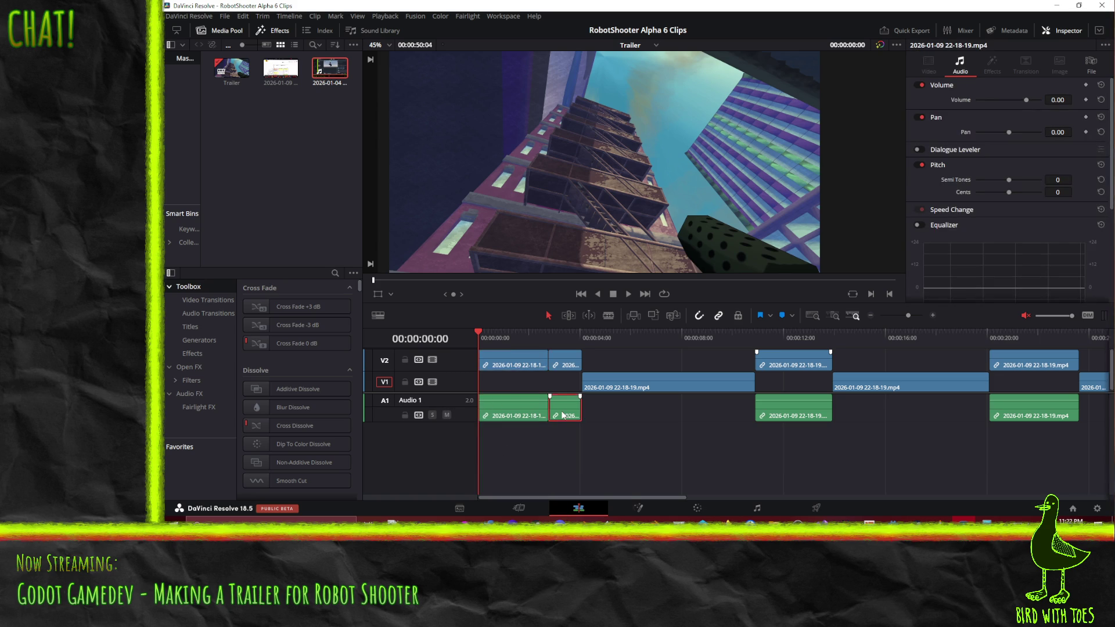
click(539, 415)
right_click(566, 414)
click(476, 465)
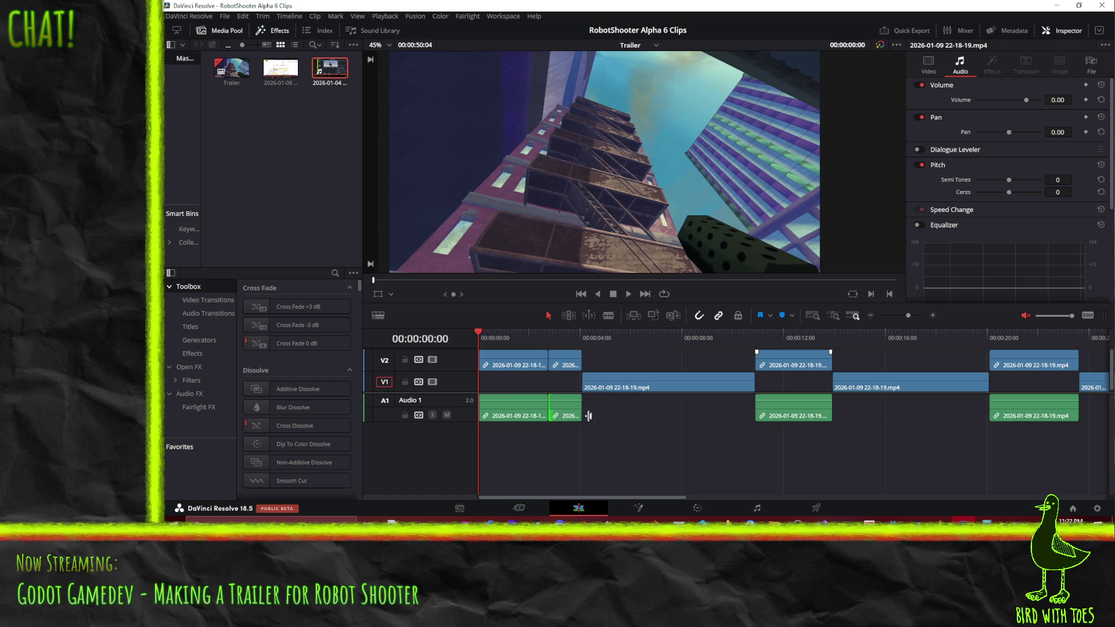
click(514, 408)
ctrl+click(562, 419)
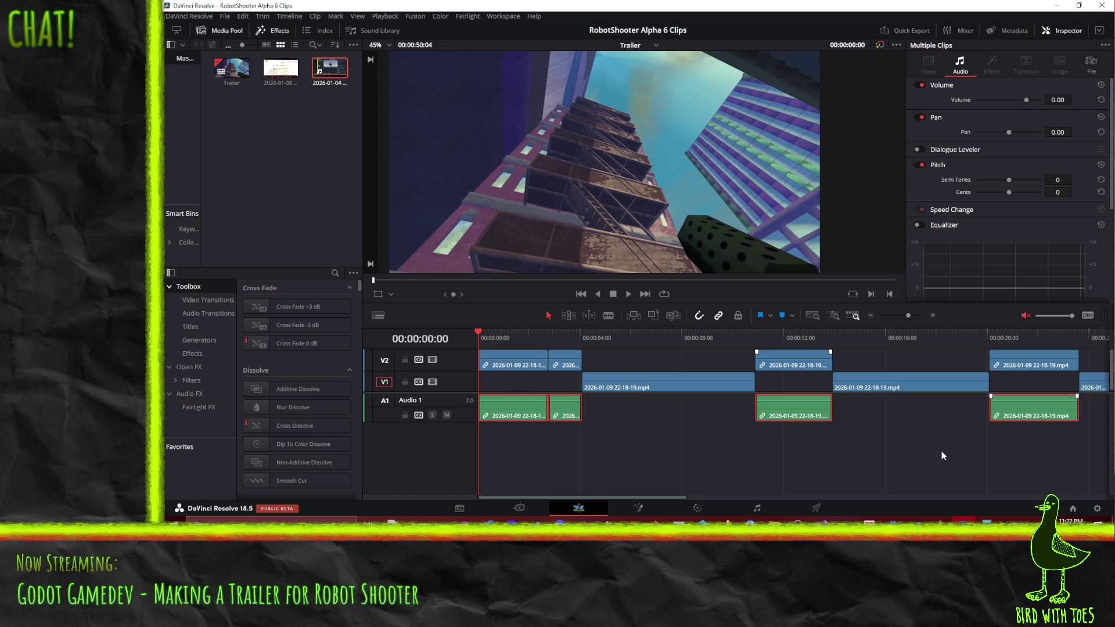
scroll(453, 460, down, 5)
scroll(504, 460, down, 5)
Delete all audio clips on Audio 1 and play the trailer back from the start.
ctrl+click(793, 410)
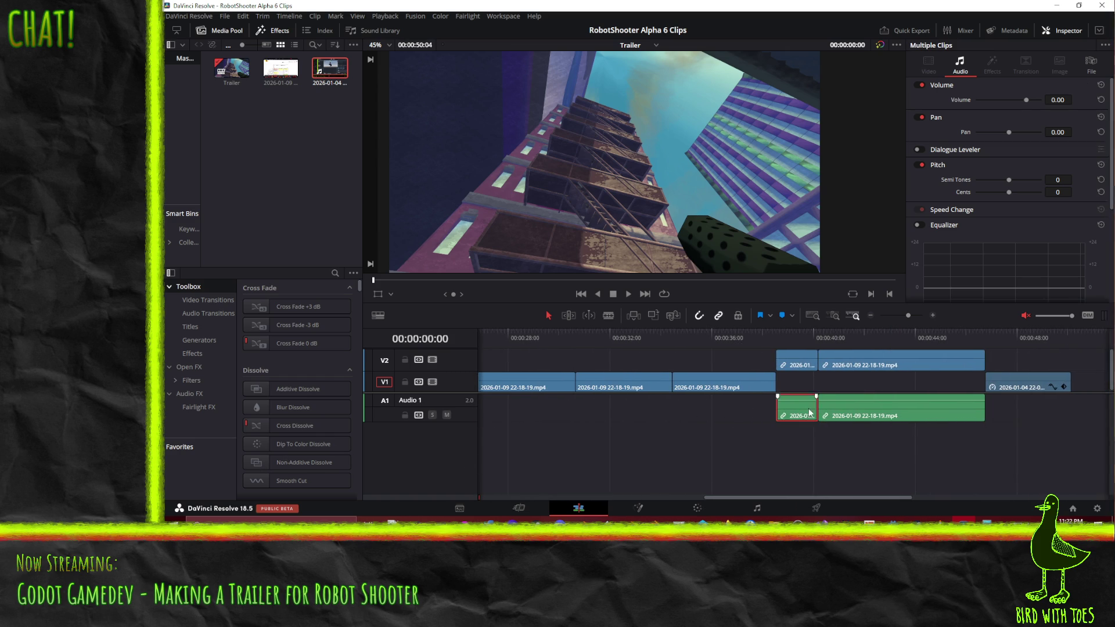
scroll(475, 453, down, 5)
click(675, 472)
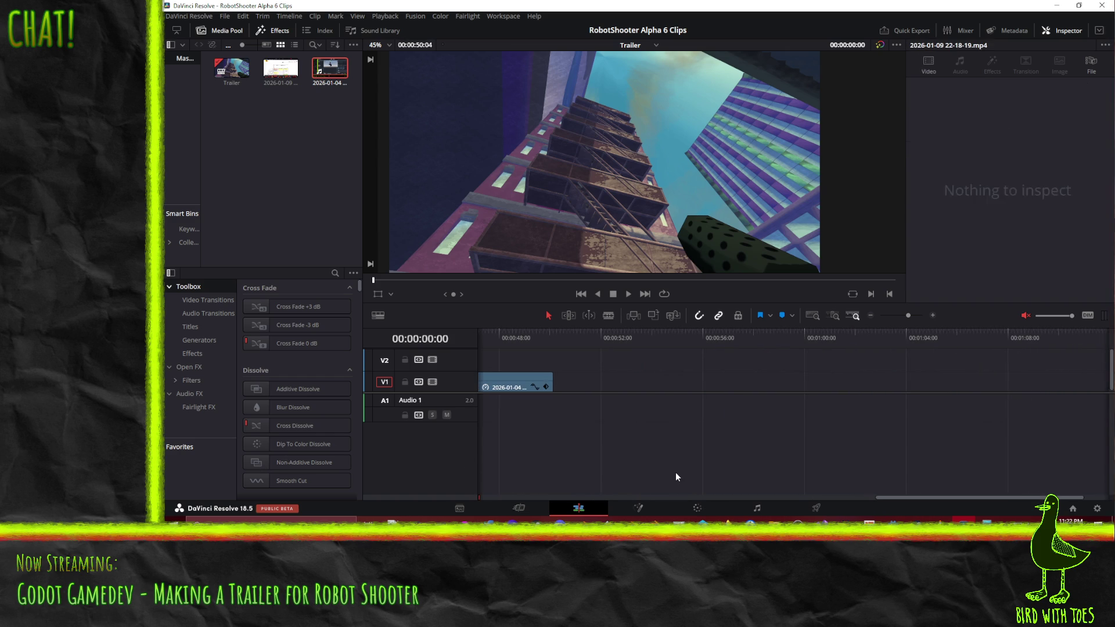
scroll(660, 475, up, 10)
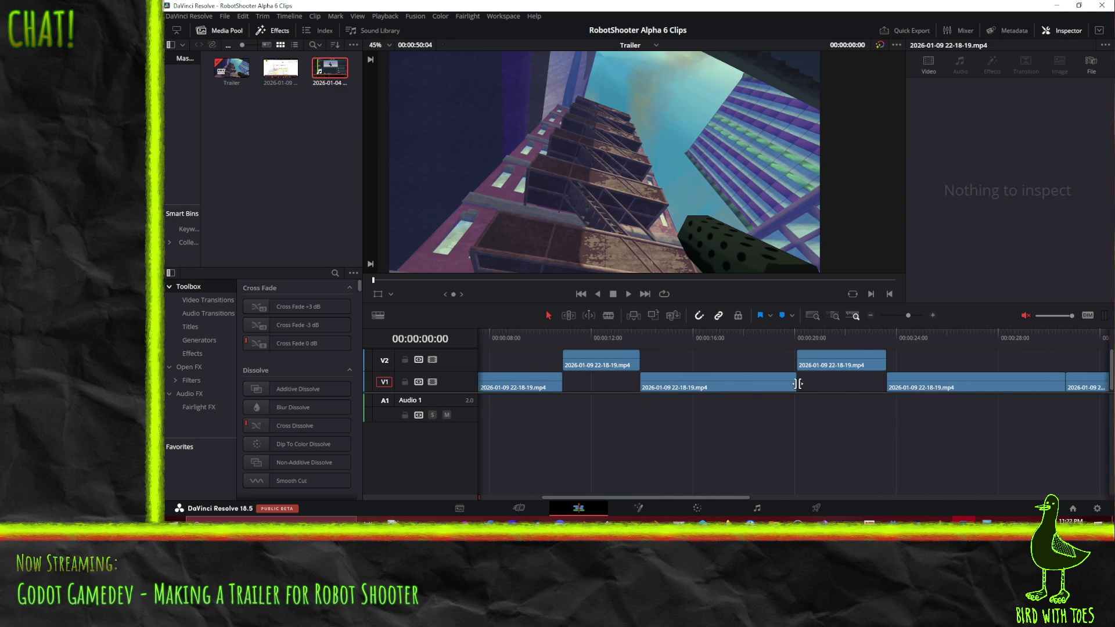
scroll(906, 459, up, 5)
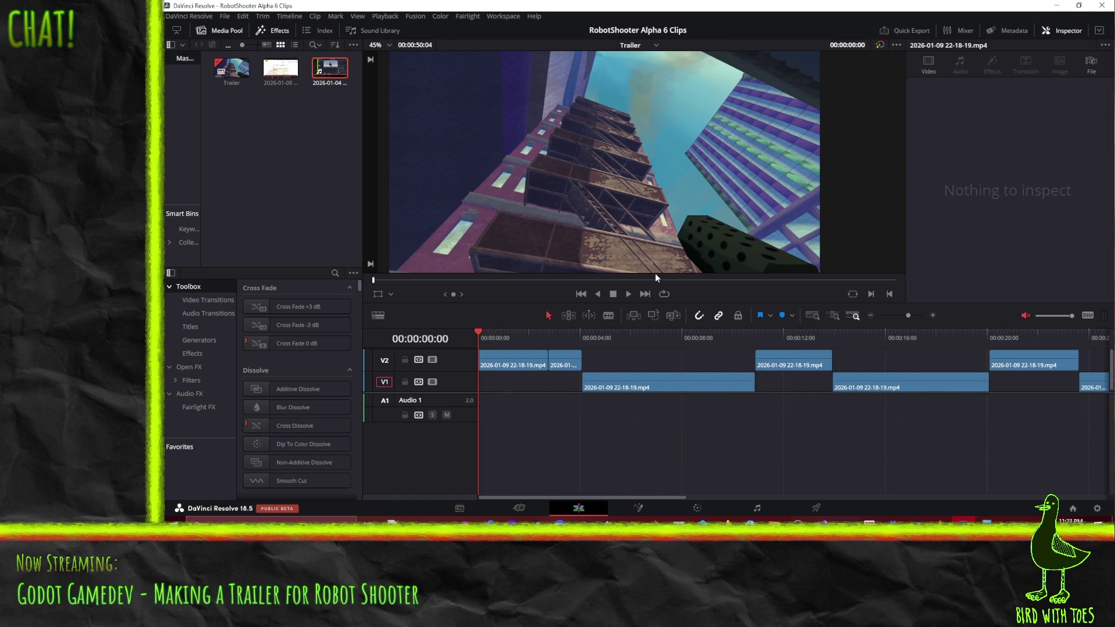
click(628, 294)
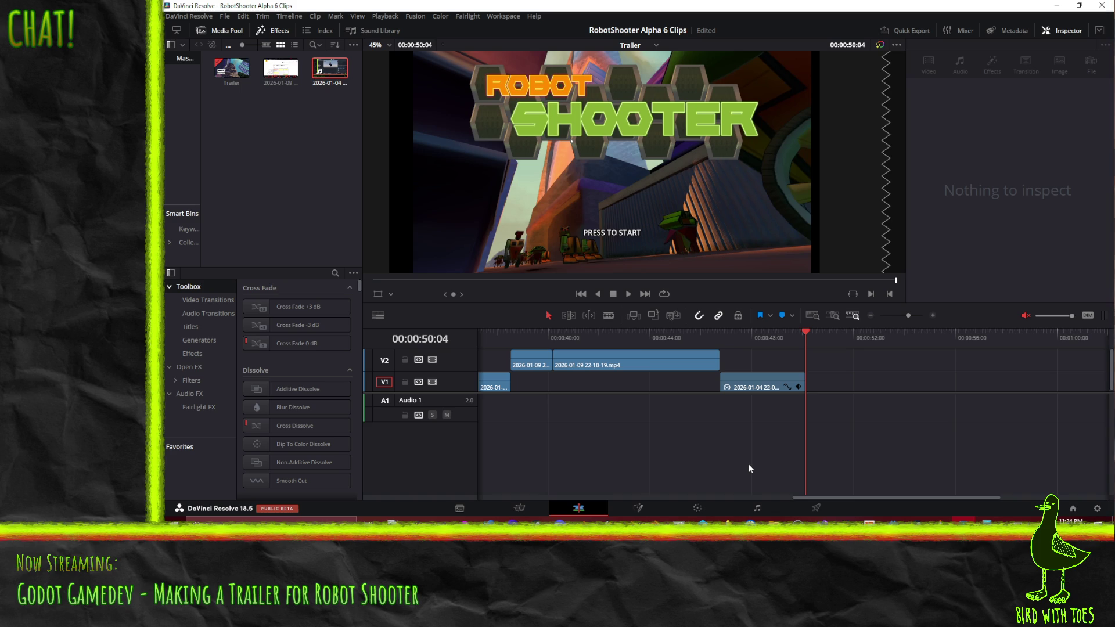
mouse_move(884, 497)
mouse_down()
mouse_move(528, 485)
mouse_move(729, 492)
mouse_move(558, 497)
mouse_up()
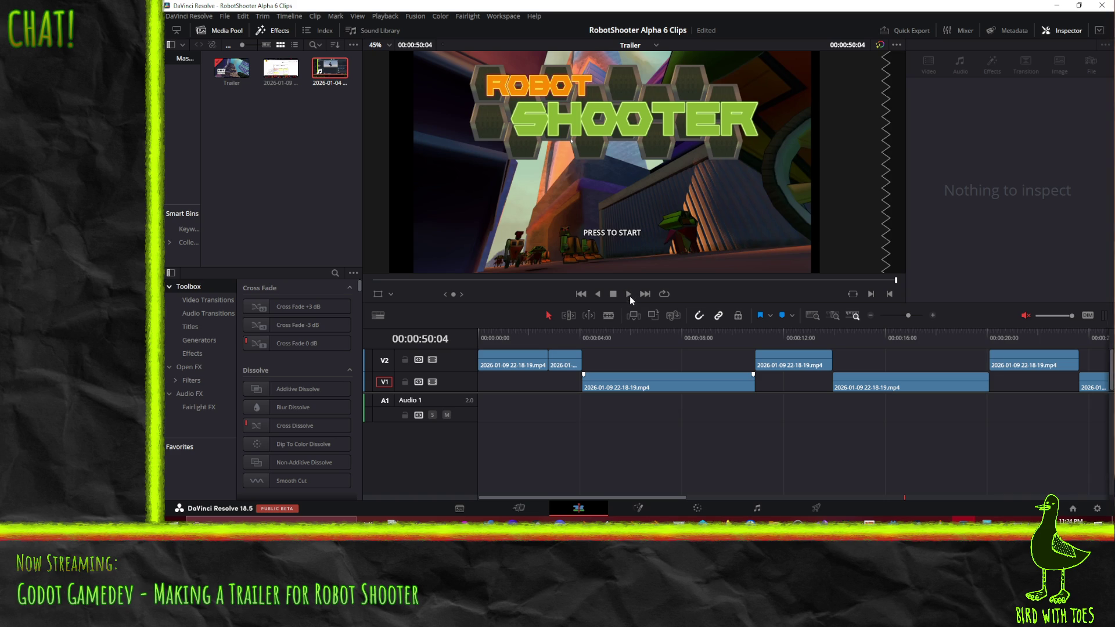
key(Up)
key(Home)
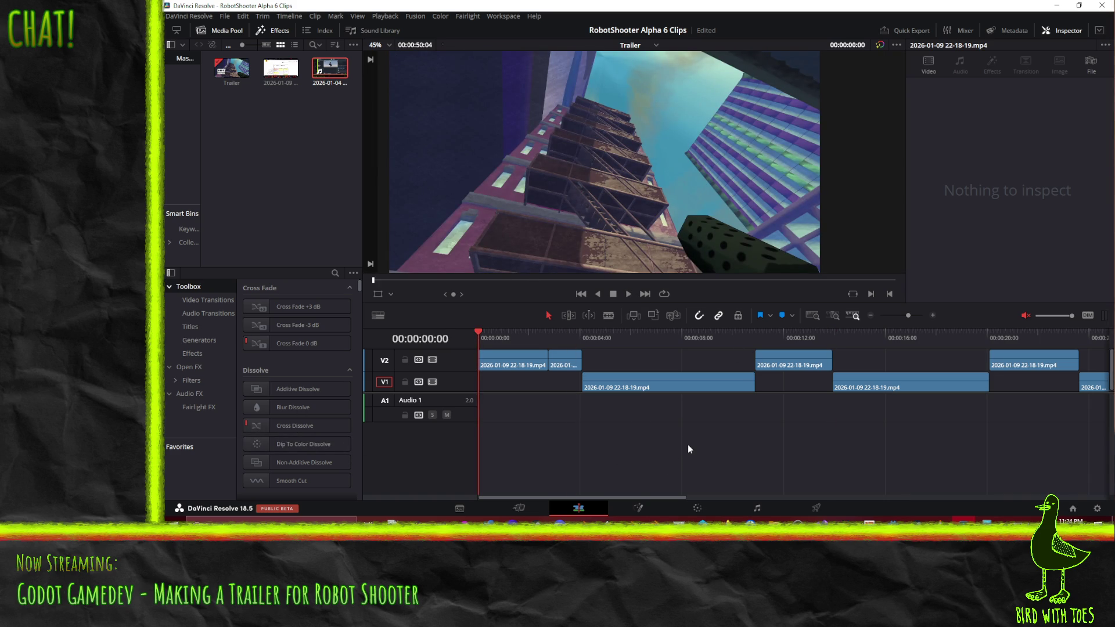
click(816, 508)
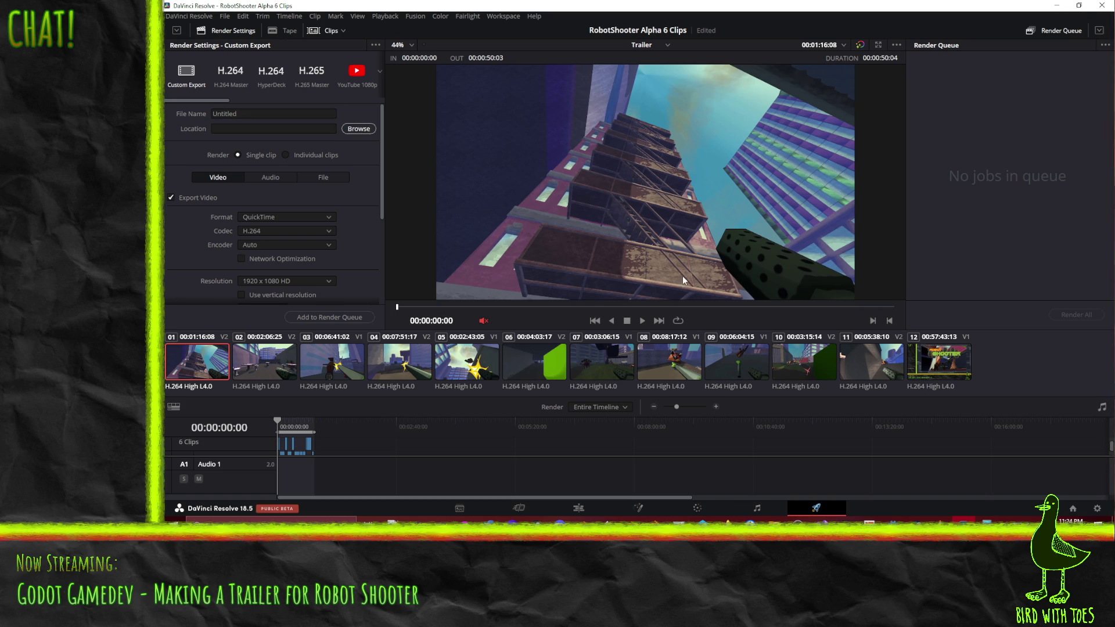
Reach the Deliver render settings and bring up the export file destination window.
drag(698, 124, 1113, 139)
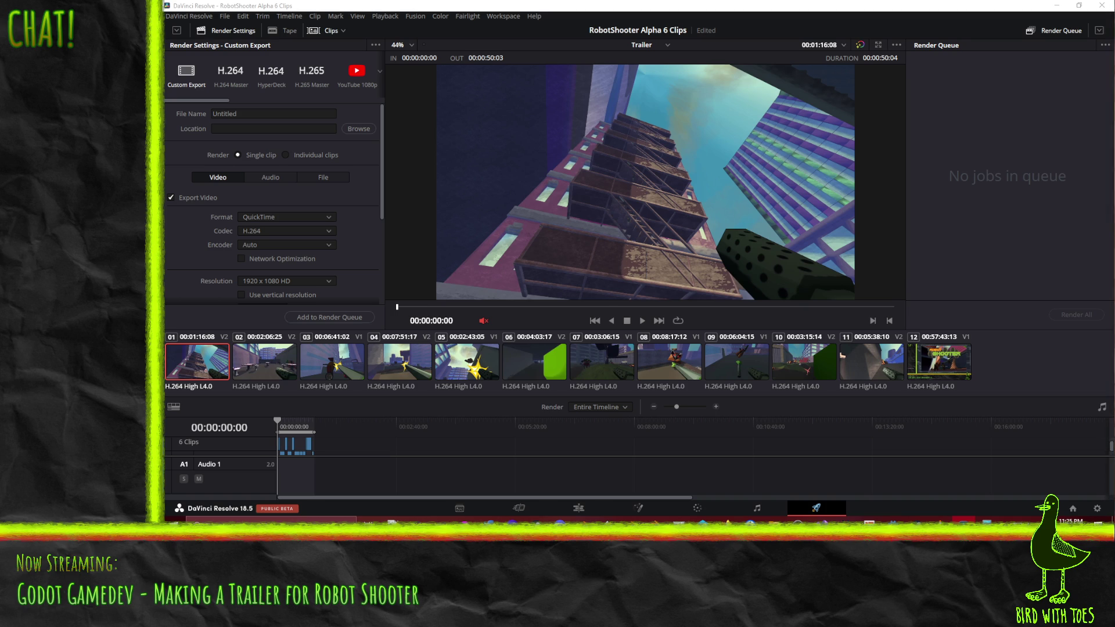
click(359, 129)
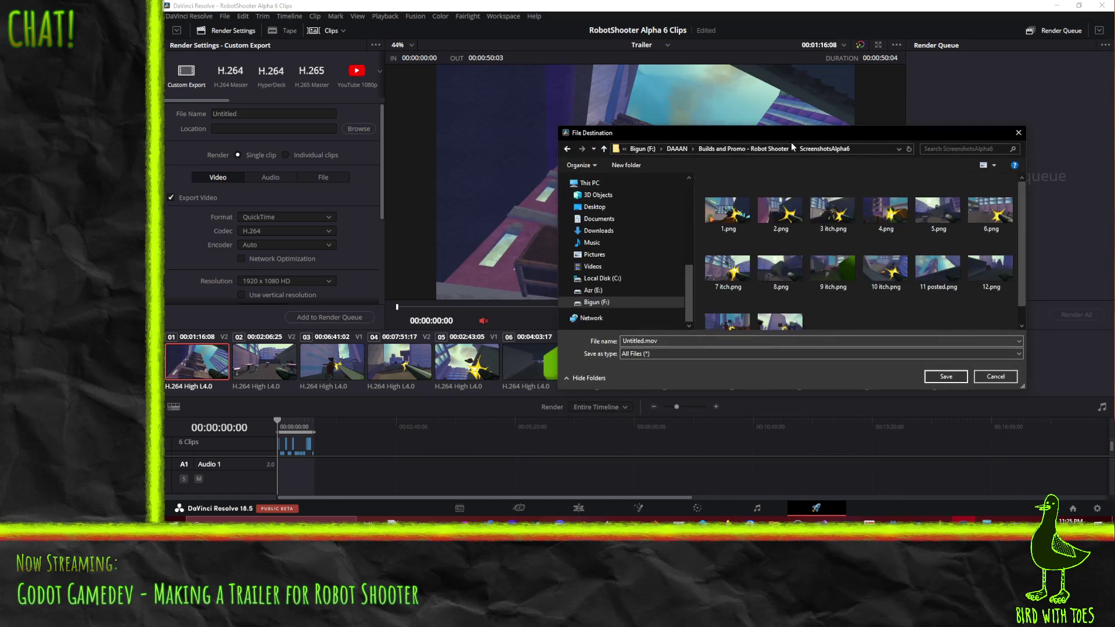
Name the export Trailer in the ScreenshotsAlpha6 folder and confirm the save location.
click(858, 149)
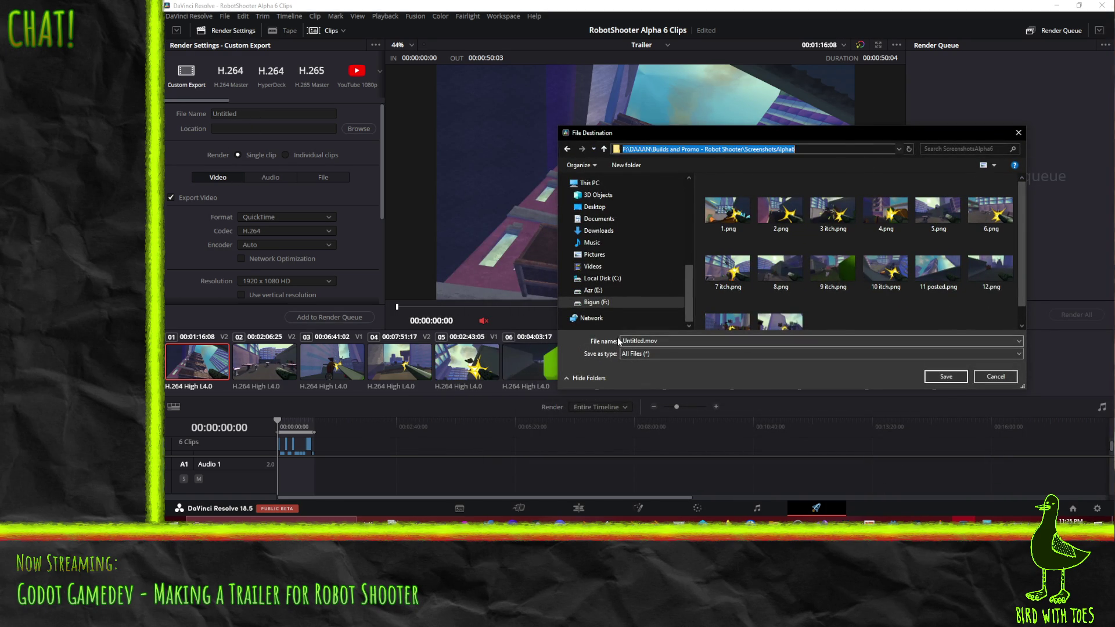
click(640, 340)
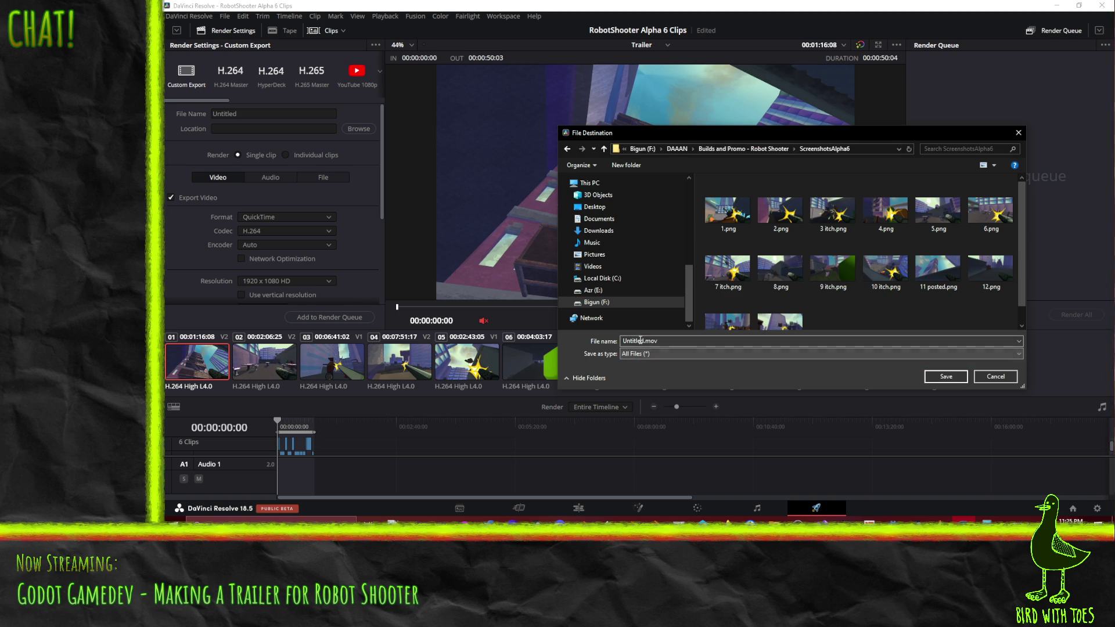
double_click(641, 341)
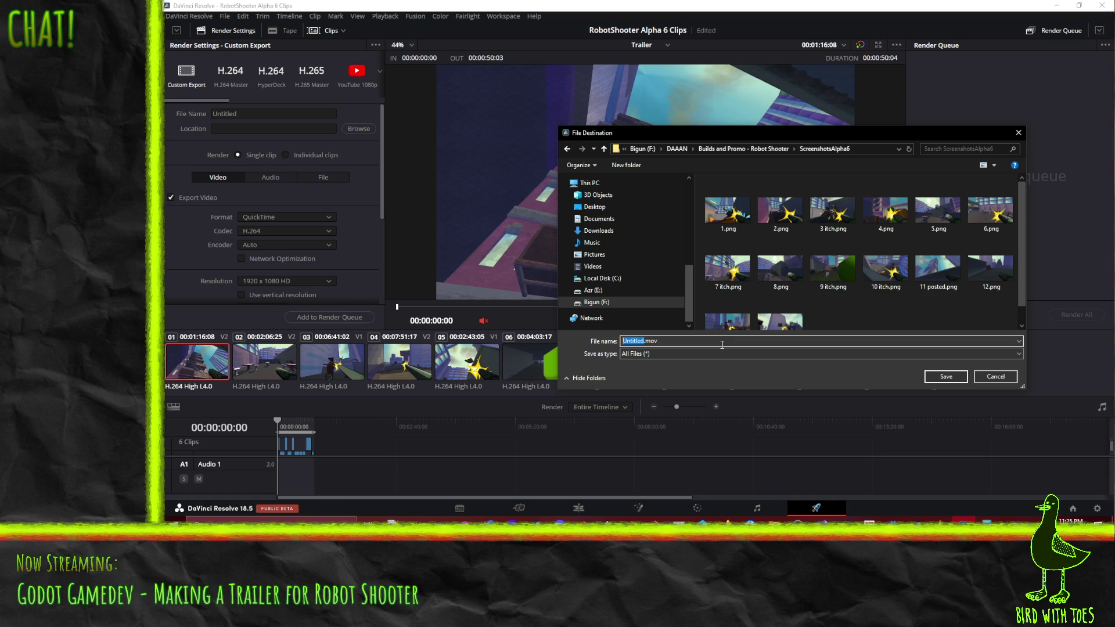
text(Trailer)
click(945, 377)
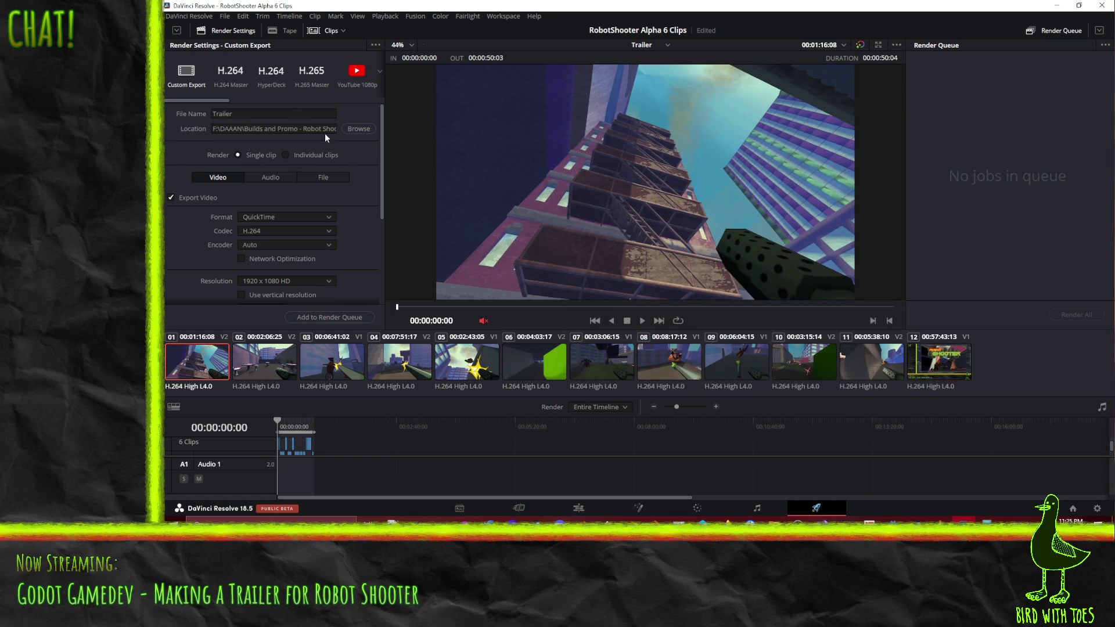
Choose MP4 as the export format, leaving quality at Best.
click(287, 217)
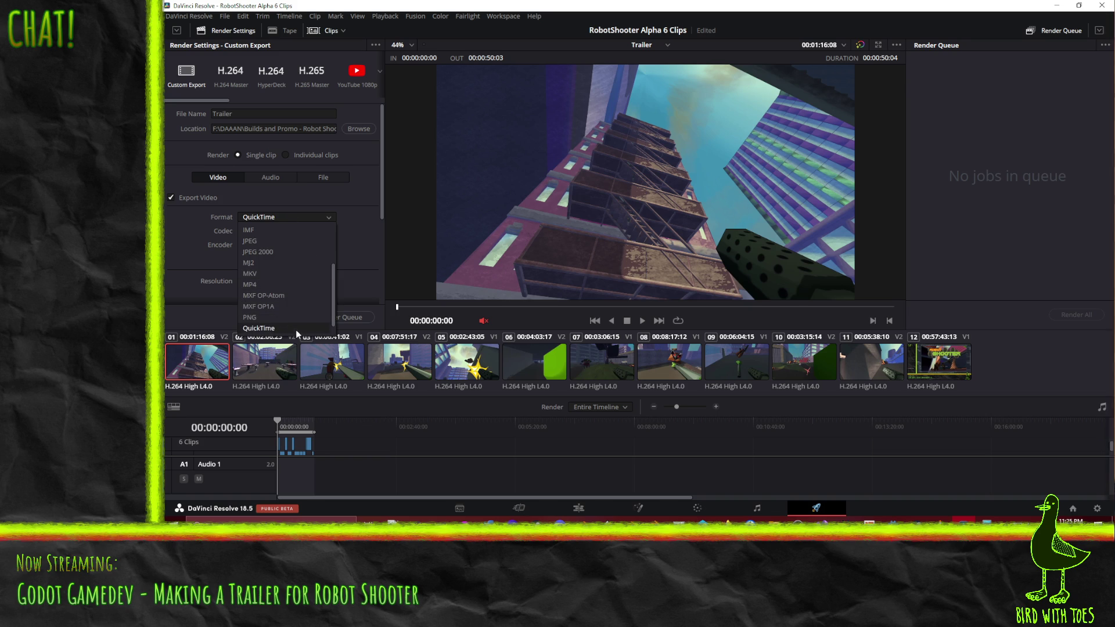
scroll(295, 327, down, 1)
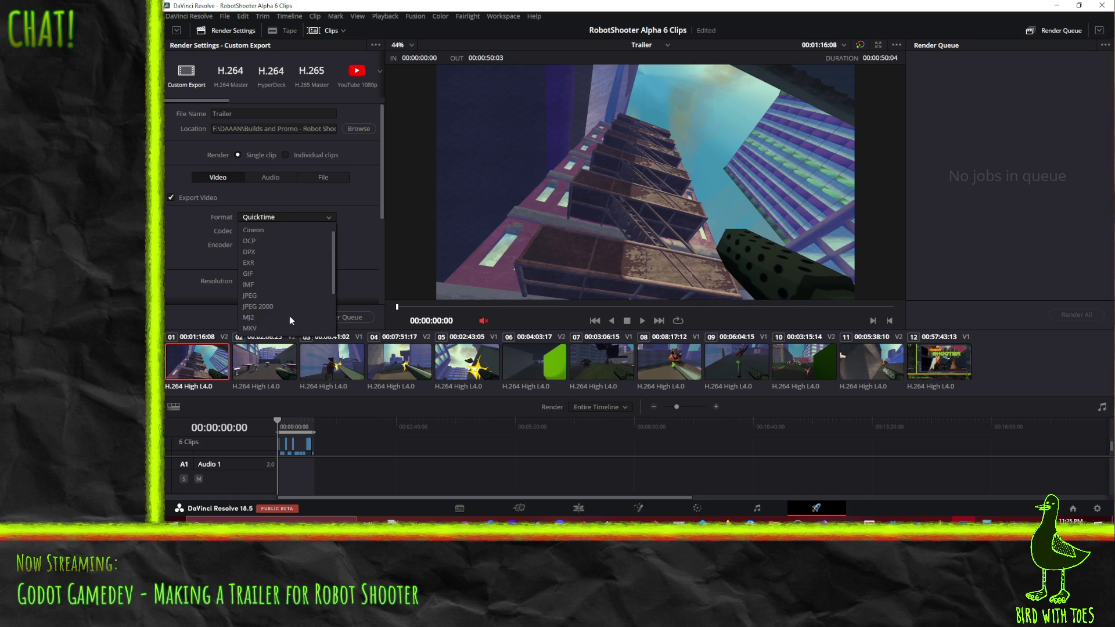
click(258, 275)
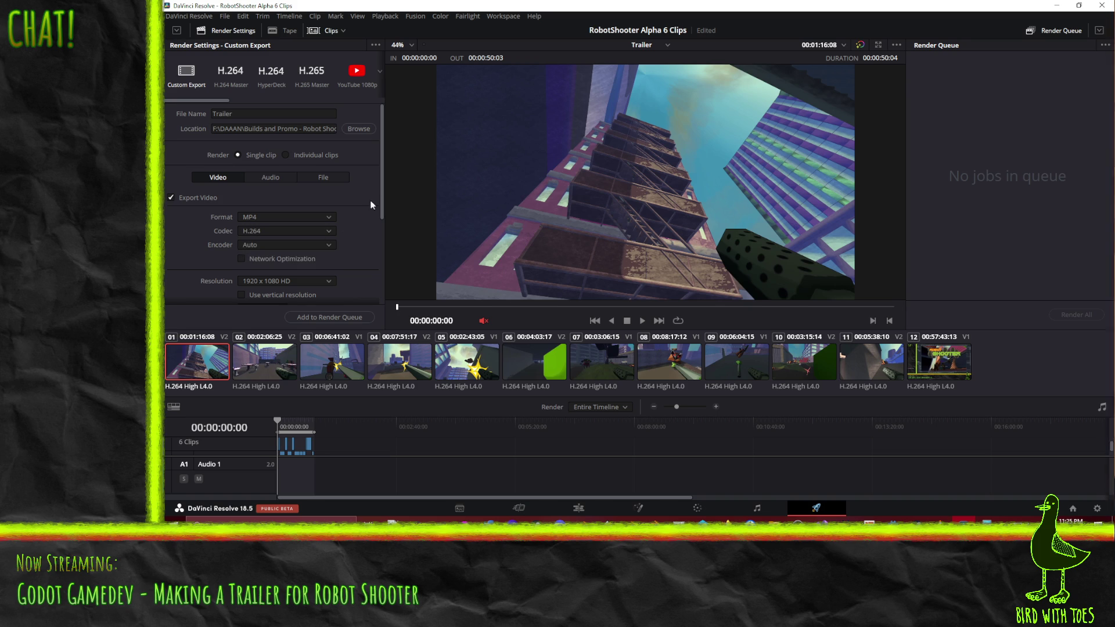
drag(383, 178, 381, 270)
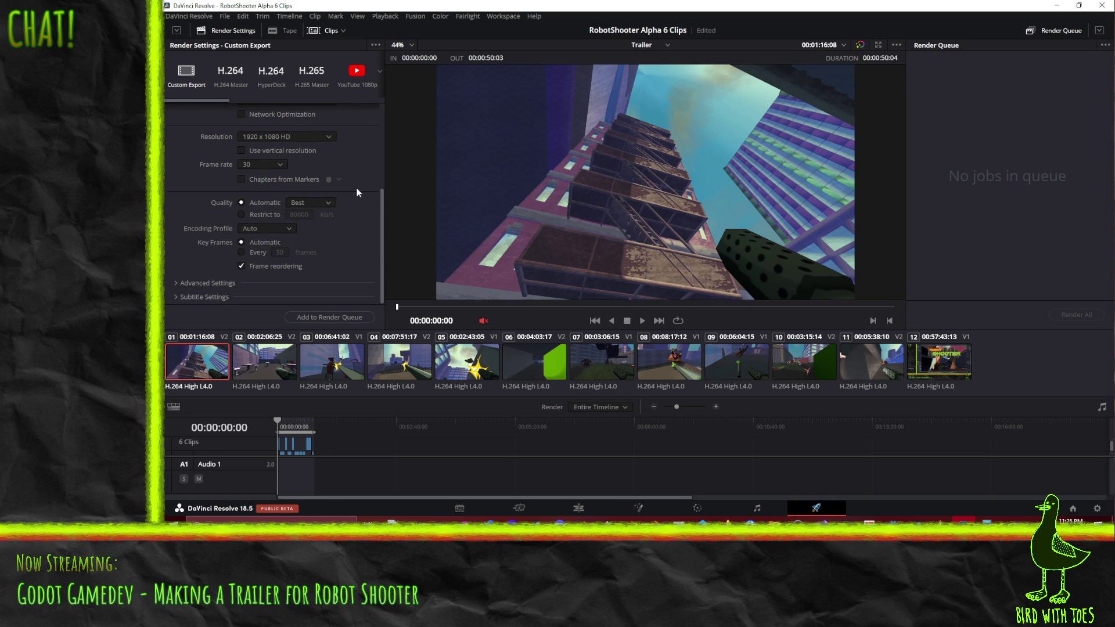
click(325, 202)
click(325, 202)
scroll(382, 231, up, 1)
scroll(381, 227, up, 5)
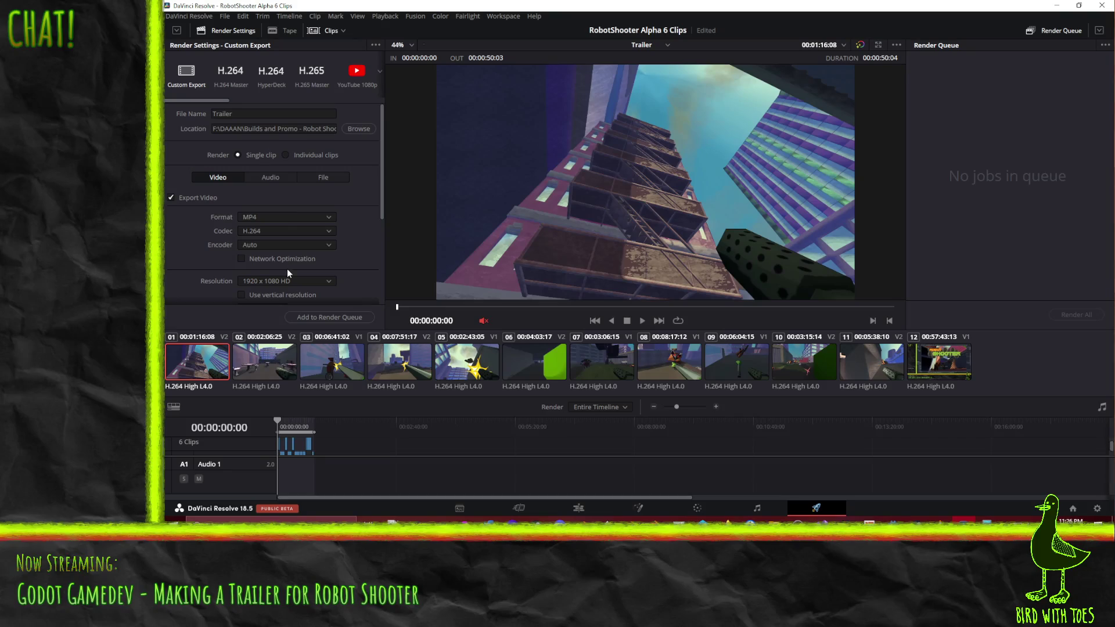
click(268, 114)
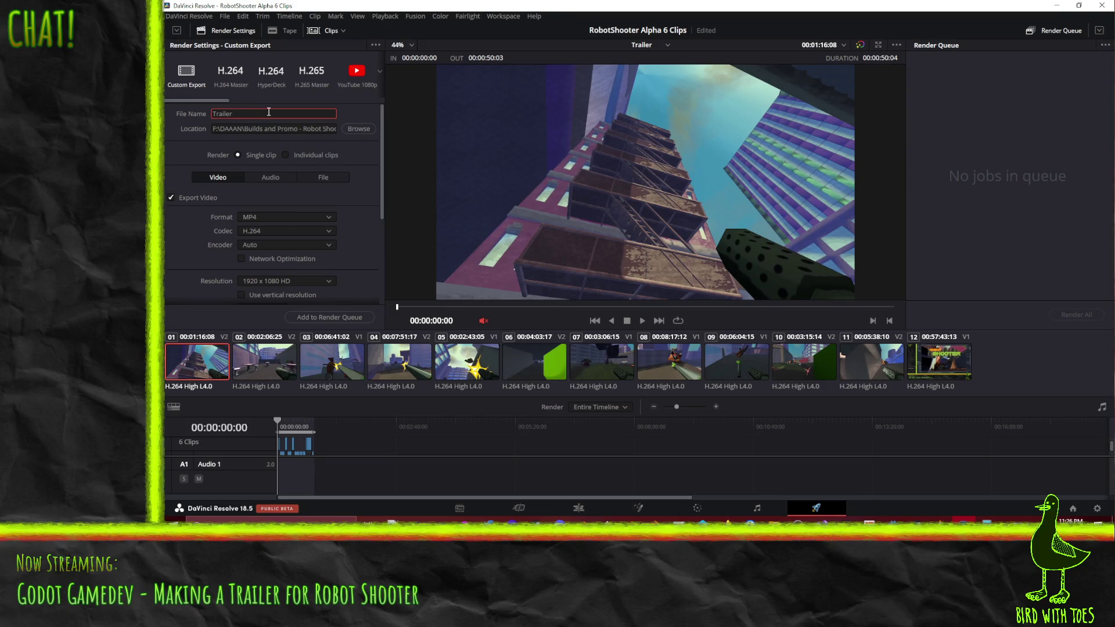
text(M)
text(ster)
text( -)
scroll(365, 181, down, 4)
scroll(366, 182, down, 4)
scroll(367, 186, down, 2)
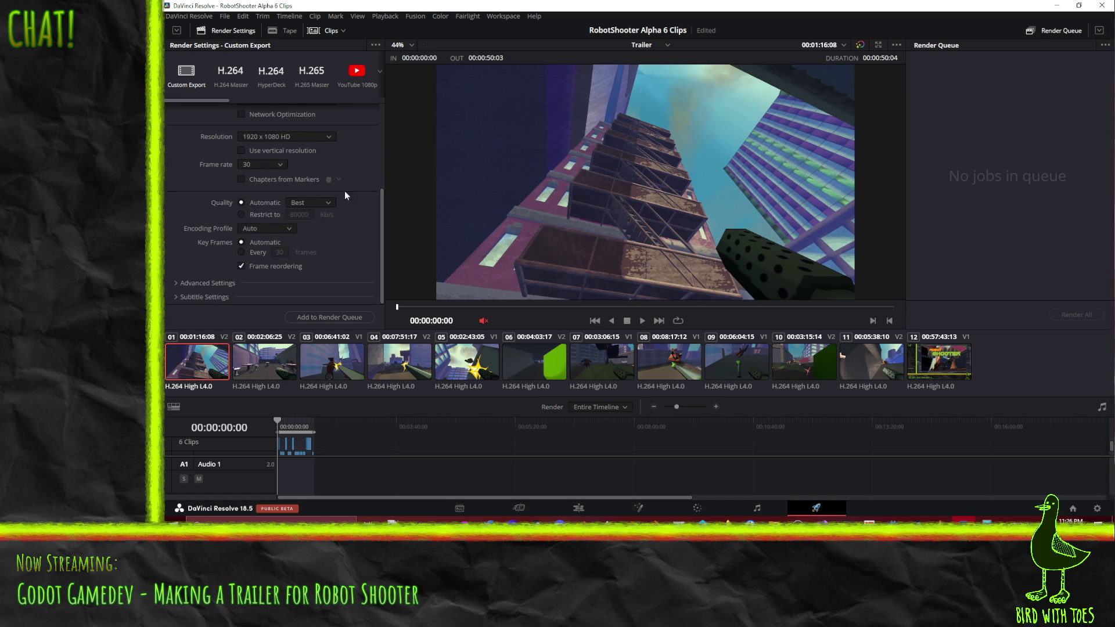
click(340, 319)
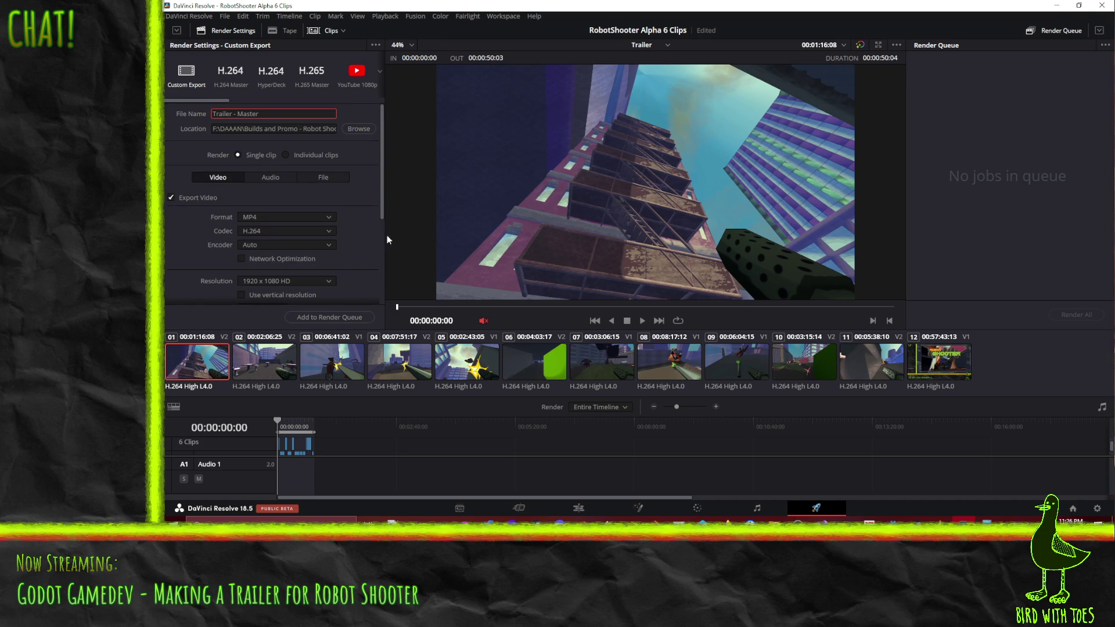
click(270, 177)
scroll(358, 205, down, 1)
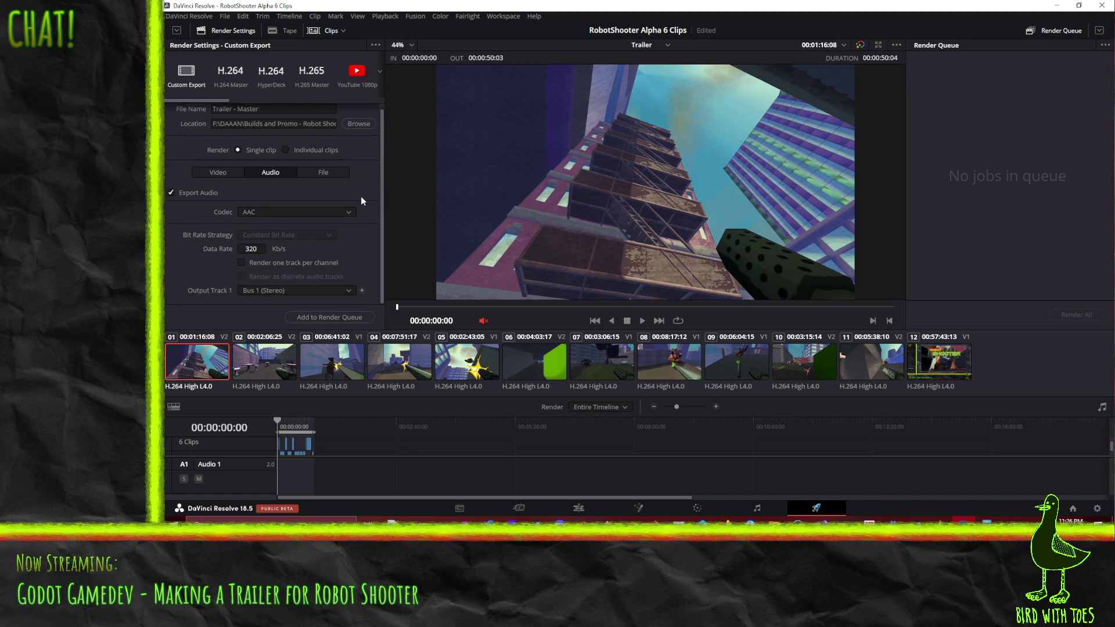
click(322, 173)
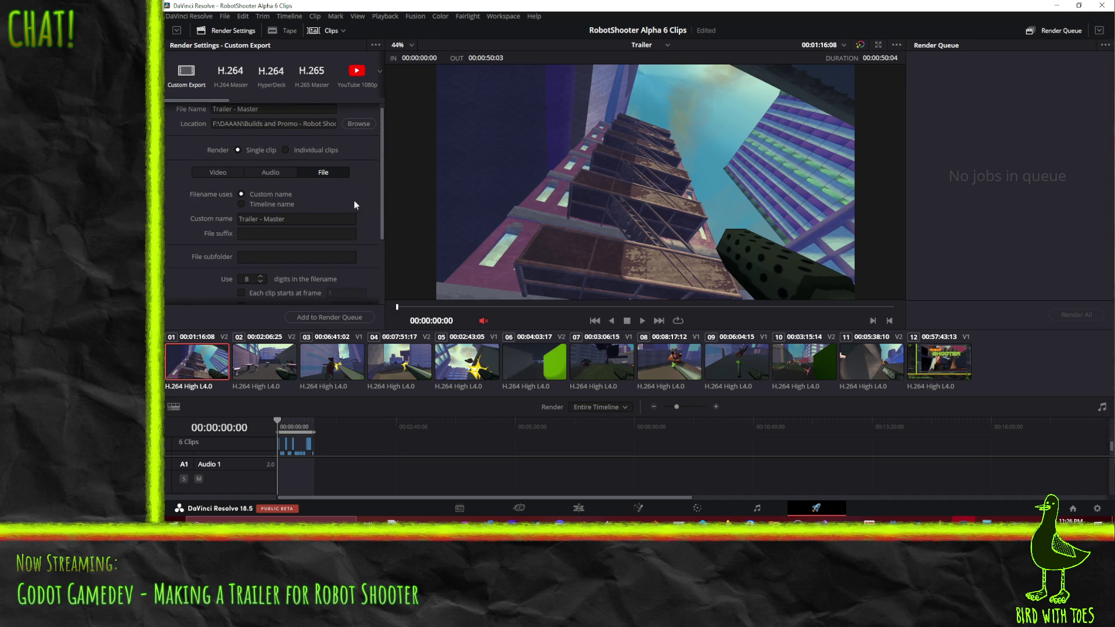
scroll(353, 200, down, 3)
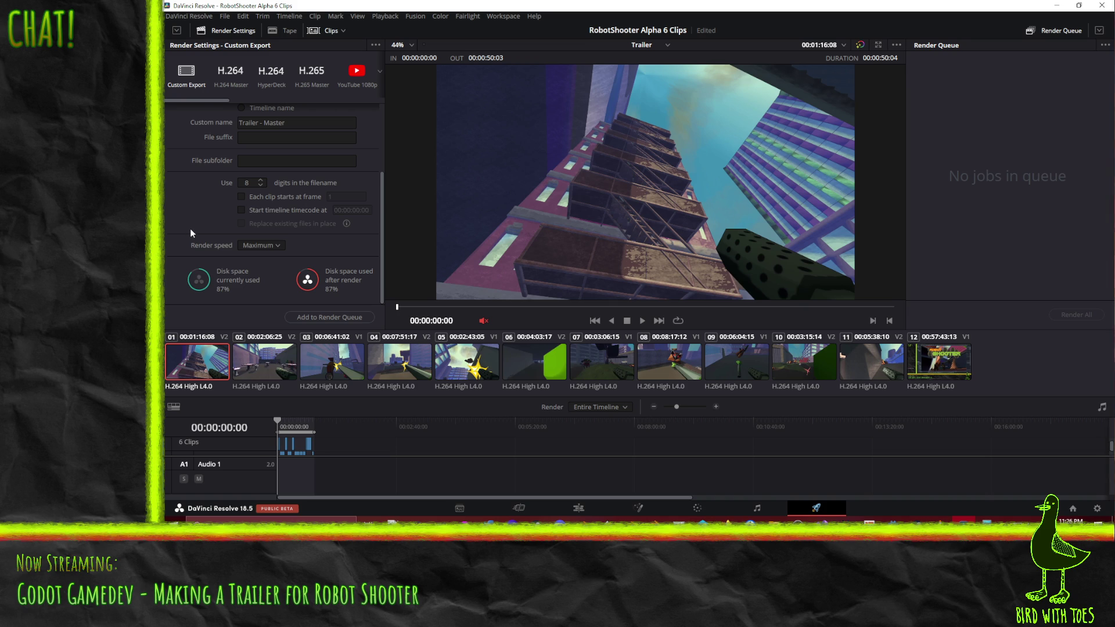
scroll(187, 227, up, 3)
click(214, 177)
scroll(190, 220, down, 5)
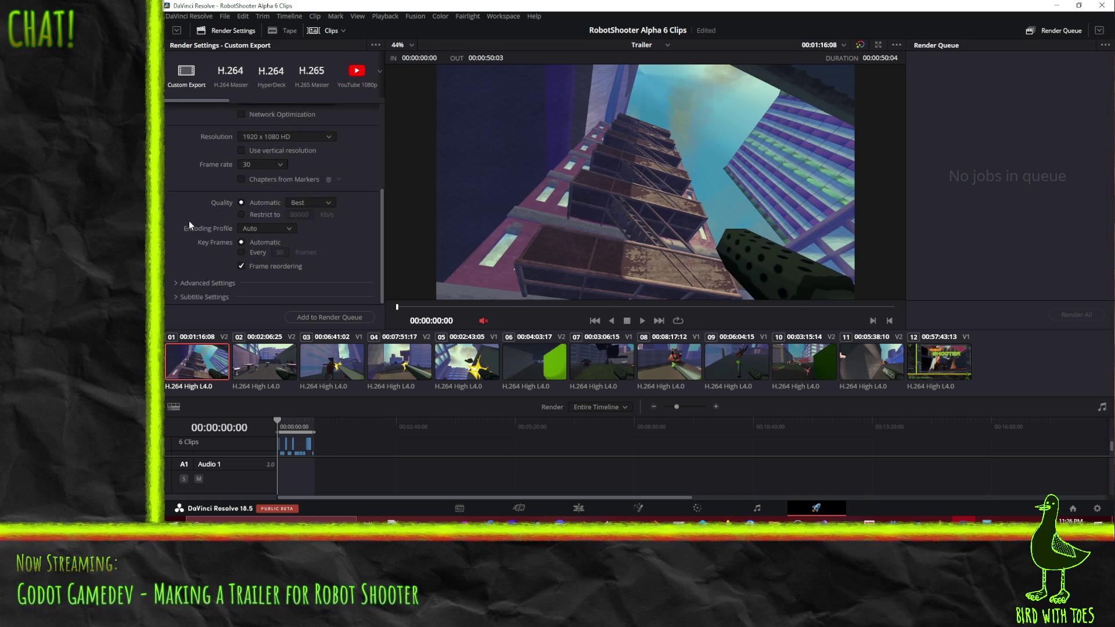
Queue and render the Trailer - Master job to completion, then minimize Resolve and close Calculator.
click(330, 318)
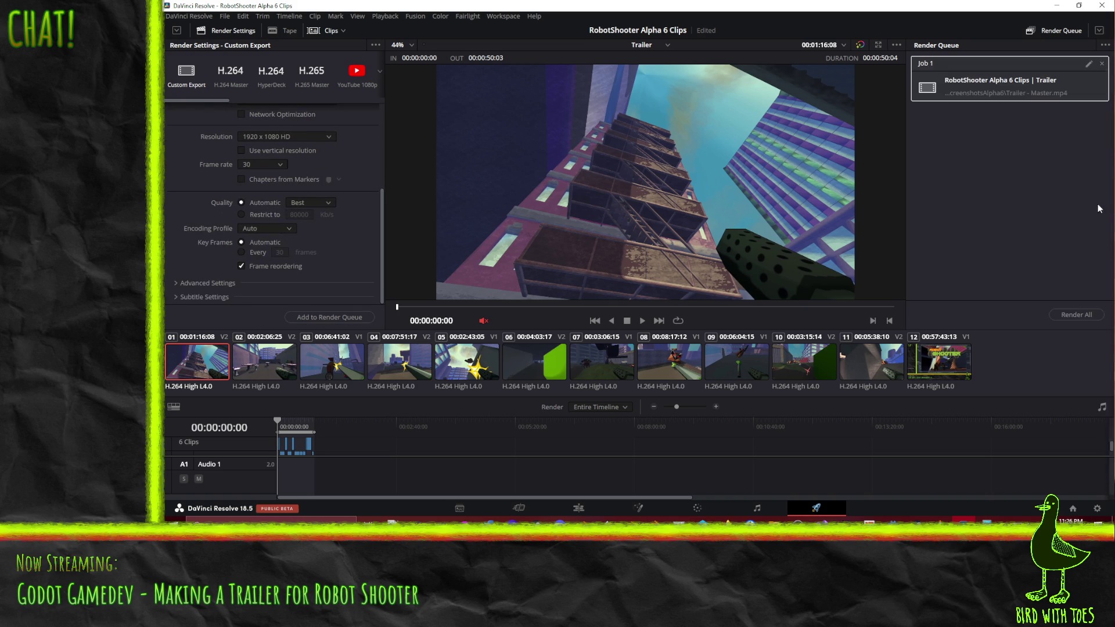
click(1075, 315)
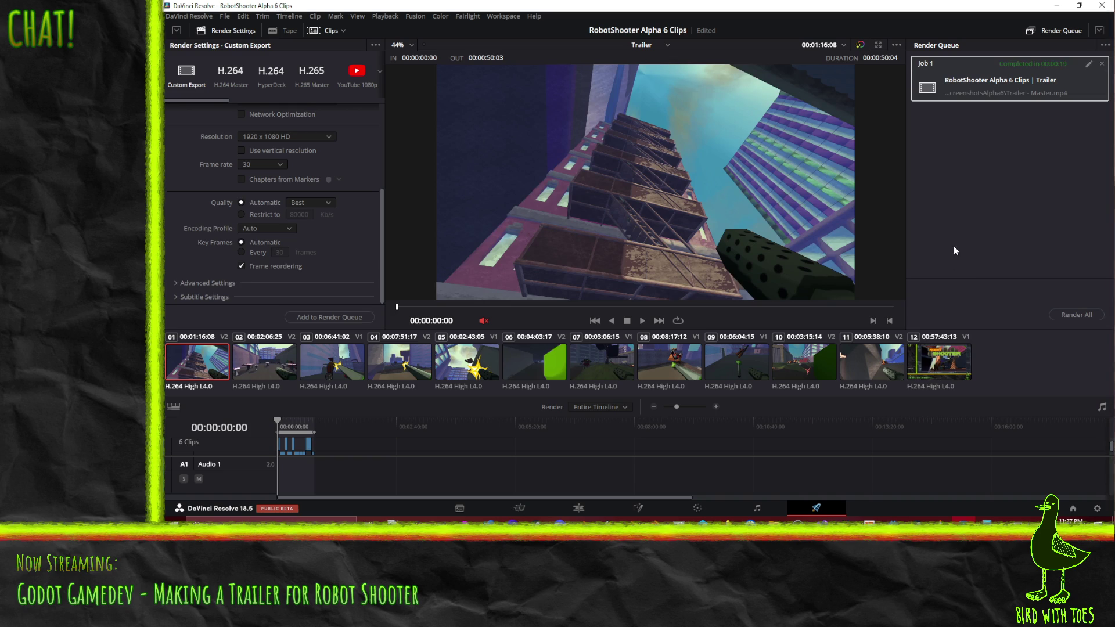
click(1058, 7)
text(279)
click(779, 166)
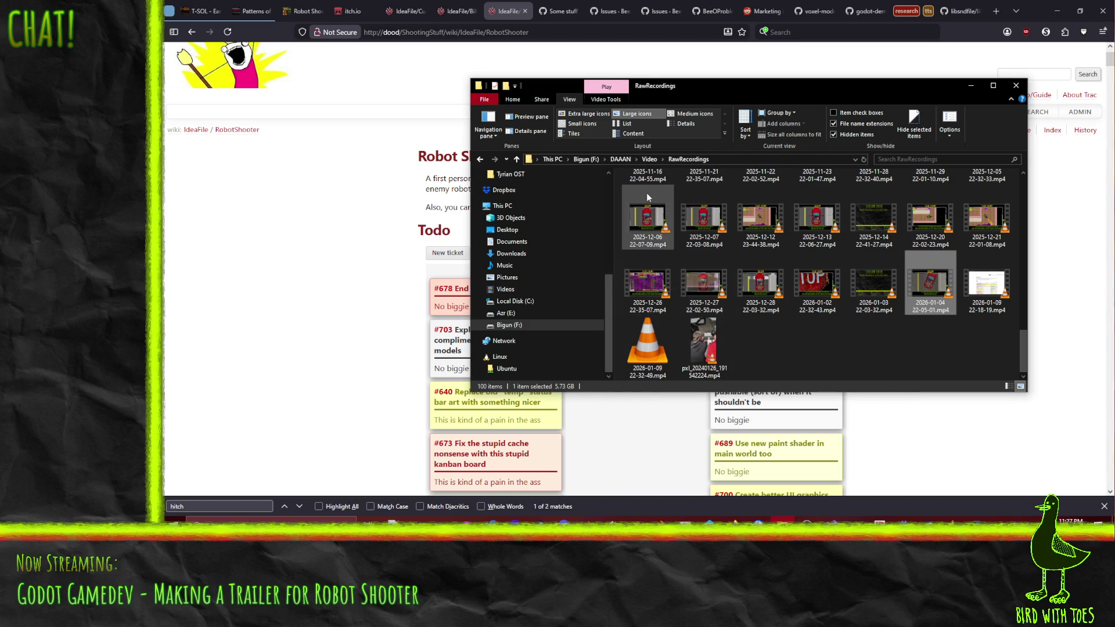
Navigate from DAAAN into Builds and Promo - Robot Shooter, then the ScreenshotsAlpha6 folder.
click(649, 160)
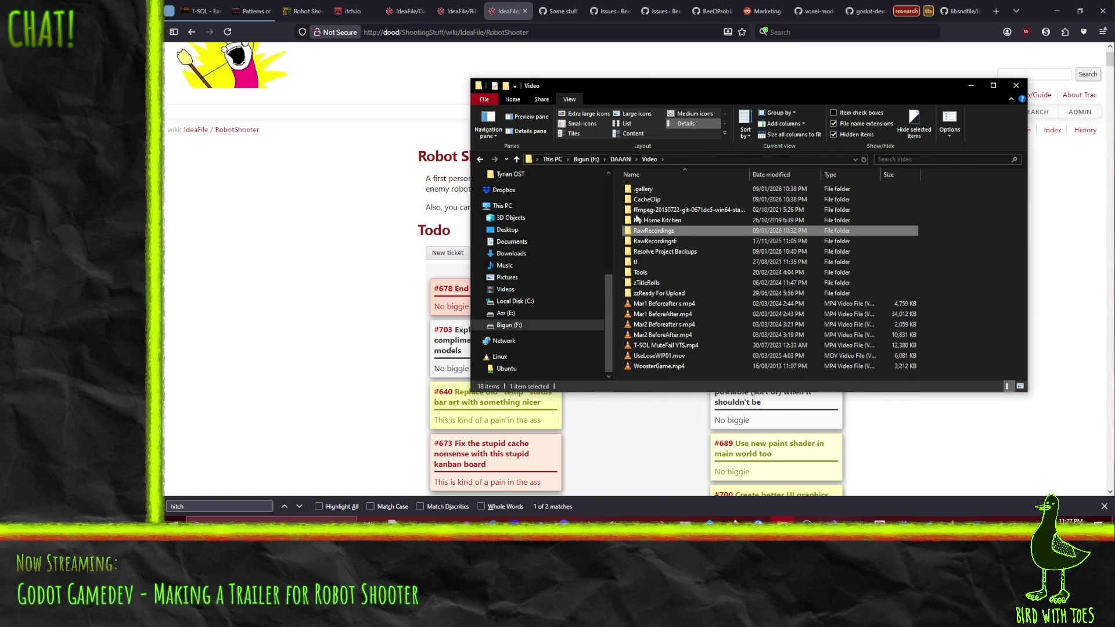
click(621, 159)
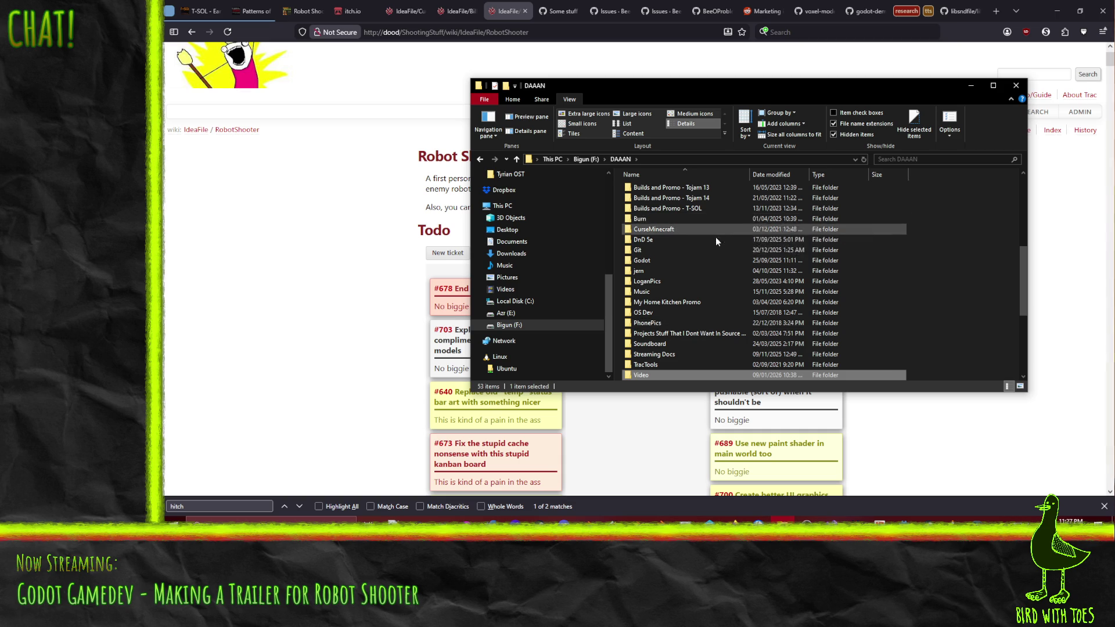
scroll(723, 262, up, 5)
double_click(738, 262)
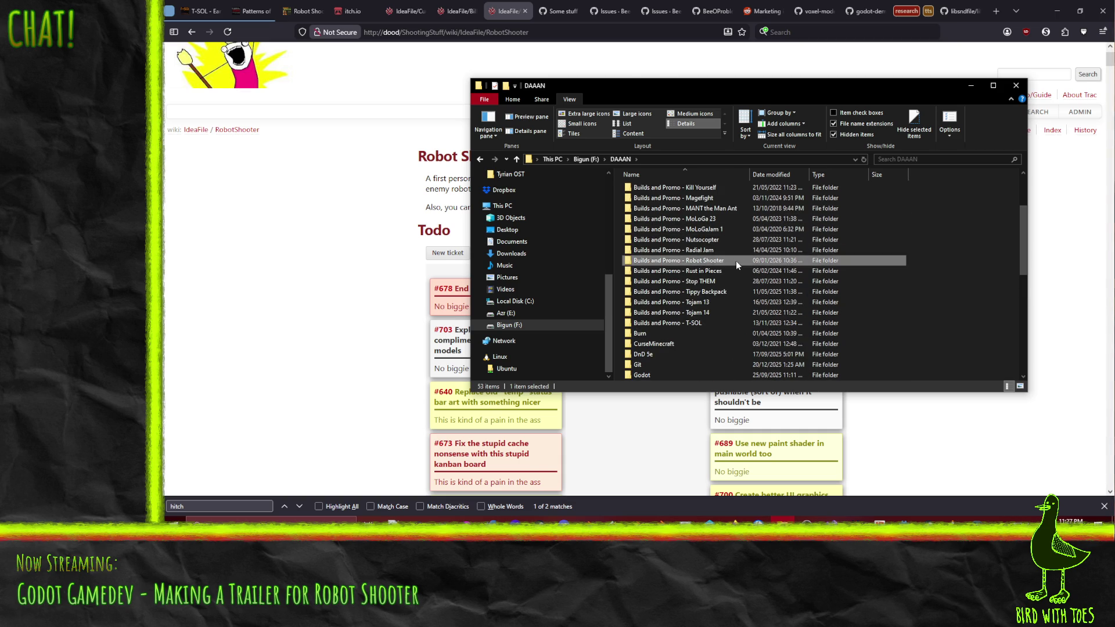
scroll(699, 314, down, 1)
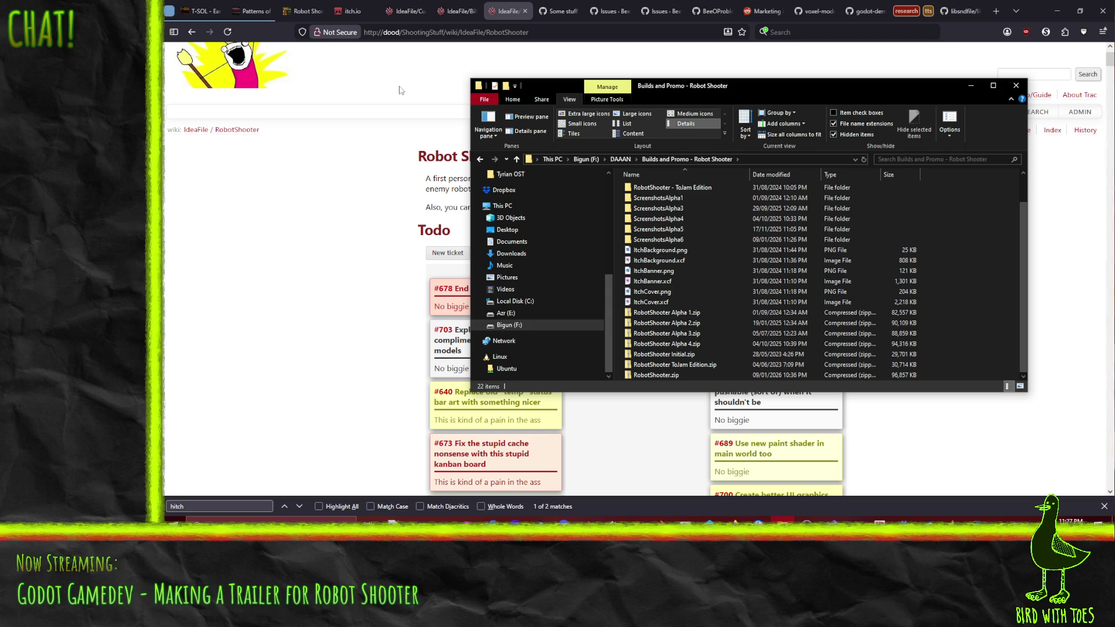
scroll(758, 261, up, 1)
scroll(697, 266, down, 1)
scroll(698, 260, up, 1)
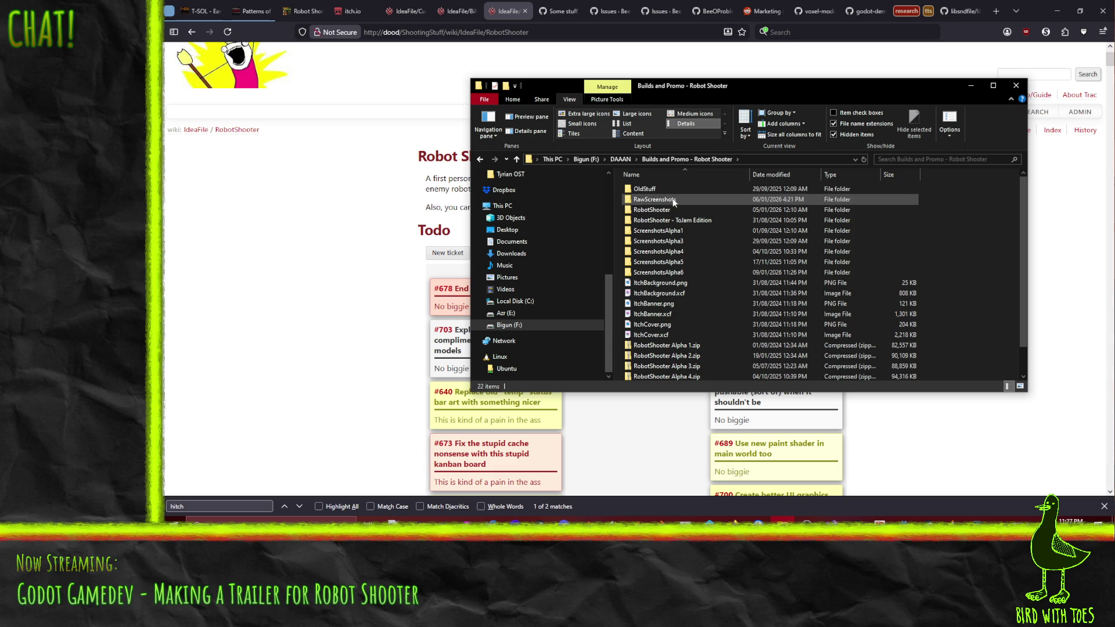
scroll(671, 199, down, 1)
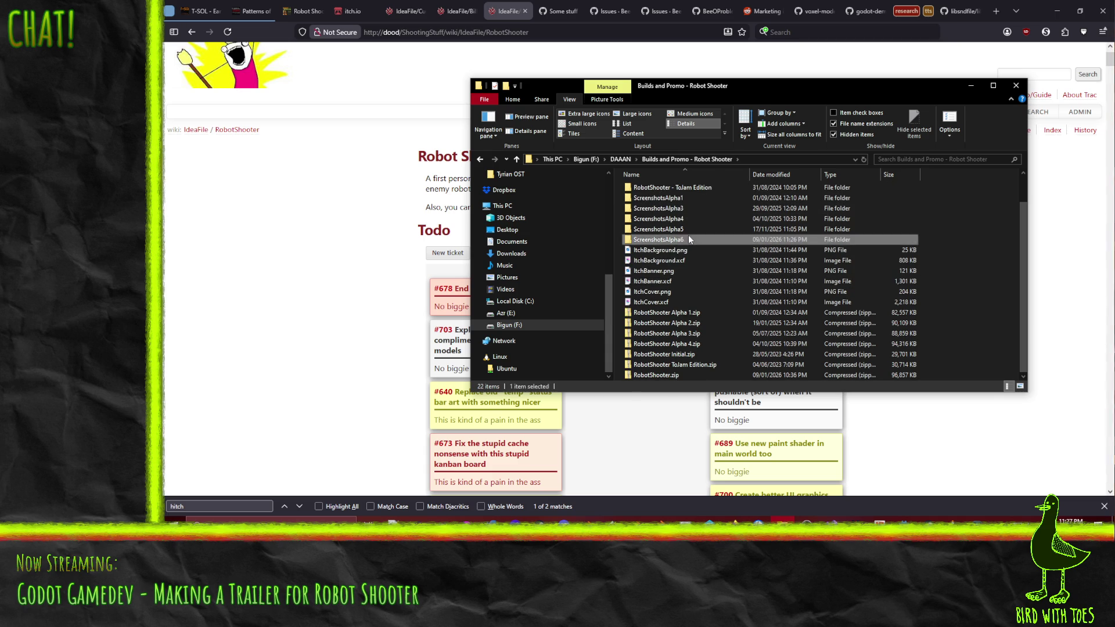
double_click(658, 239)
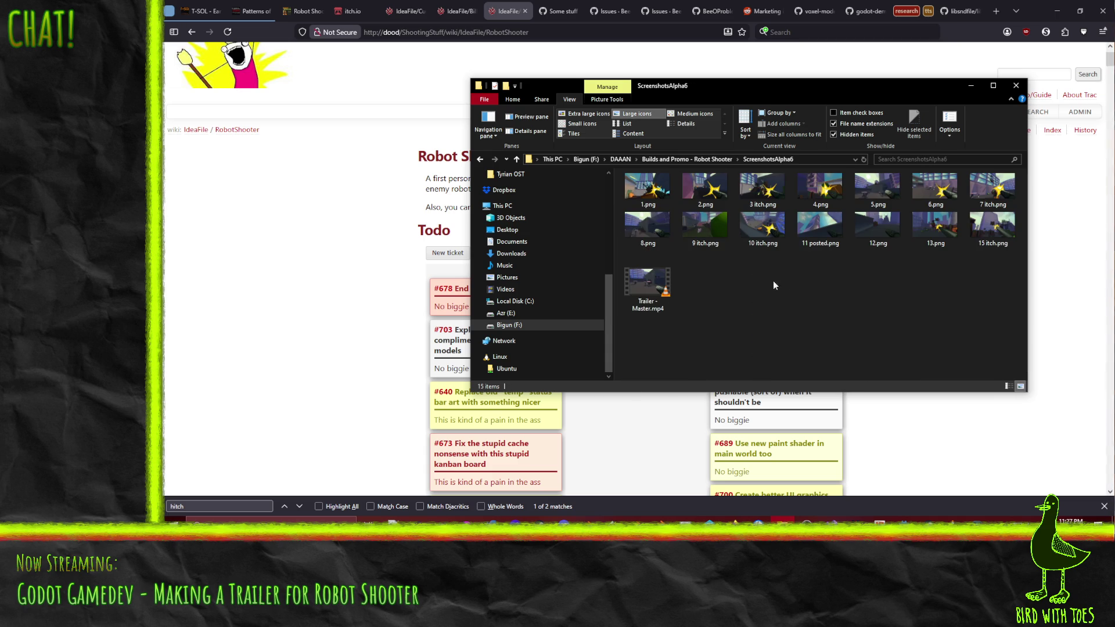
Play Trailer - Master.mp4 with VLC media player from its right-click menu.
click(637, 289)
right_click(637, 288)
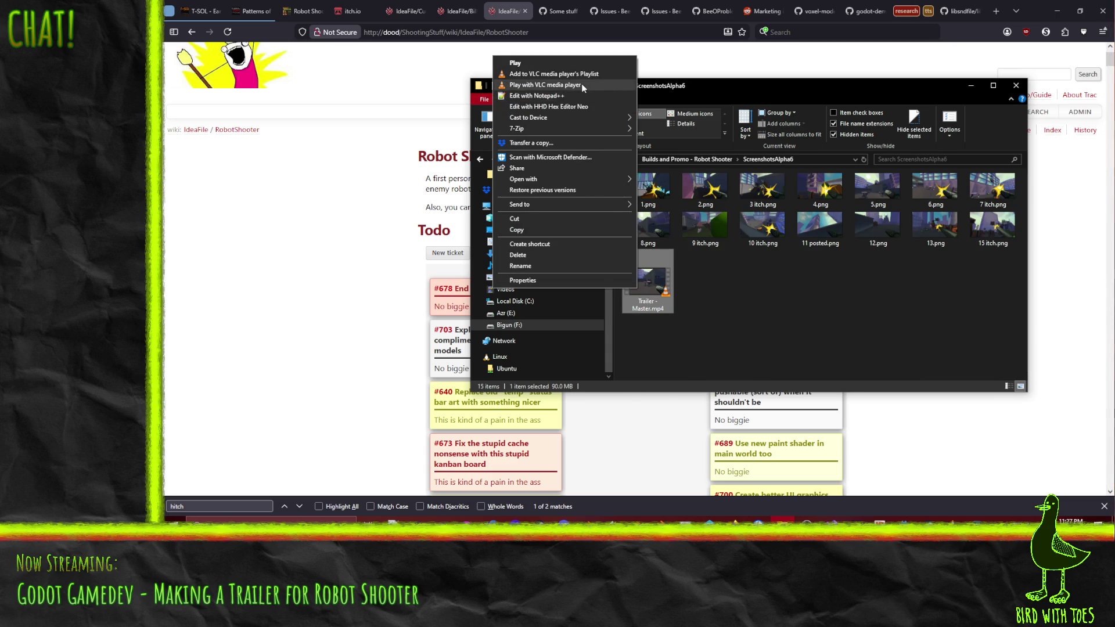
click(582, 84)
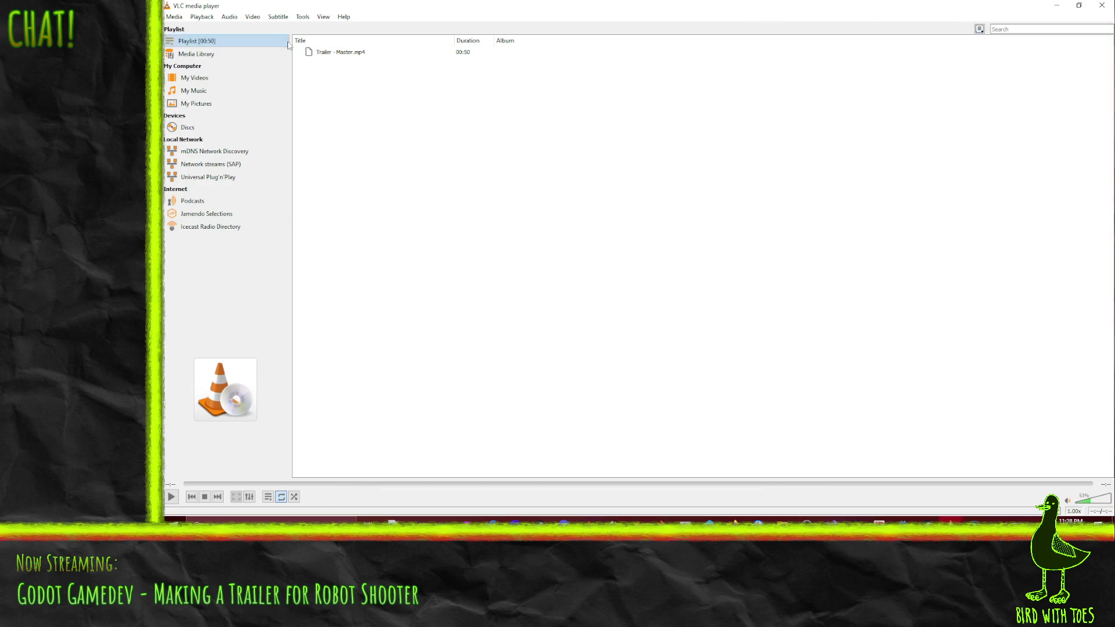
Watch Trailer - Master.mp4 through in VLC, then close the player.
double_click(340, 51)
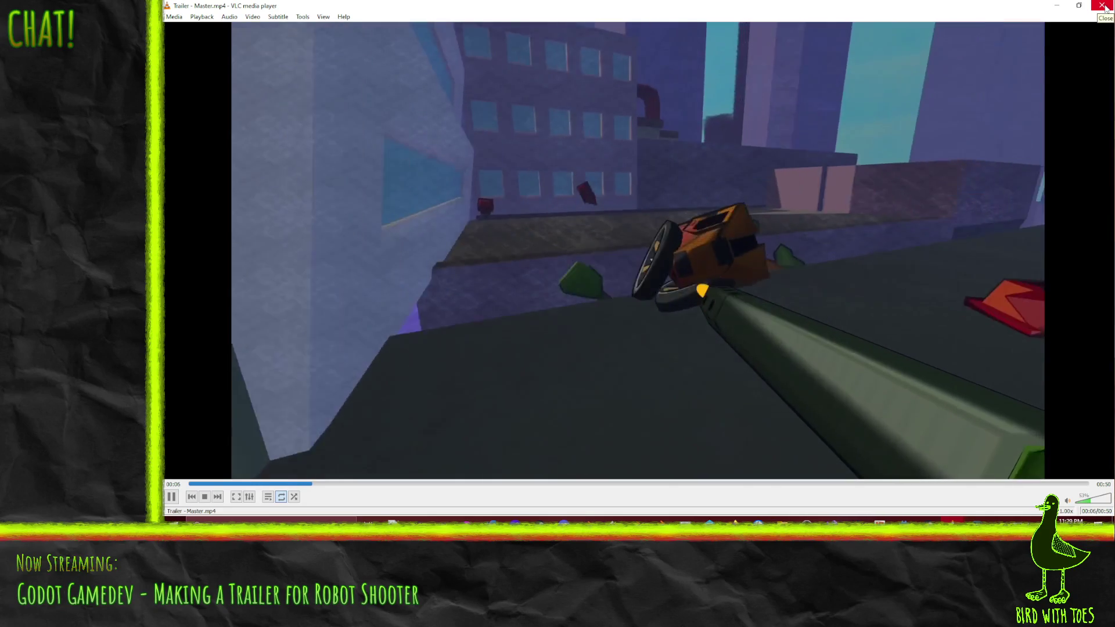
click(1105, 6)
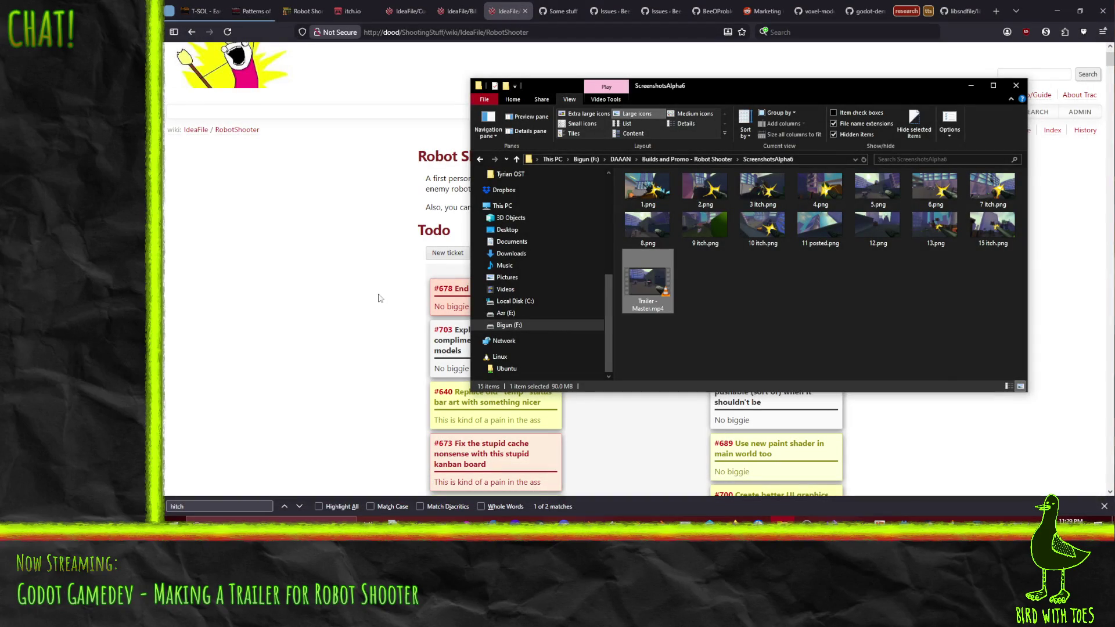
Look over the Trac Todo board, then switch to the Robot Shooter itch.io page.
click(315, 243)
scroll(312, 236, down, 2)
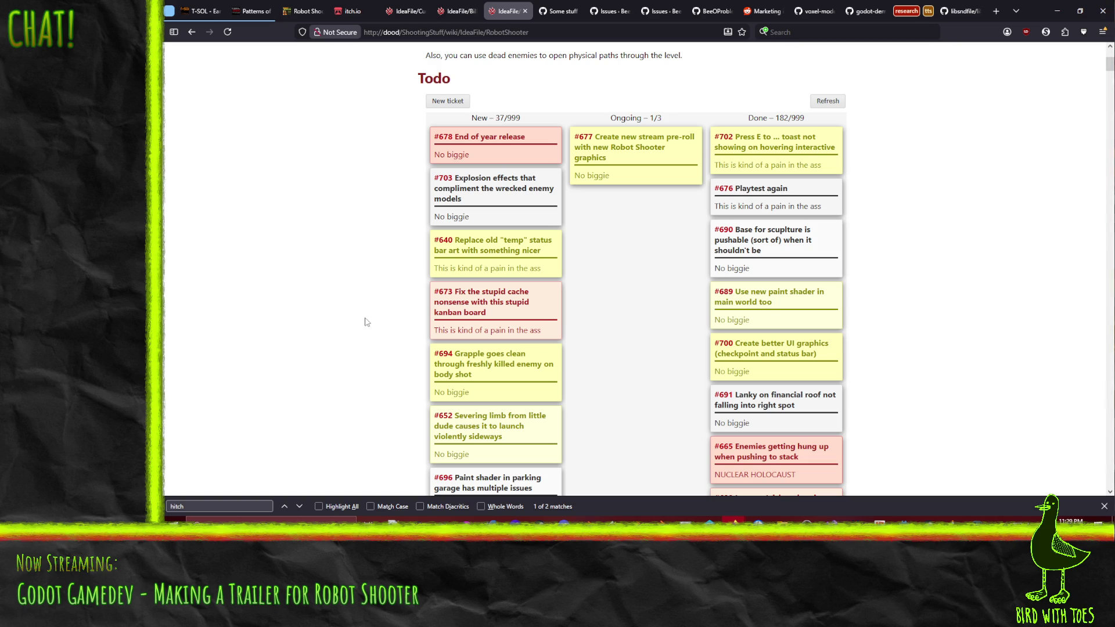
scroll(364, 280, down, 3)
scroll(366, 284, down, 2)
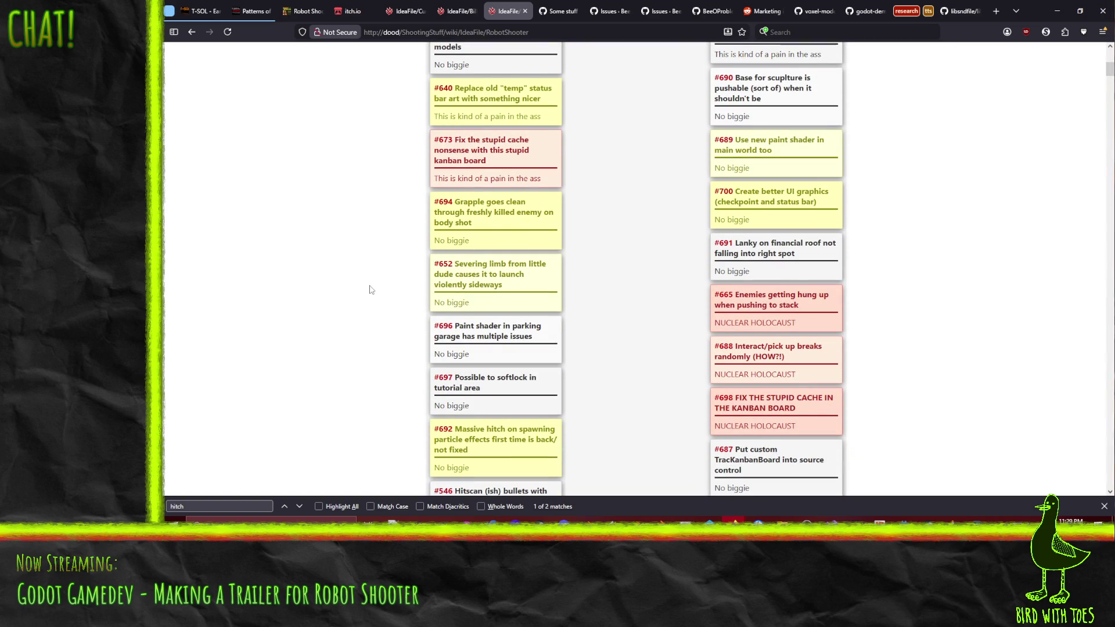
scroll(370, 290, up, 1)
scroll(366, 290, up, 8)
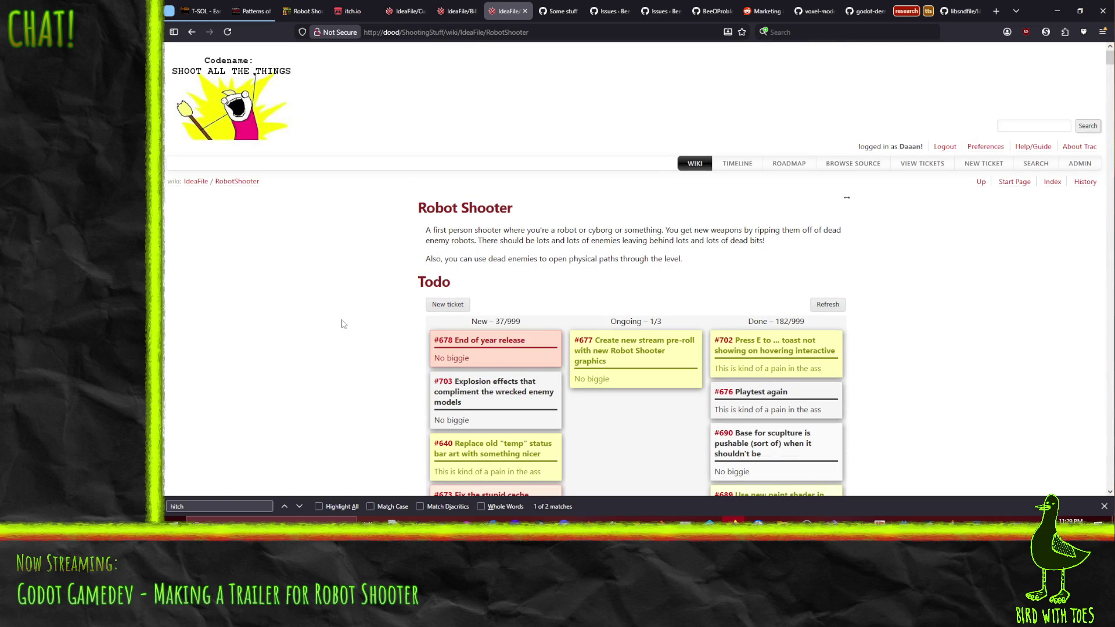
click(305, 11)
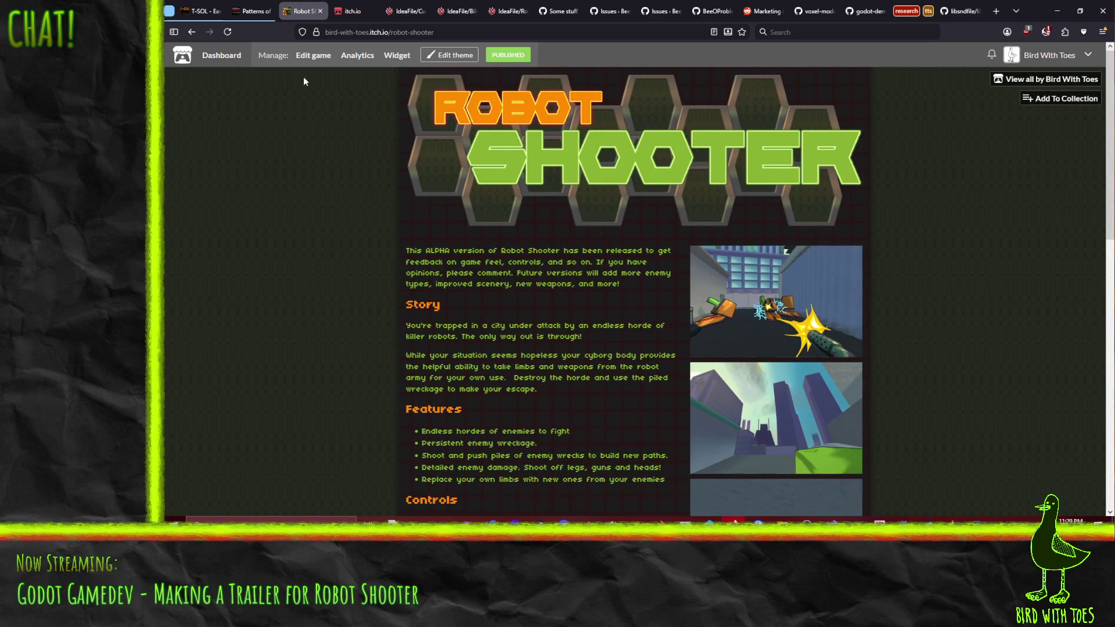
Open the game's edit page and check the Robot Shooter builds folder alongside the Uploads list.
click(312, 55)
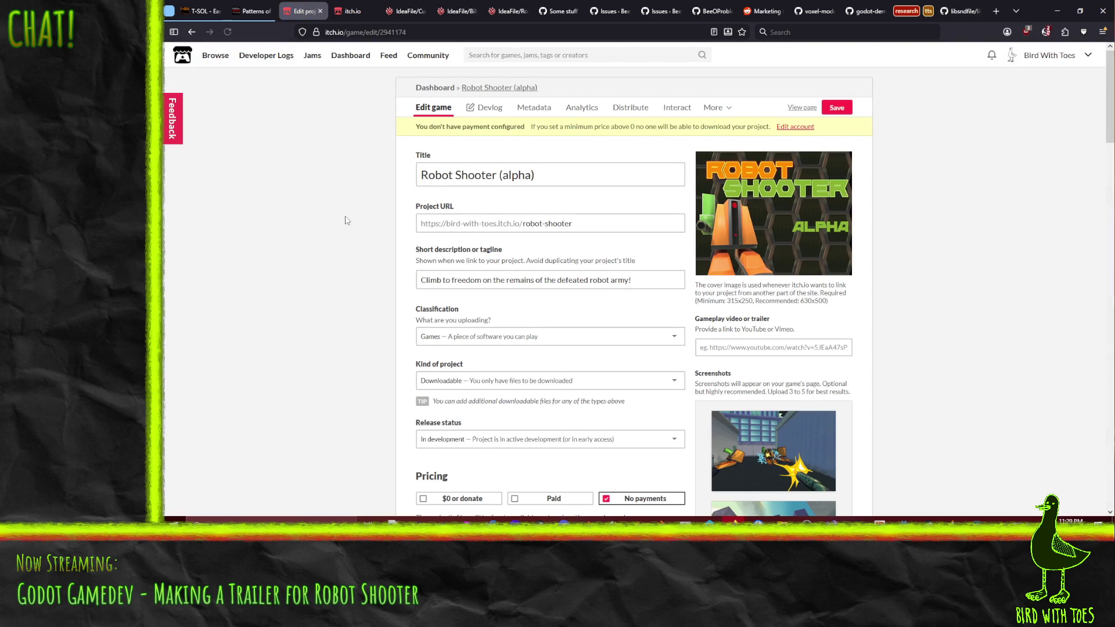
scroll(346, 220, down, 4)
scroll(345, 222, down, 4)
scroll(344, 222, down, 4)
scroll(342, 223, up, 3)
scroll(340, 225, up, 1)
scroll(341, 223, up, 1)
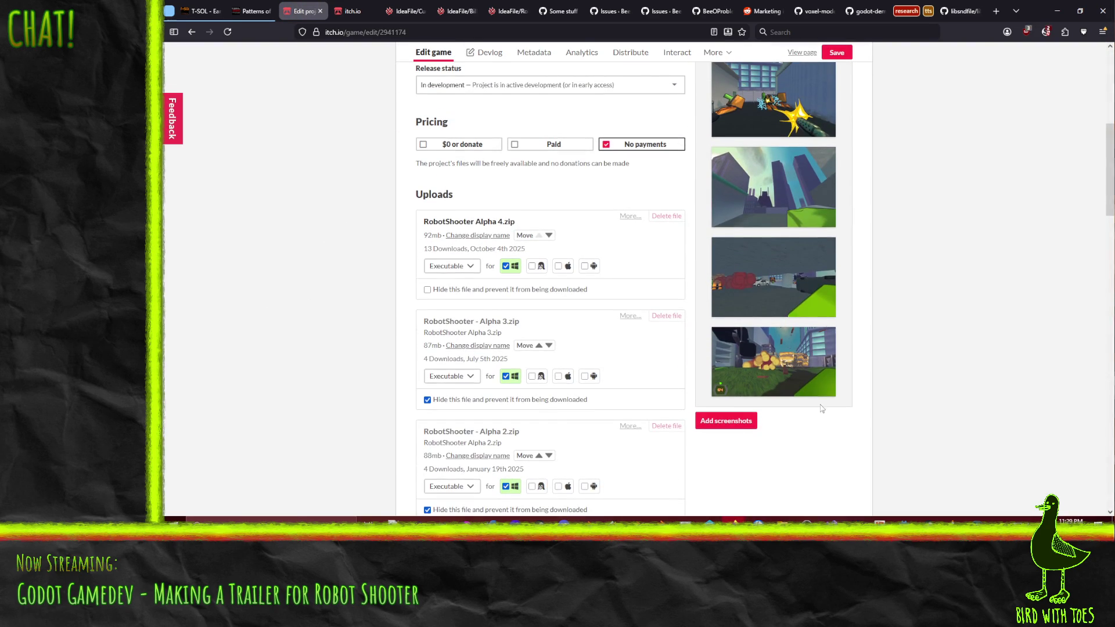
scroll(631, 306, down, 4)
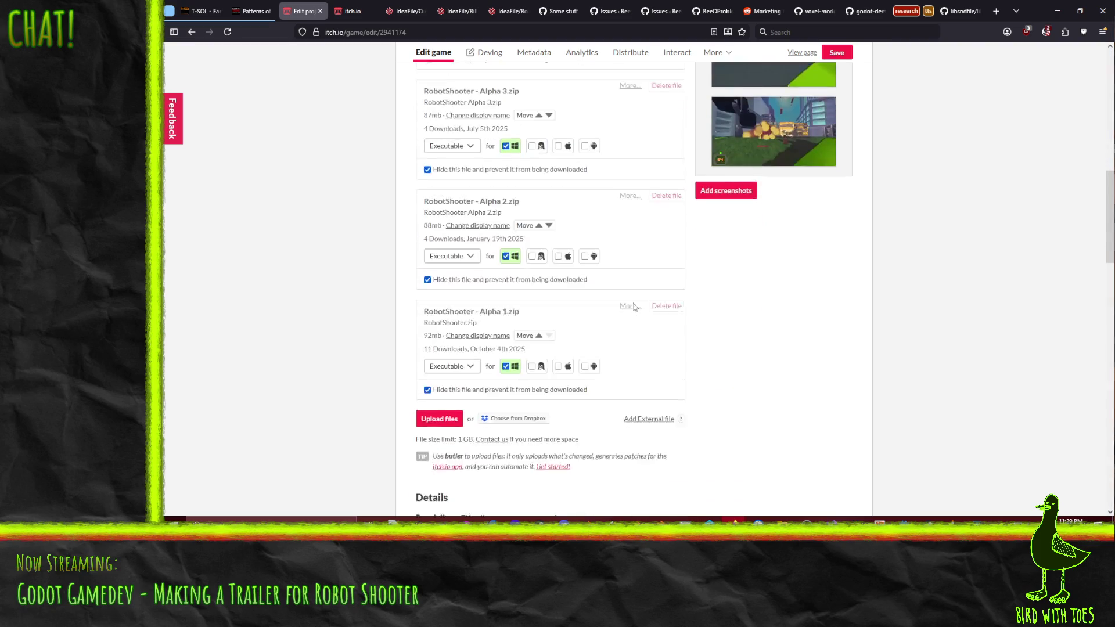
scroll(632, 306, down, 3)
scroll(616, 356, up, 4)
scroll(627, 349, up, 3)
scroll(633, 345, up, 2)
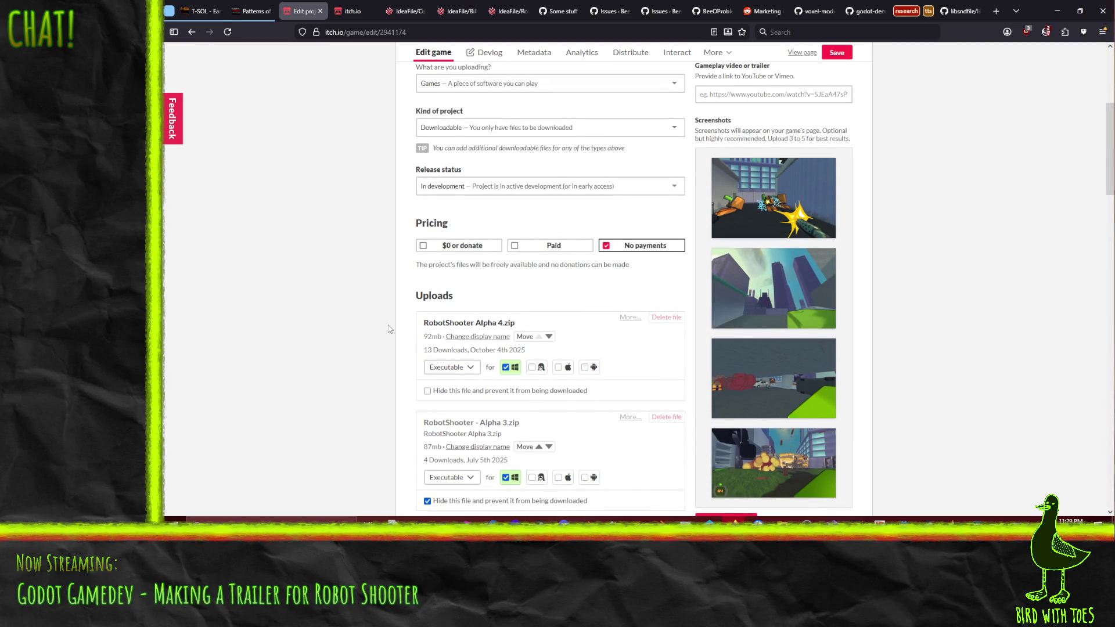
scroll(653, 347, down, 2)
scroll(636, 357, down, 2)
scroll(619, 366, down, 2)
scroll(611, 370, down, 2)
scroll(523, 365, up, 3)
scroll(383, 360, up, 3)
scroll(383, 360, up, 2)
scroll(382, 360, up, 3)
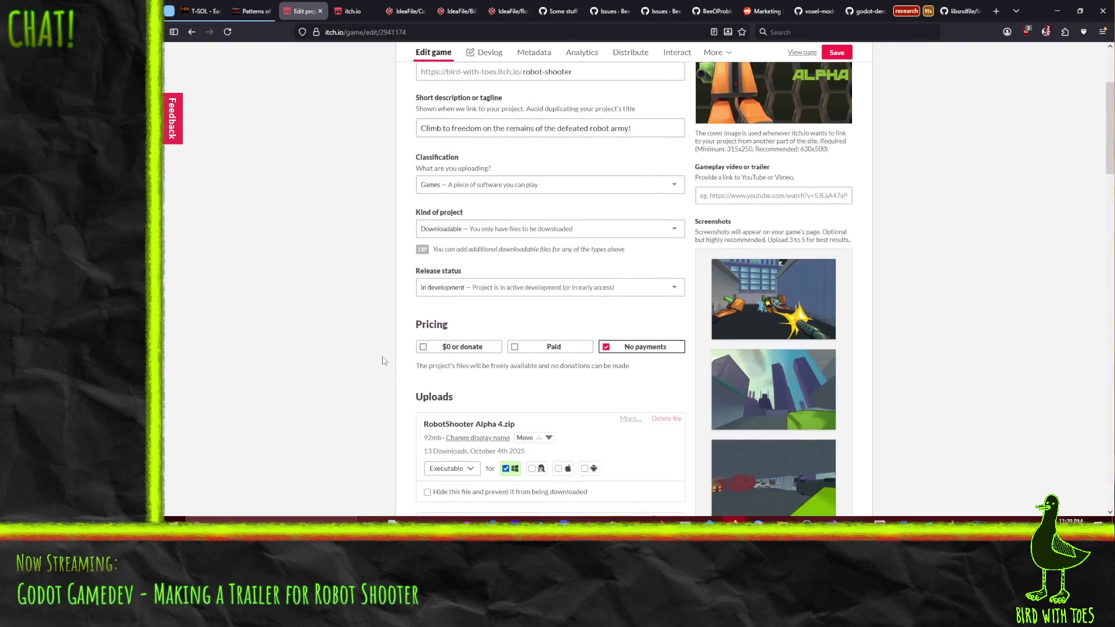
scroll(383, 360, down, 1)
scroll(317, 354, down, 3)
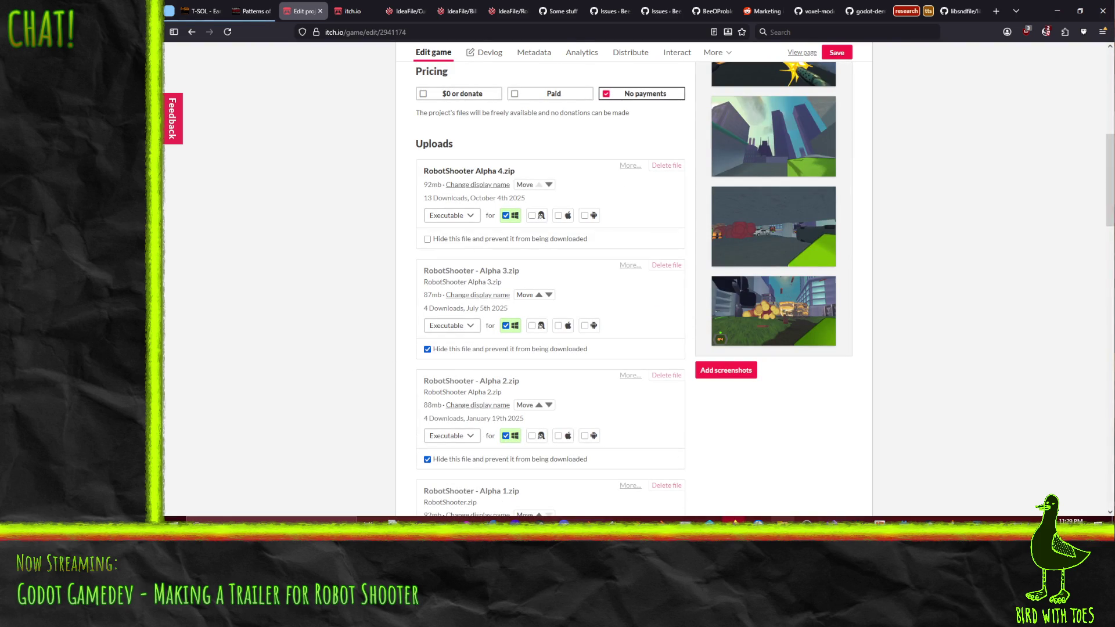
key(alt+Tab)
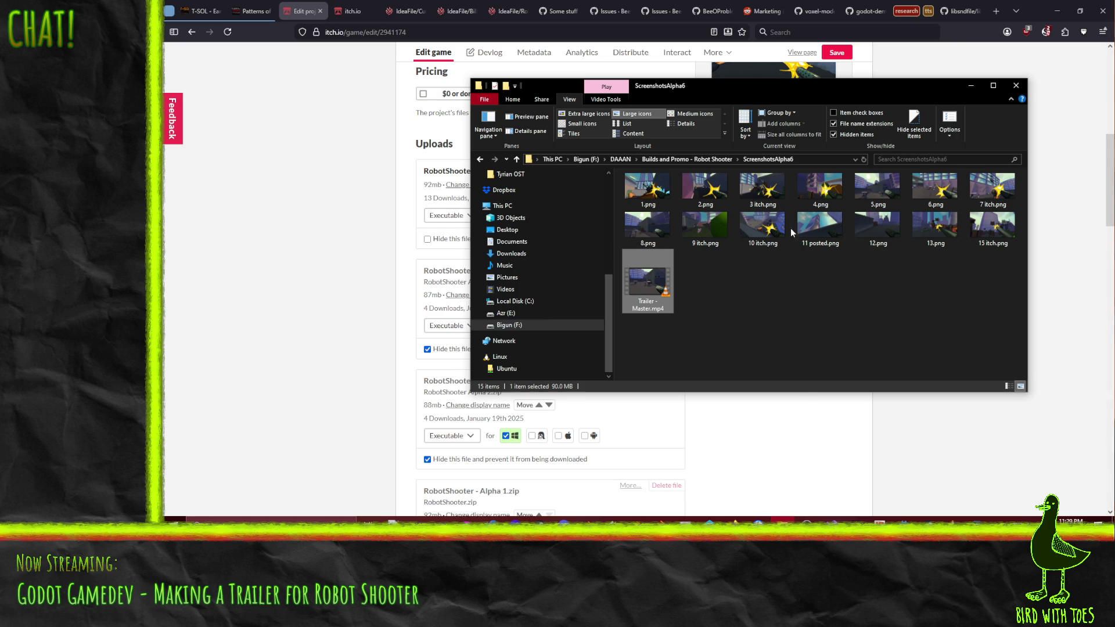
click(686, 159)
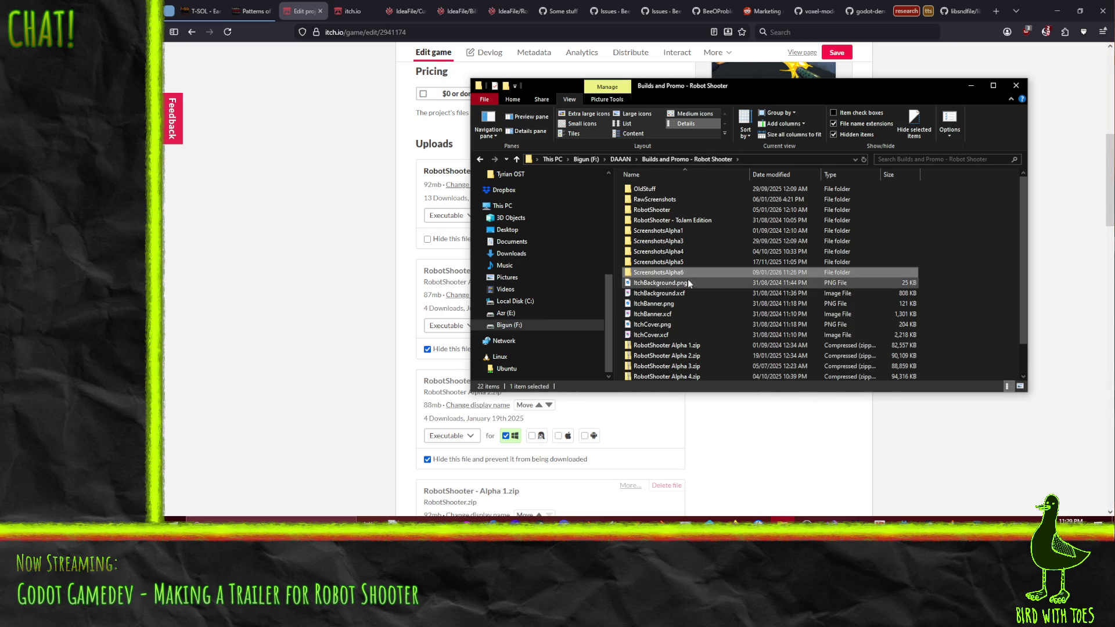
click(298, 319)
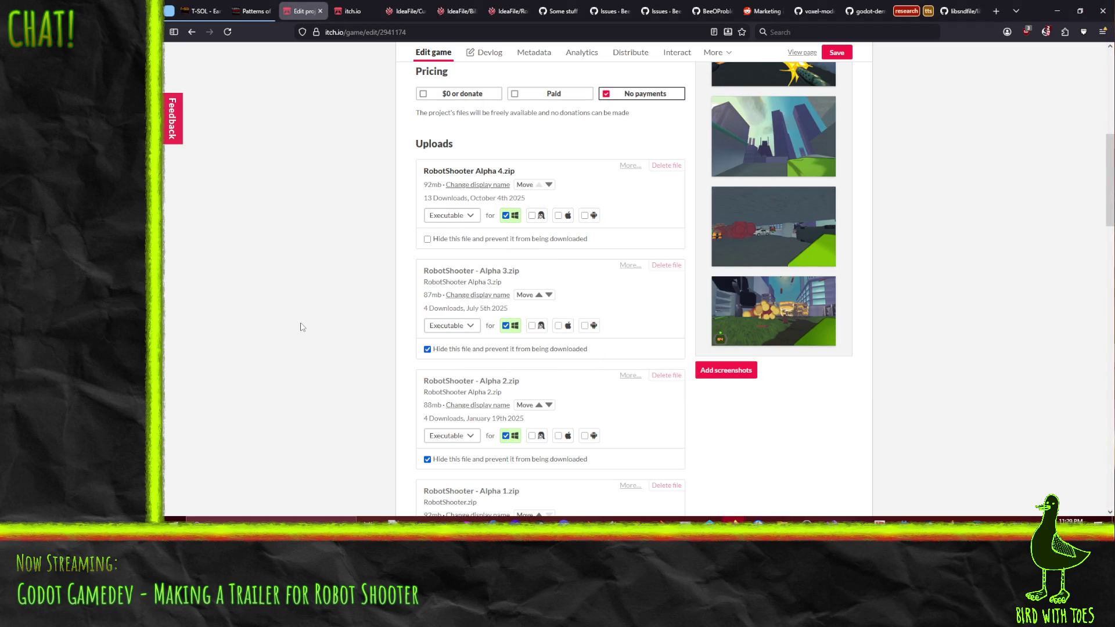
scroll(302, 327, up, 2)
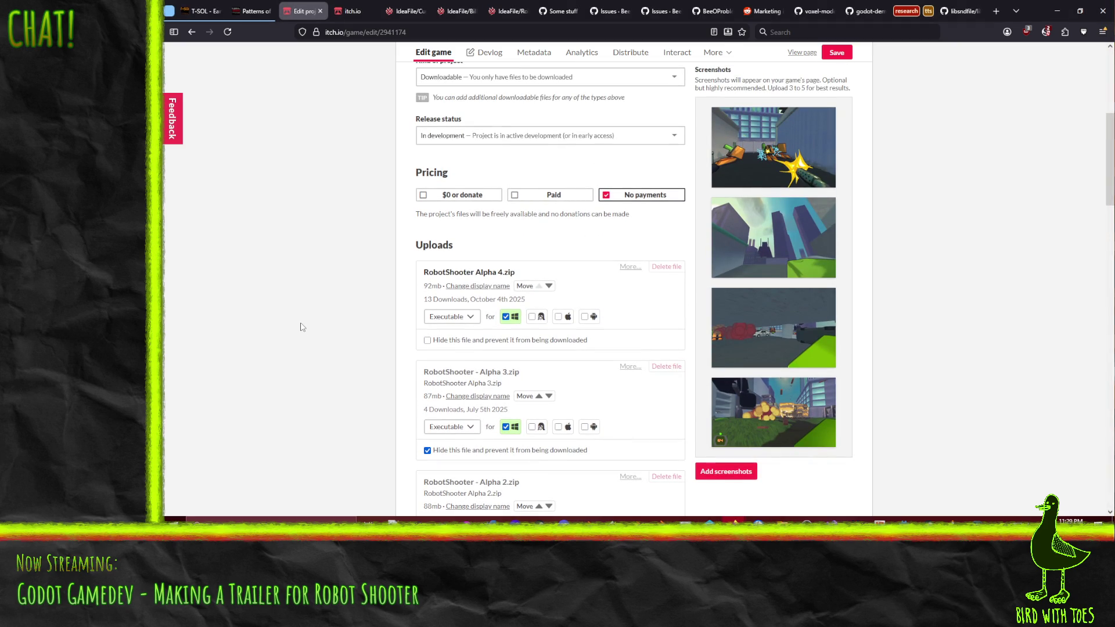
scroll(300, 326, down, 3)
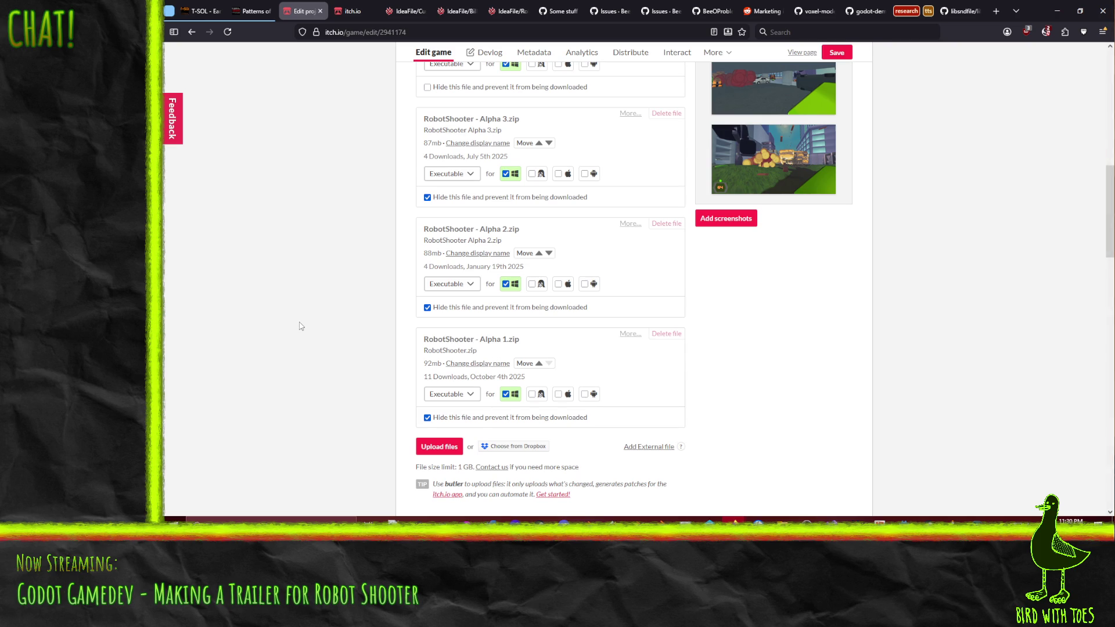
scroll(300, 326, down, 1)
scroll(300, 326, up, 3)
scroll(300, 326, up, 2)
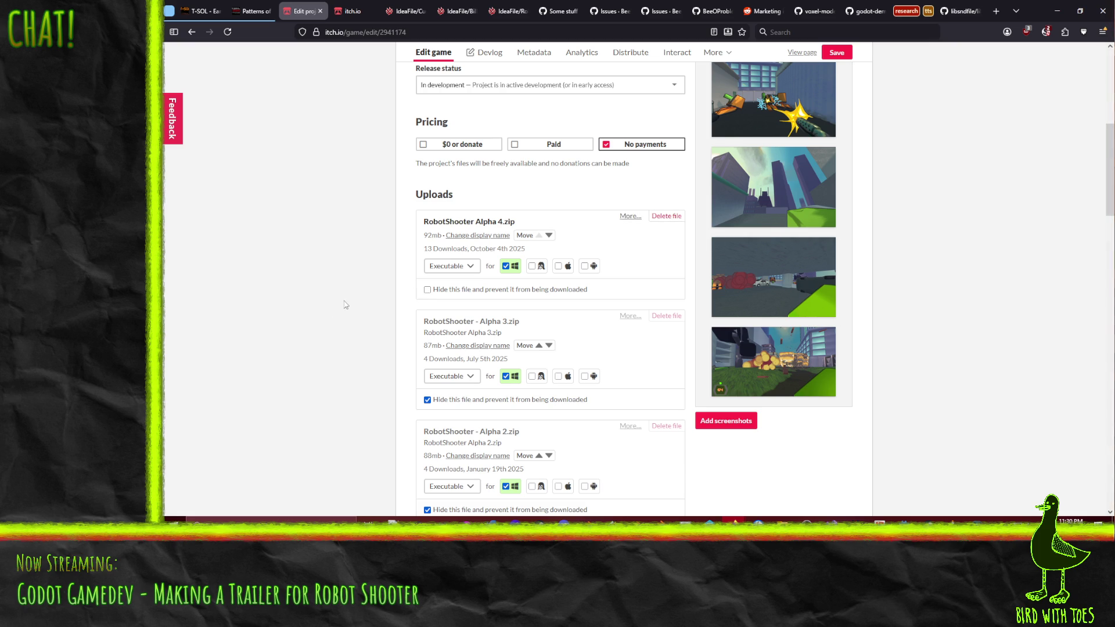
scroll(348, 301, up, 5)
scroll(339, 305, down, 5)
scroll(339, 306, down, 3)
scroll(339, 305, down, 3)
scroll(344, 304, up, 6)
scroll(344, 304, up, 8)
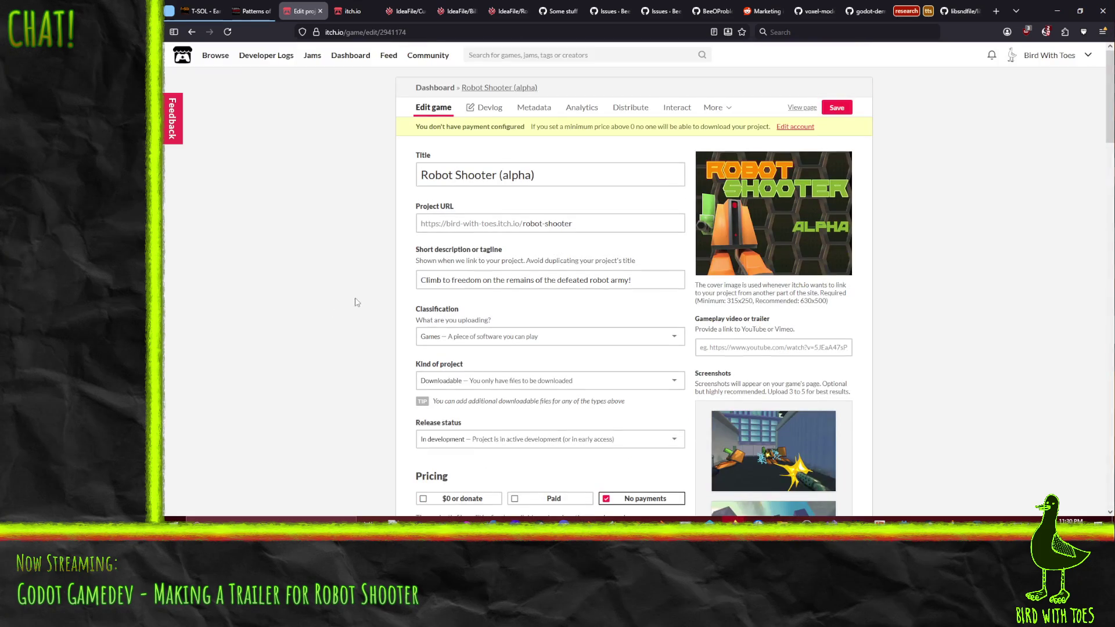
Open the project's Devlog link in a new browser tab.
right_click(489, 107)
key(Escape)
middle_click(488, 107)
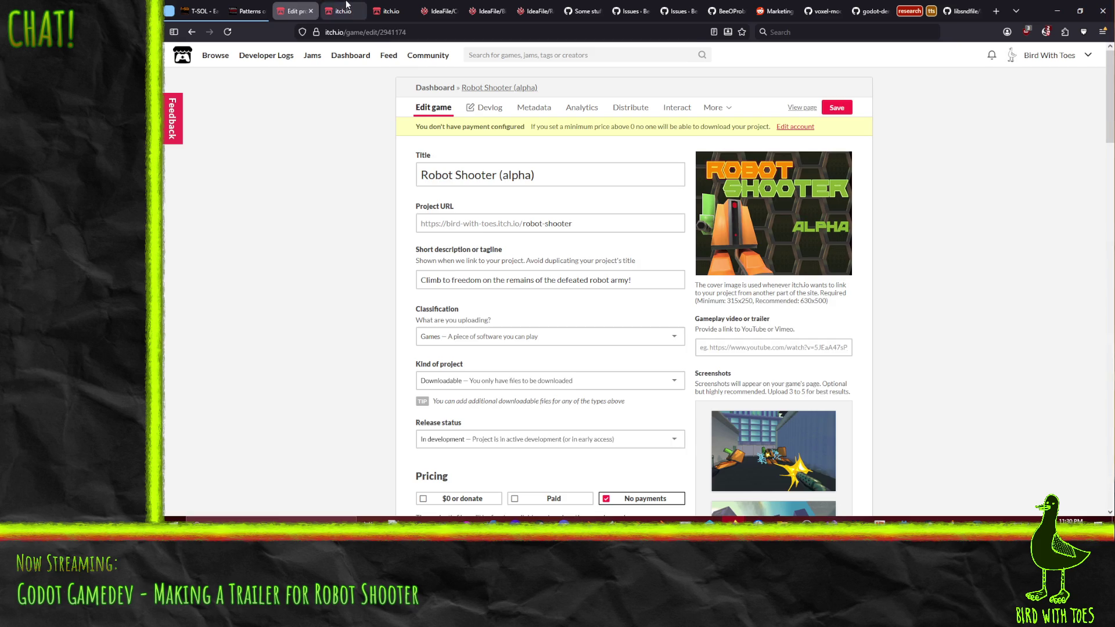
Review the four published devlog posts, return to the edit page and bring the builds folder back up.
key(ctrl+Tab)
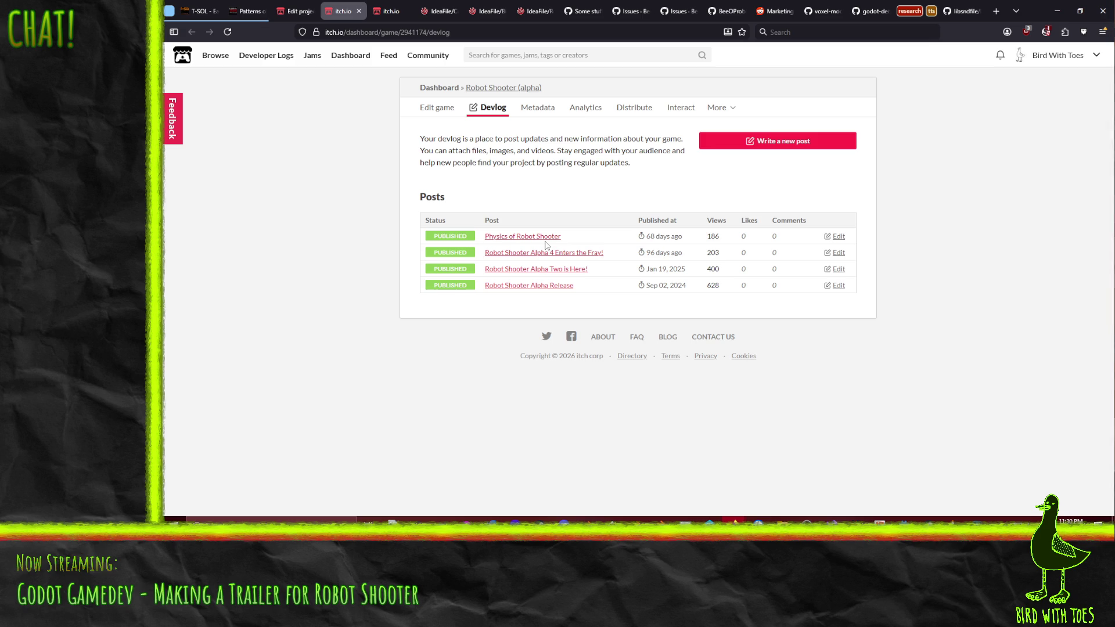
click(294, 10)
click(758, 519)
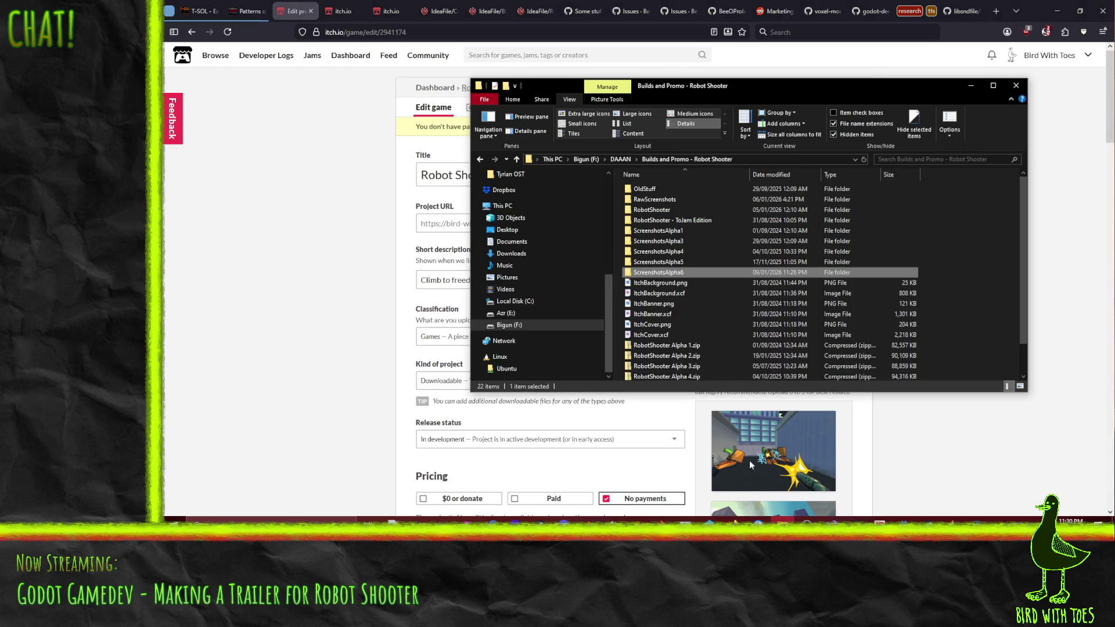
Select all the screenshots and the trailer inside the ScreenshotsAlpha6 folder.
double_click(673, 263)
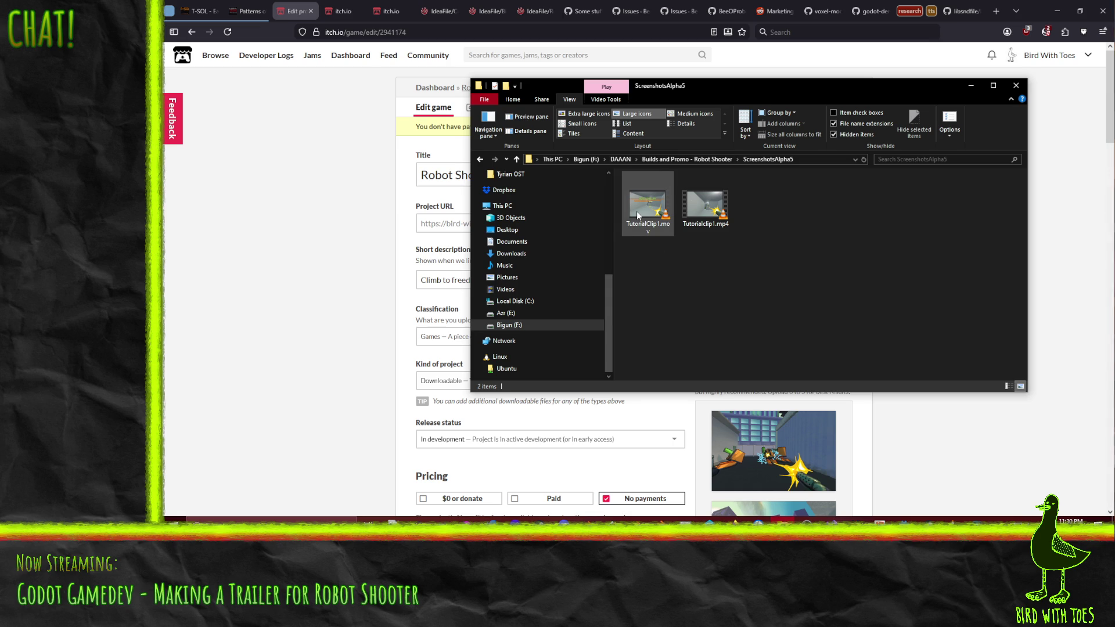
click(705, 159)
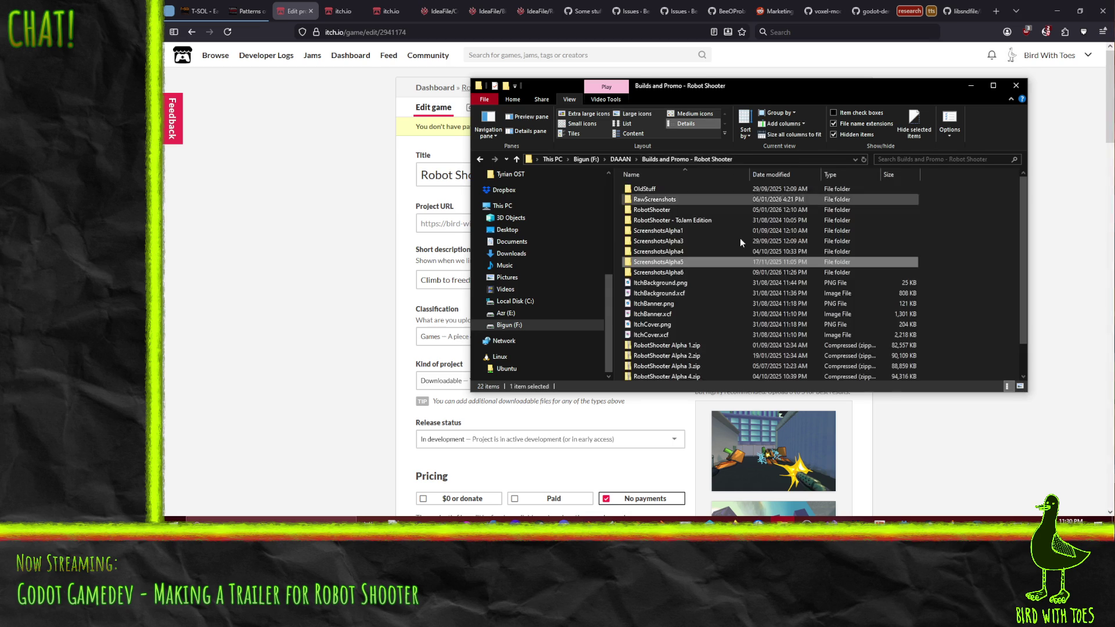
click(684, 274)
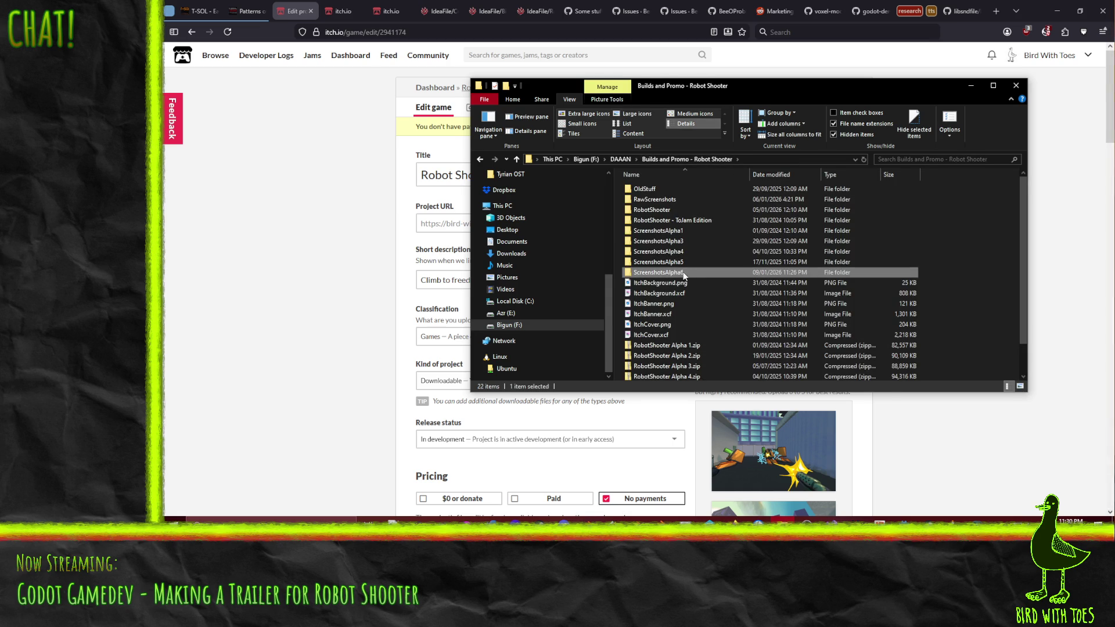
double_click(676, 273)
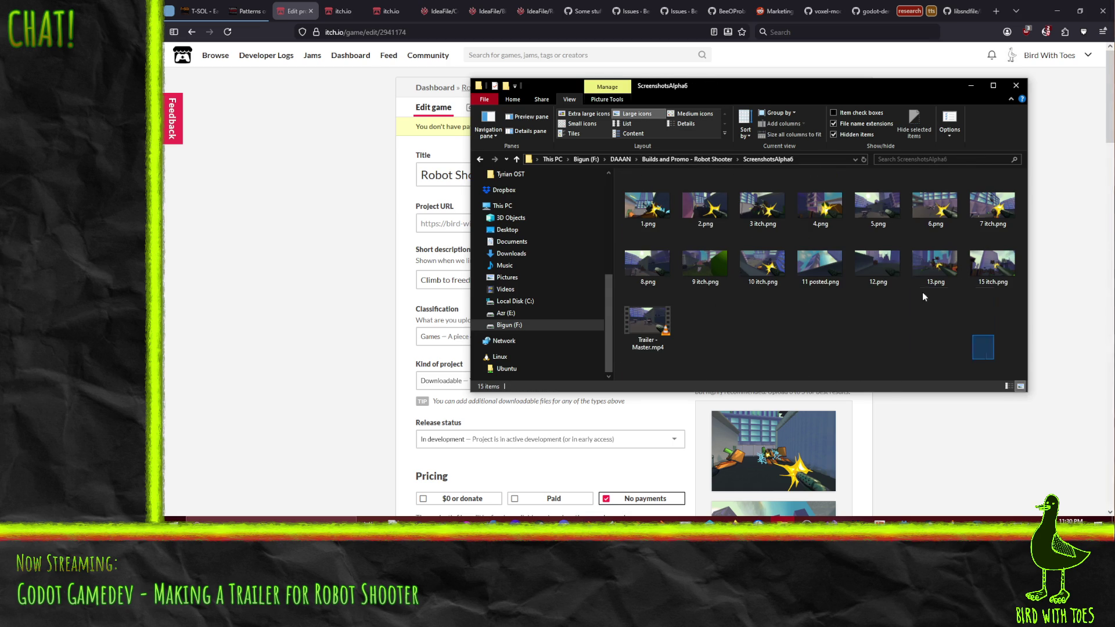
drag(979, 343, 731, 297)
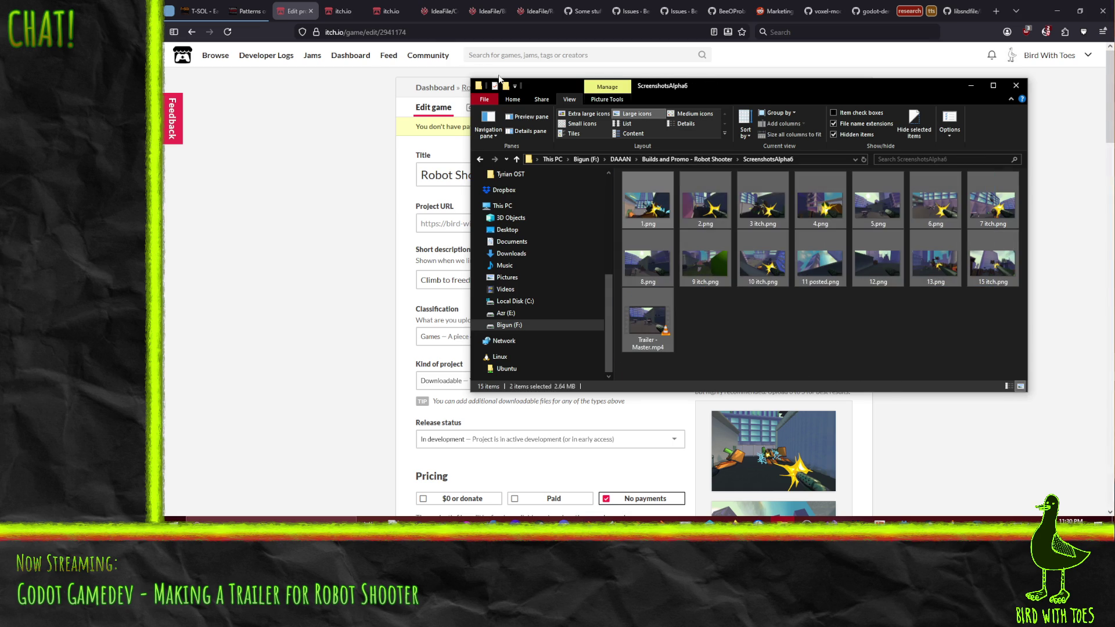
Paste the screenshots and trailer into the ScreenshotsAlpha5 folder.
click(687, 160)
double_click(673, 263)
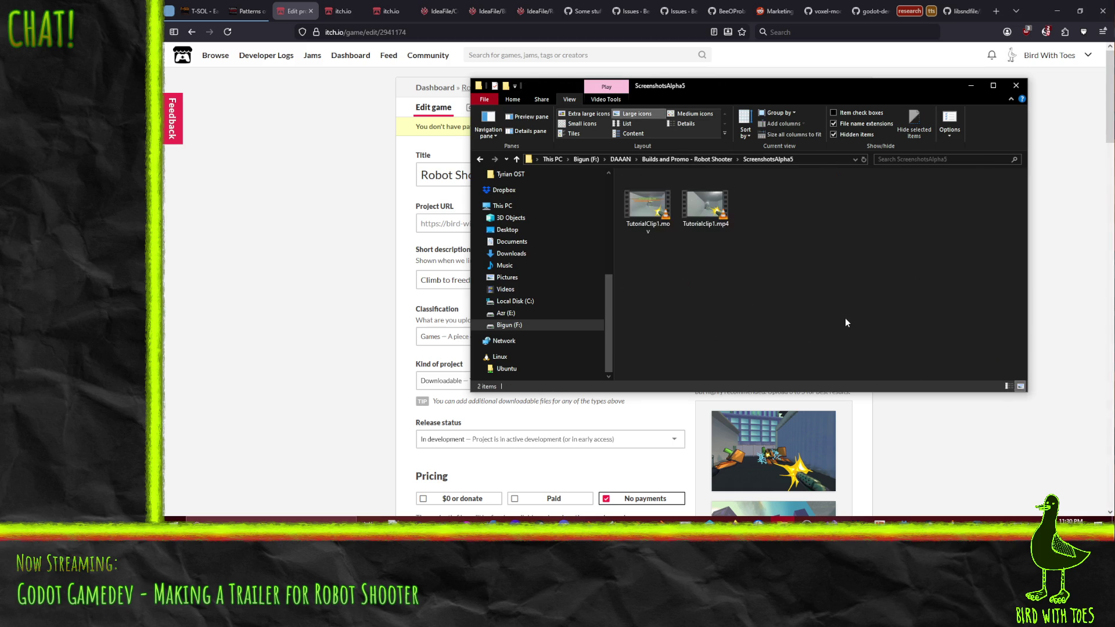
key(ctrl+v)
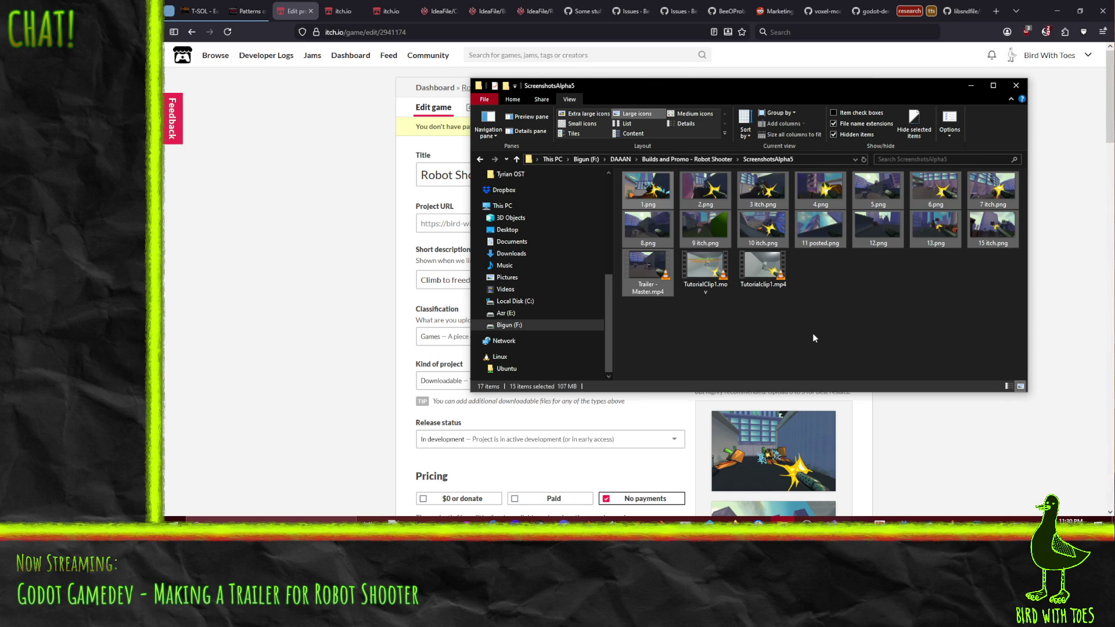
click(804, 334)
click(687, 159)
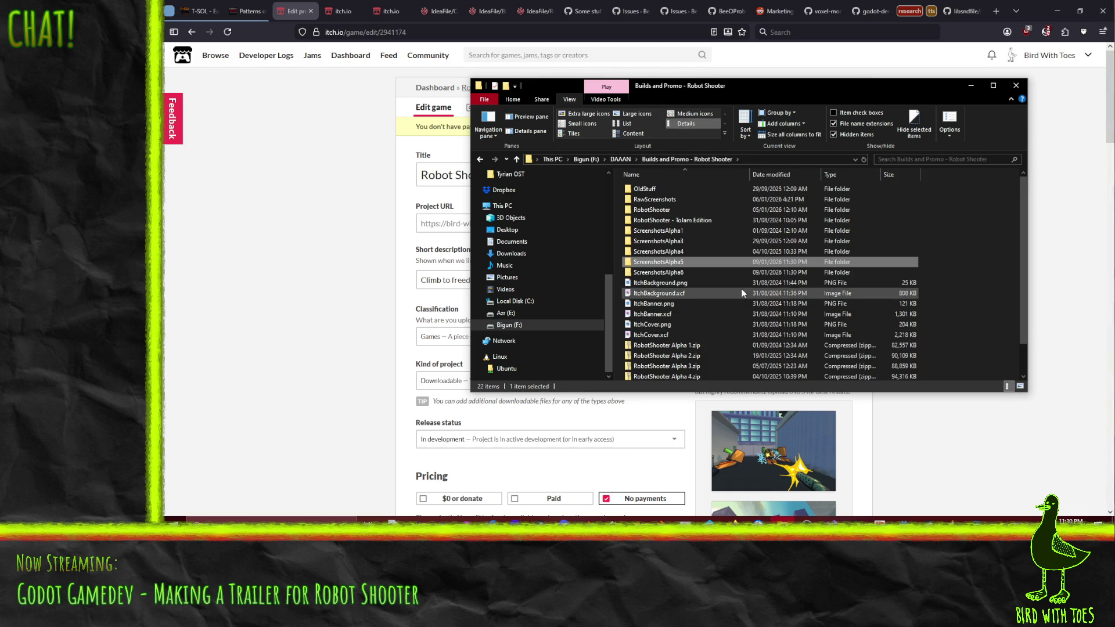
scroll(735, 294, down, 2)
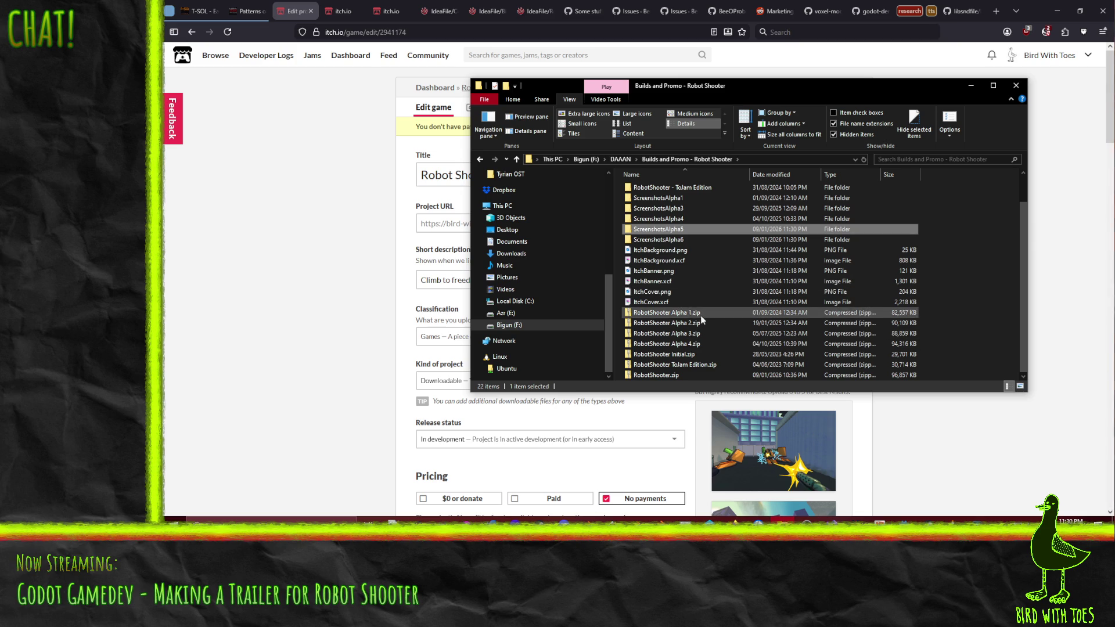
Confirm ScreenshotsAlpha6 is empty and delete it from the builds folder.
click(700, 240)
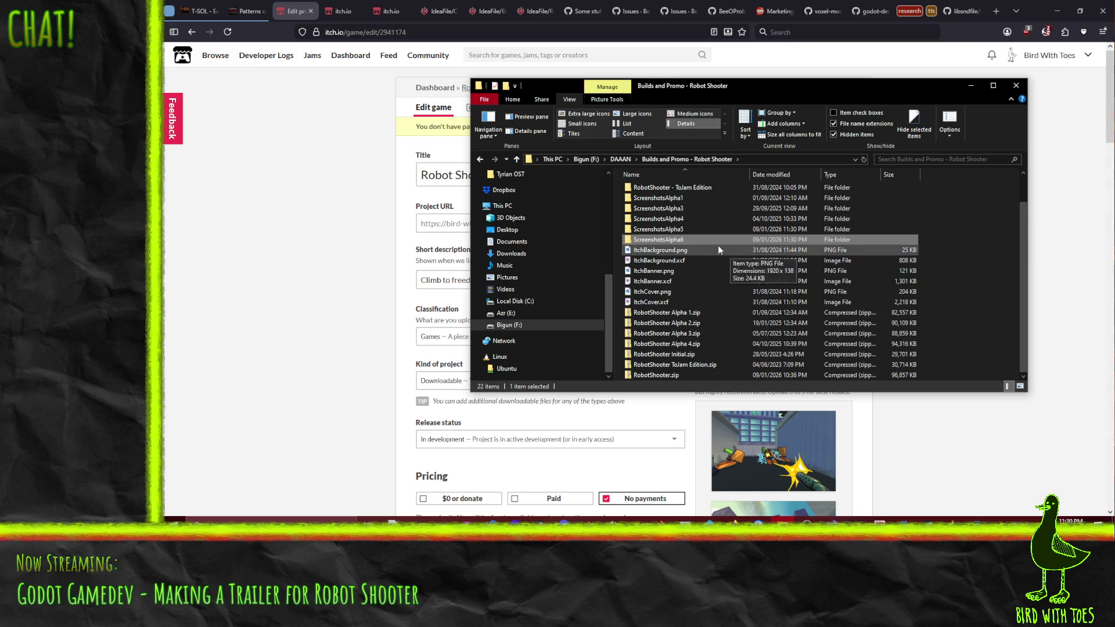
double_click(701, 239)
key(alt+Left)
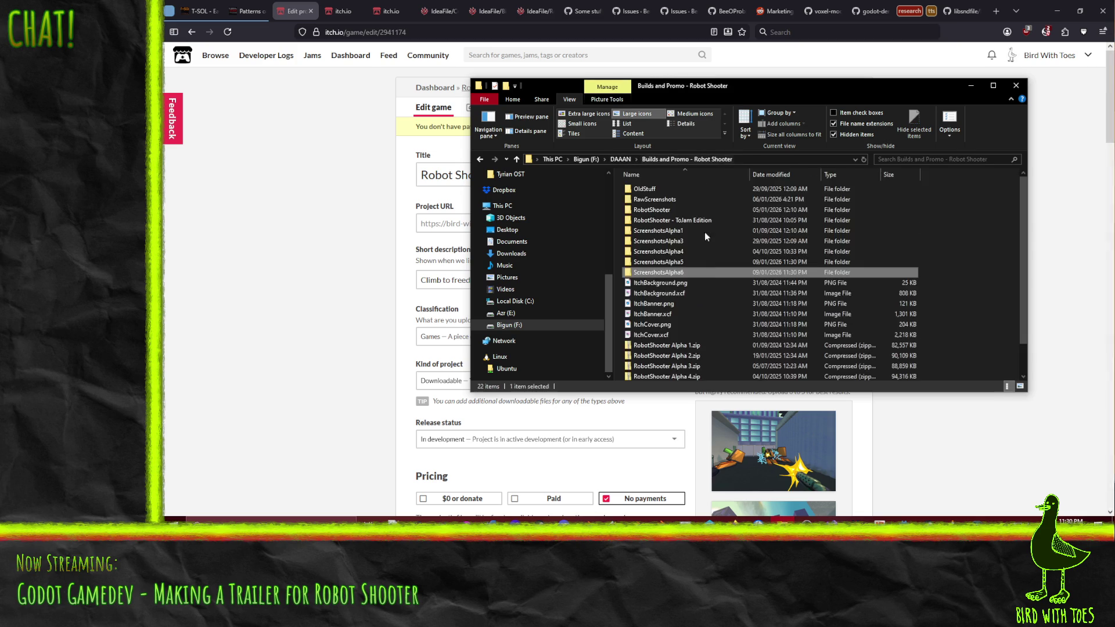
key(Delete)
click(650, 262)
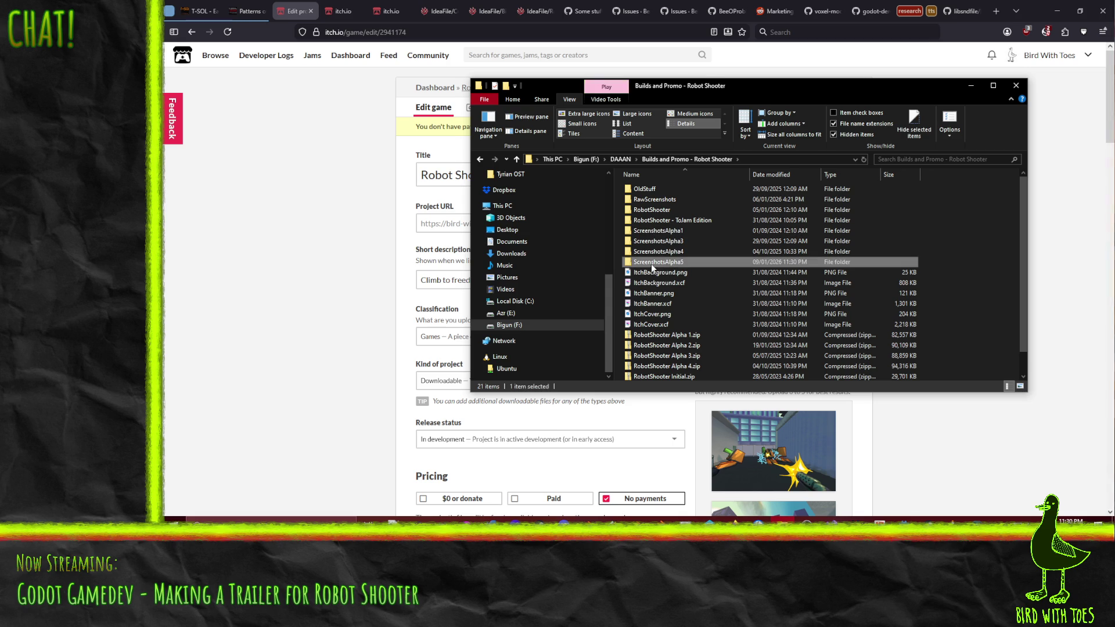
scroll(719, 275, down, 1)
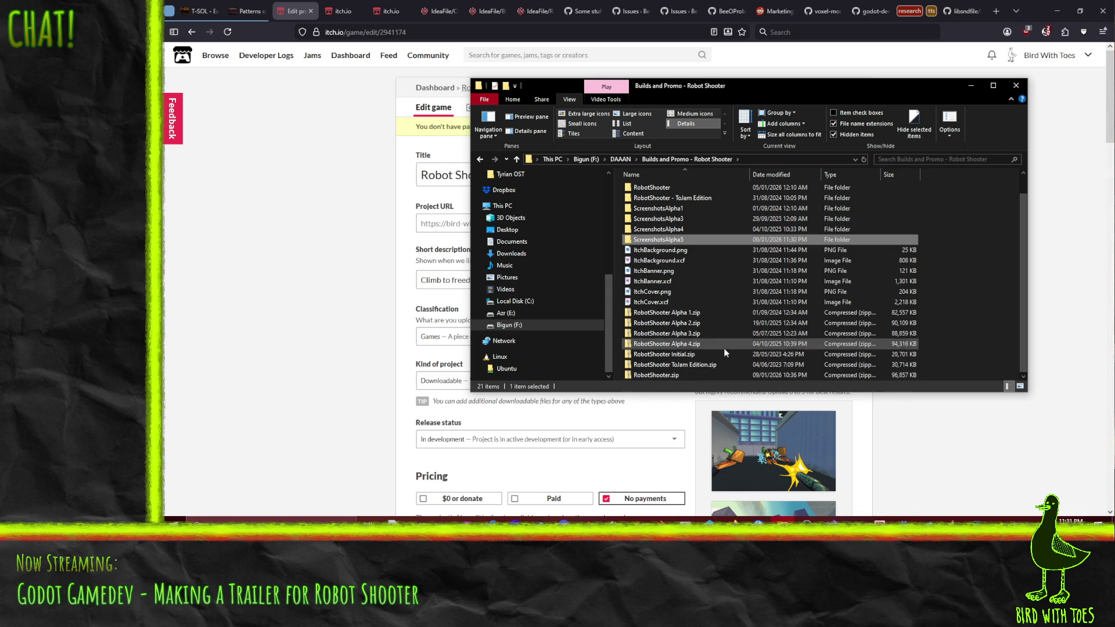
Rename RobotShooter.zip to RobotShooter Alpha 5.zip.
click(682, 376)
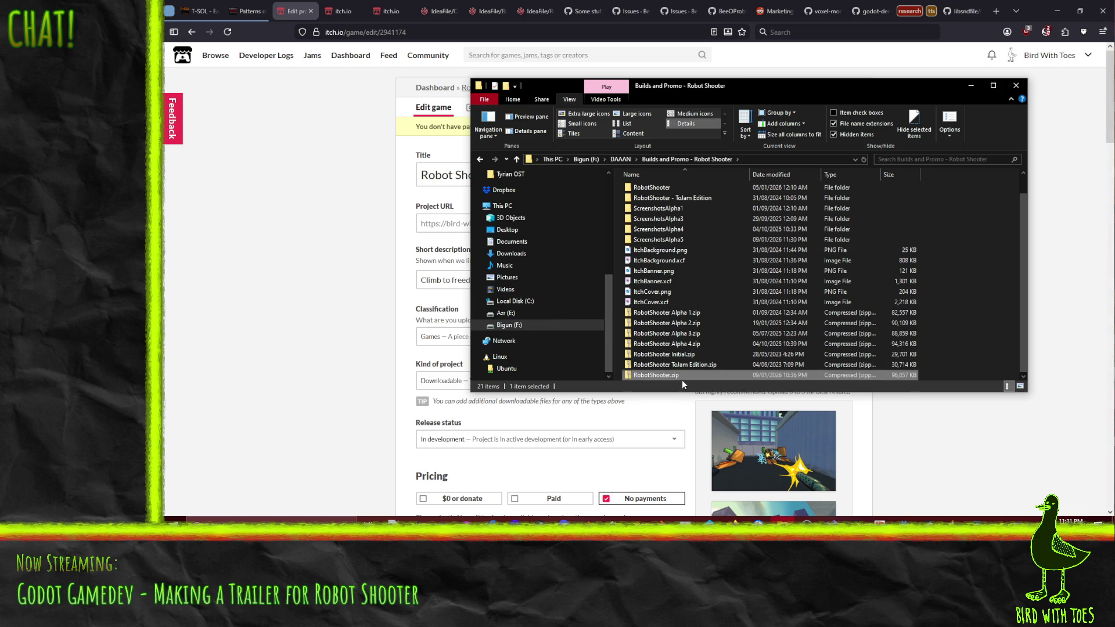
click(662, 376)
key(Right)
text(Alpha )
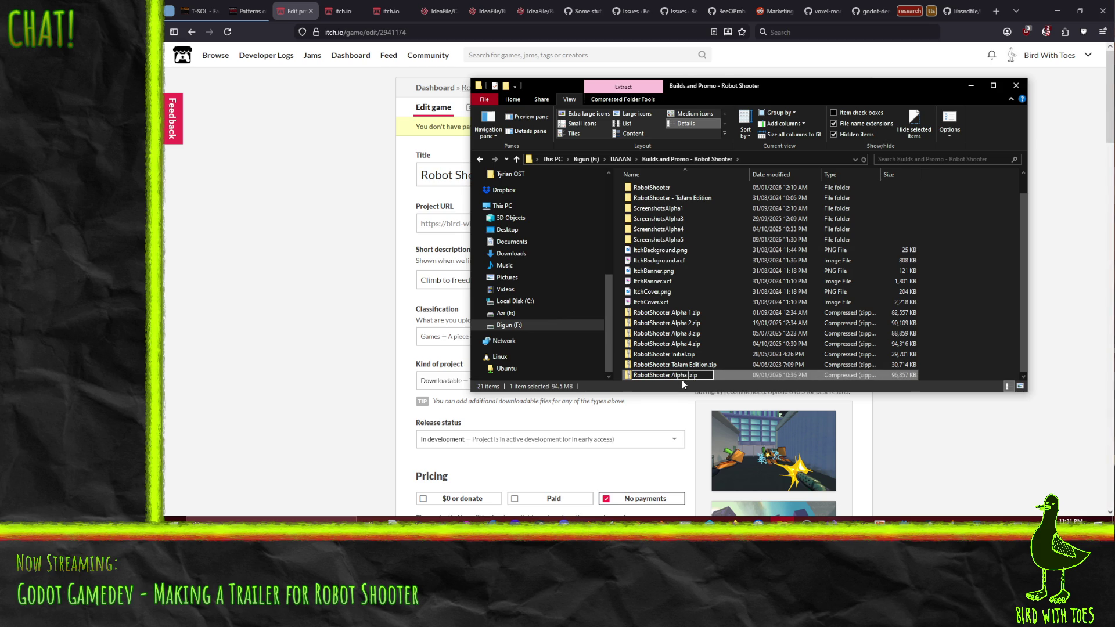
text(5)
key(Return)
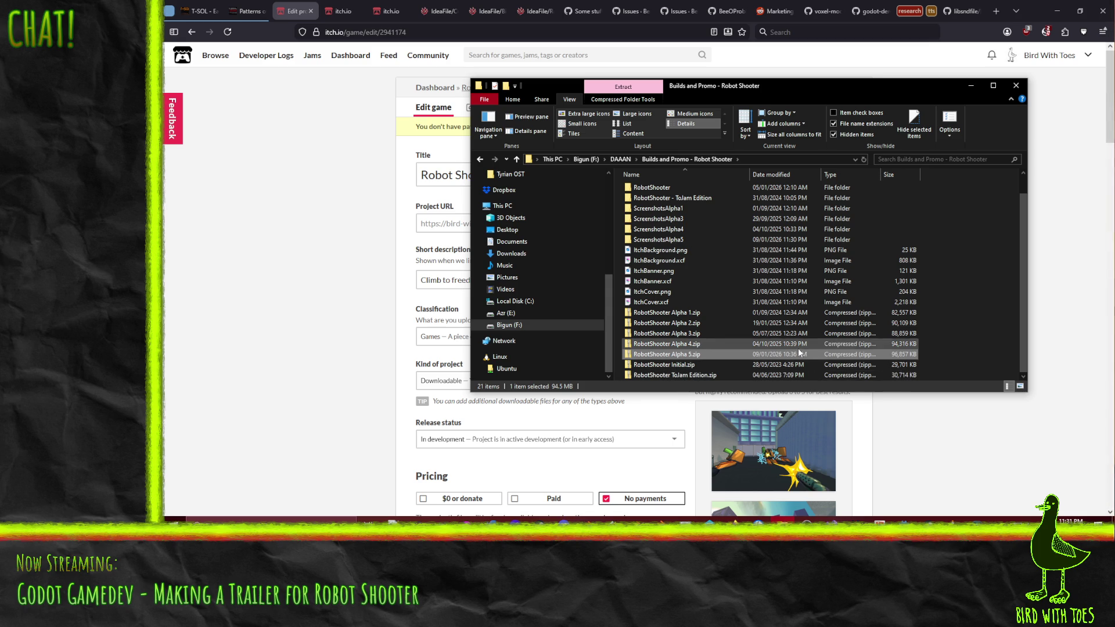
Compare the file sizes of the Alpha 1 through Alpha 5 zipped builds.
click(794, 313)
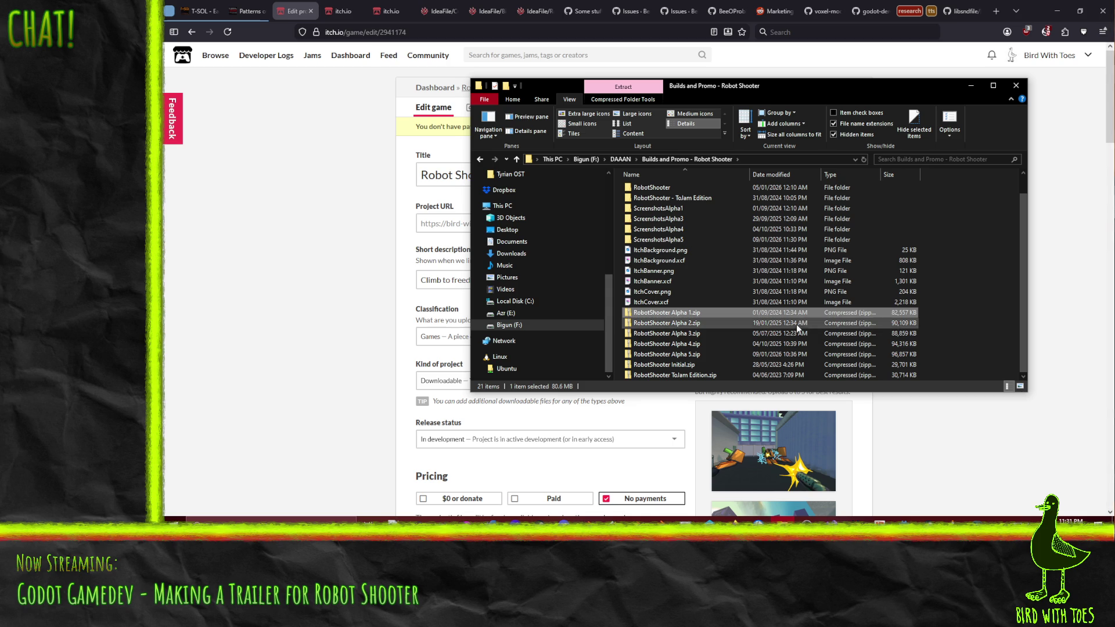
click(780, 324)
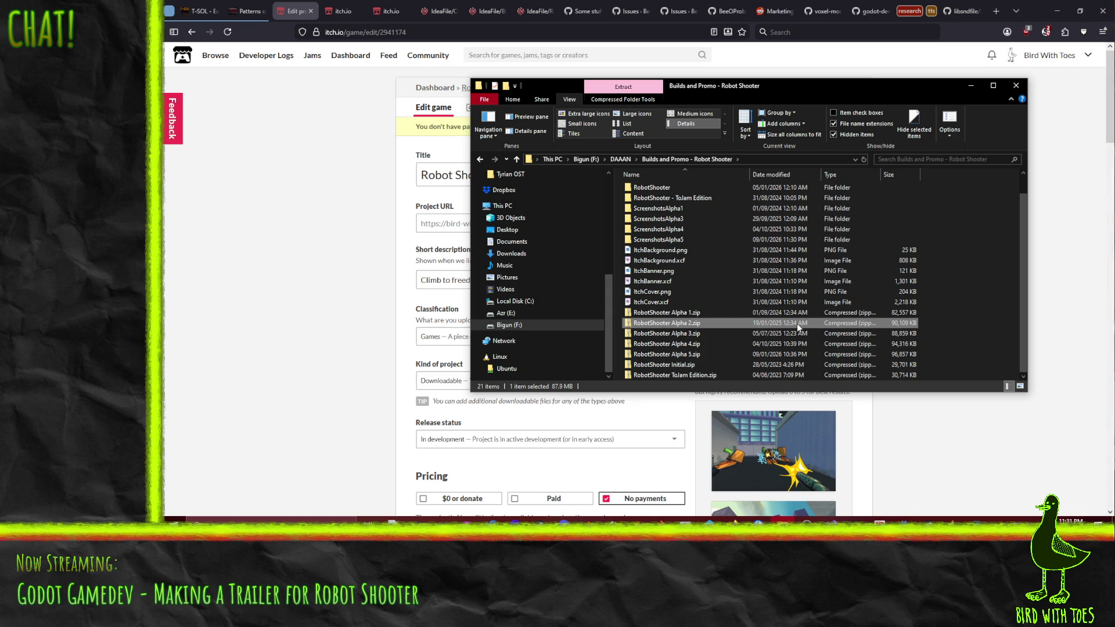
click(792, 337)
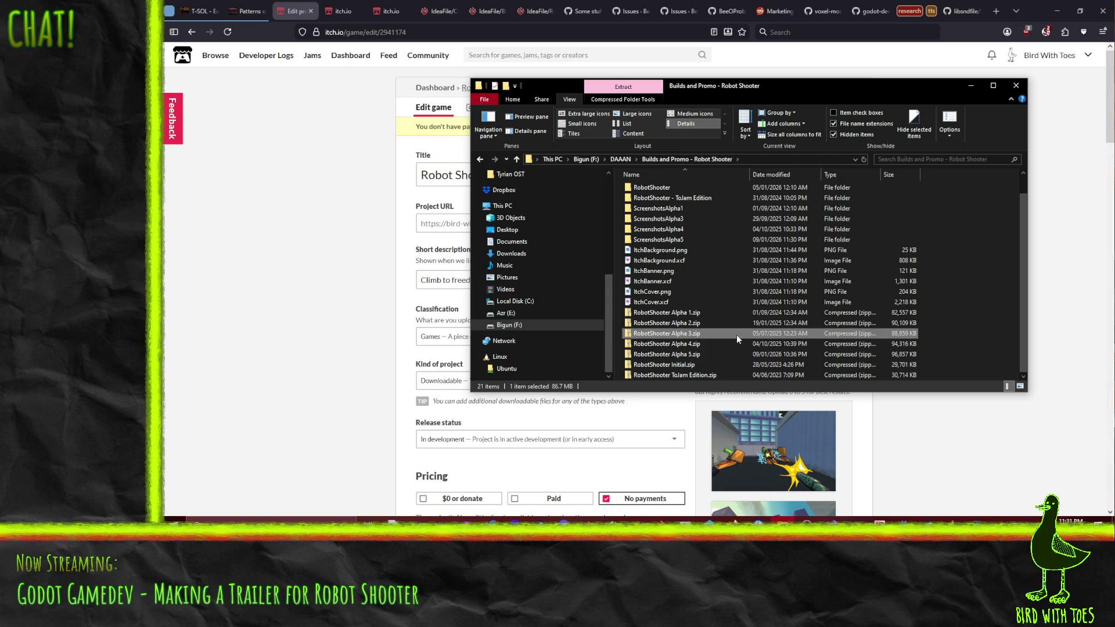
click(775, 348)
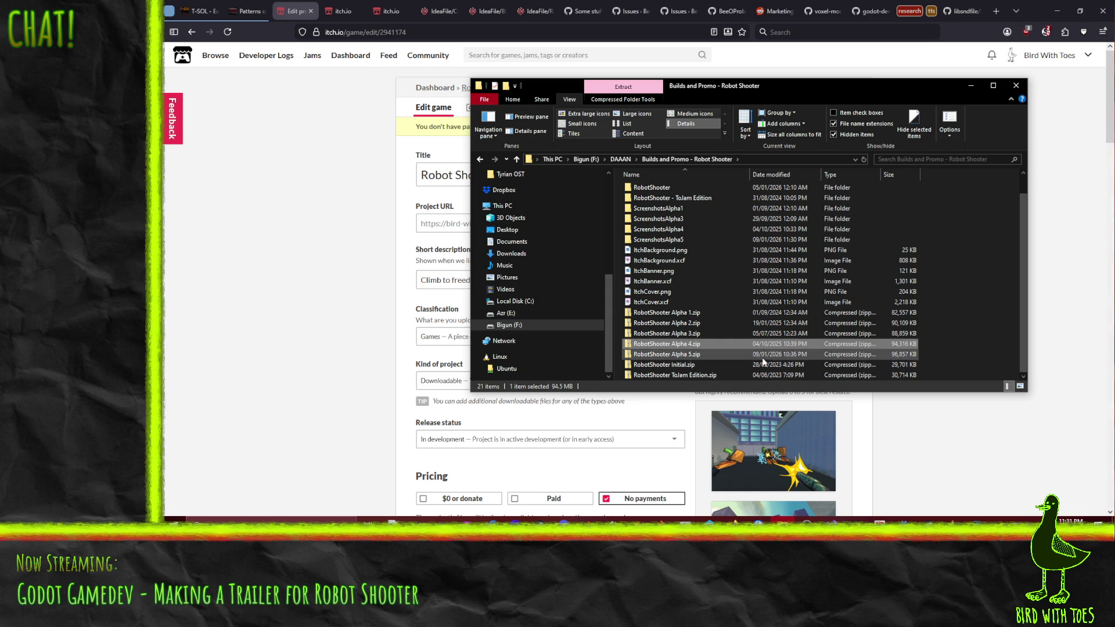
click(790, 355)
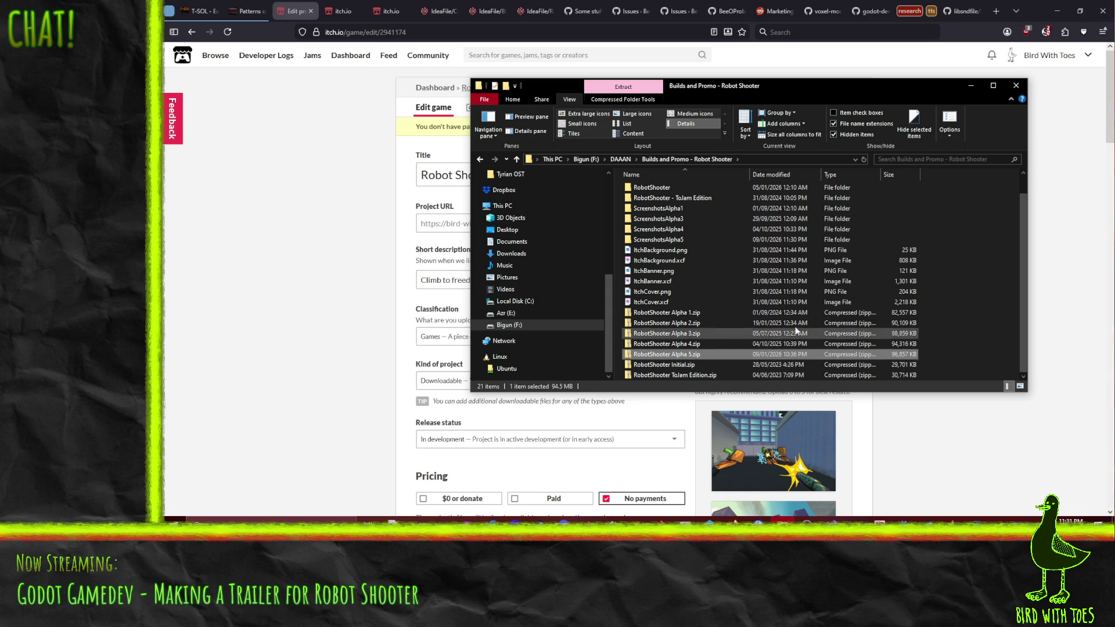
click(787, 345)
click(783, 356)
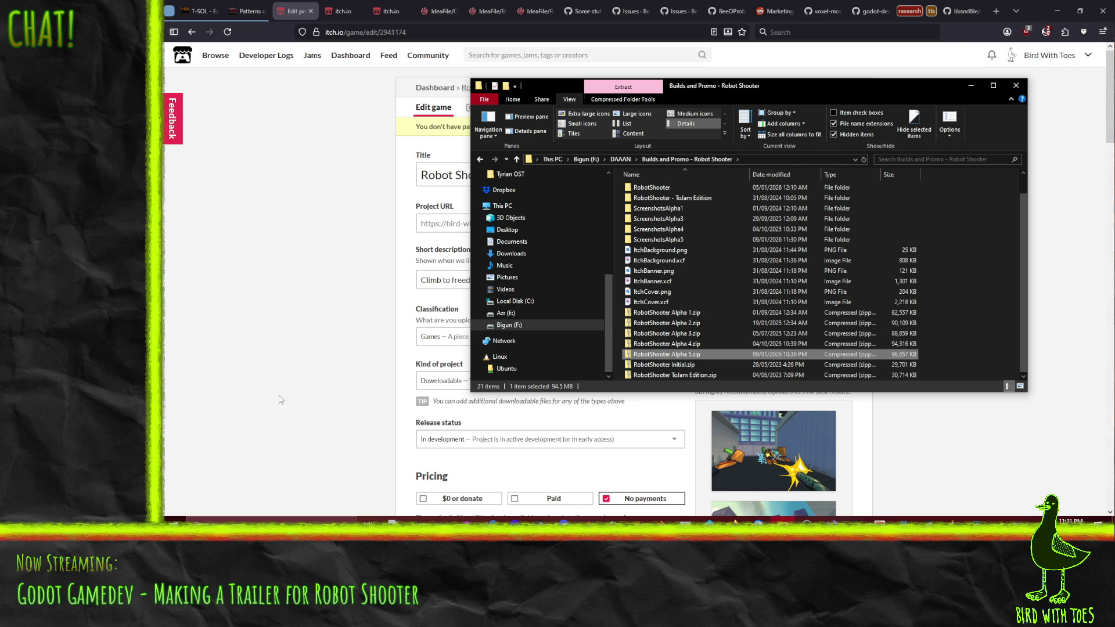
Upload RobotShooter Alpha 4.zip from the Builds and Promo folder to the game's uploads.
click(294, 327)
scroll(293, 323, down, 5)
scroll(293, 322, down, 5)
scroll(293, 322, down, 3)
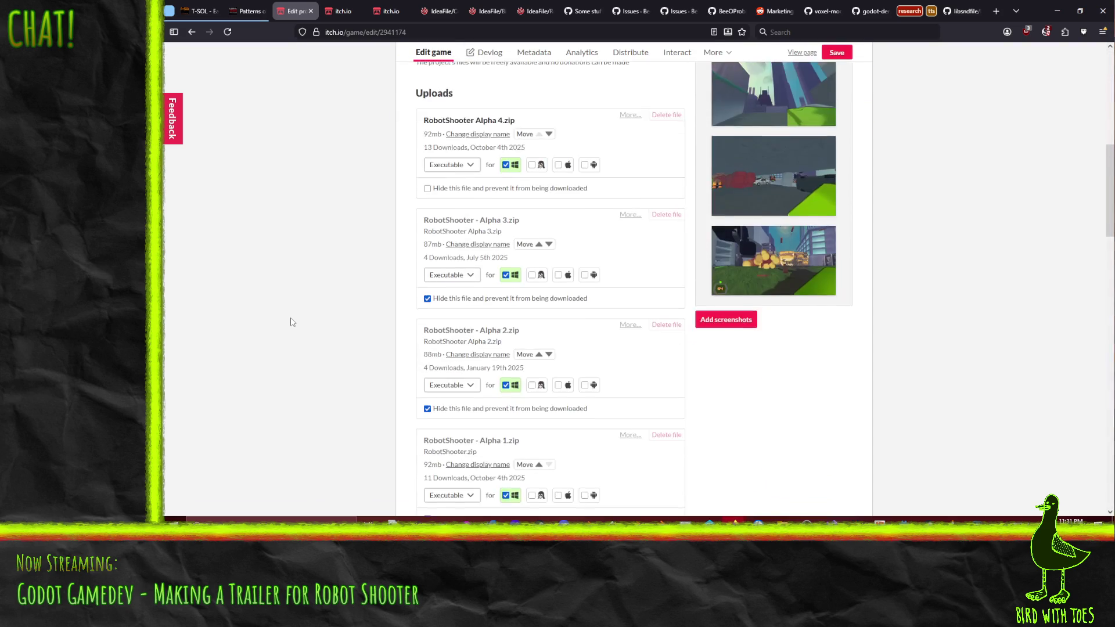
scroll(291, 314, down, 3)
scroll(287, 310, up, 2)
scroll(288, 310, down, 2)
click(438, 445)
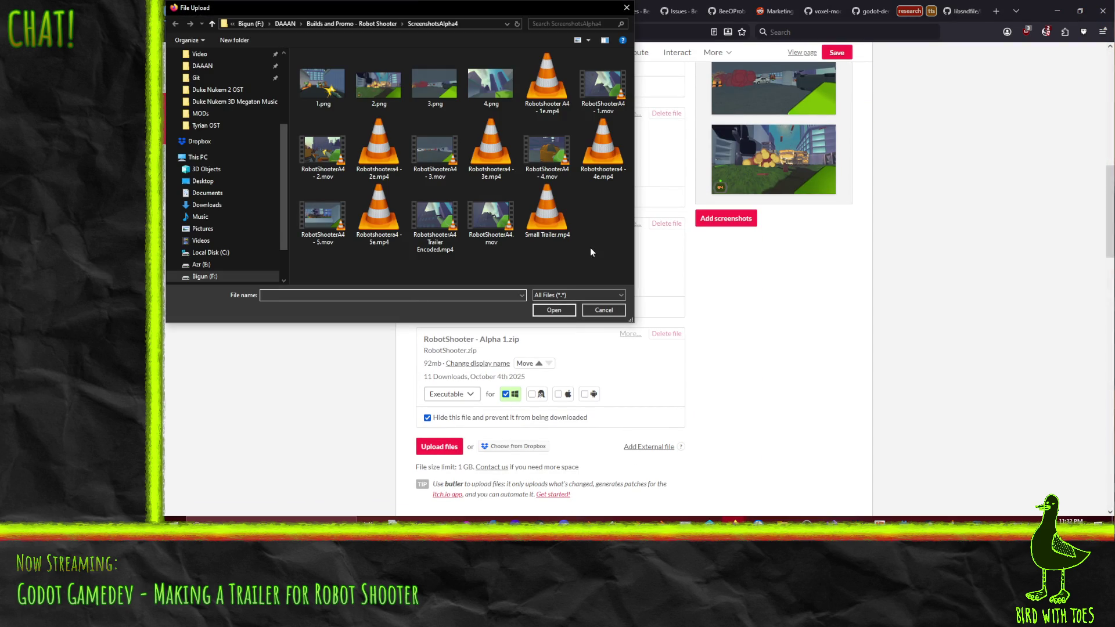
click(352, 24)
scroll(491, 226, down, 2)
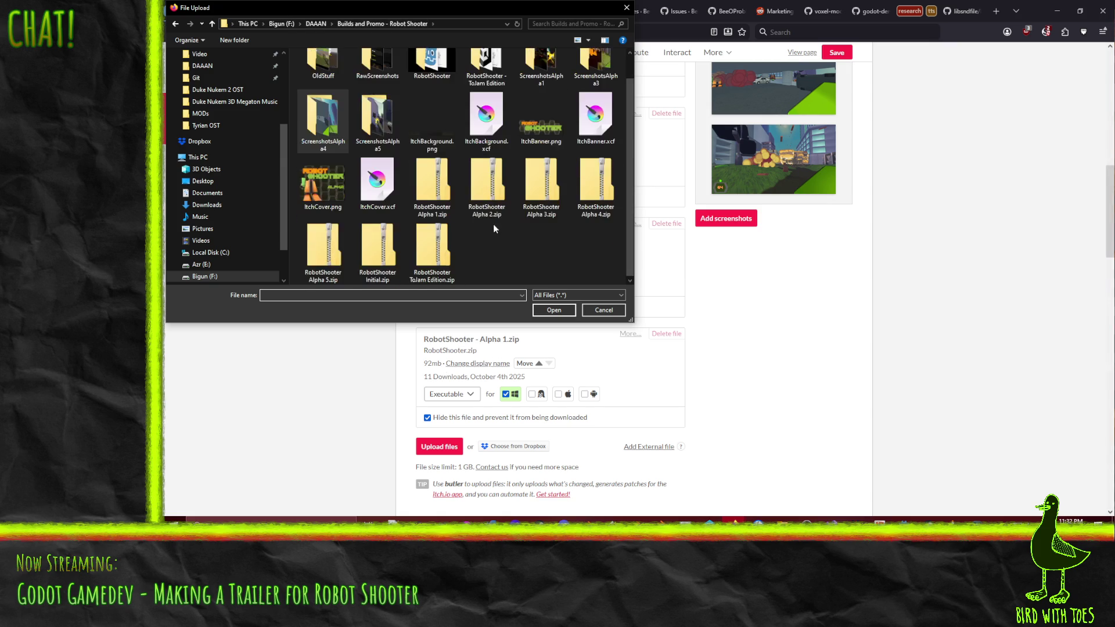
click(595, 187)
double_click(594, 187)
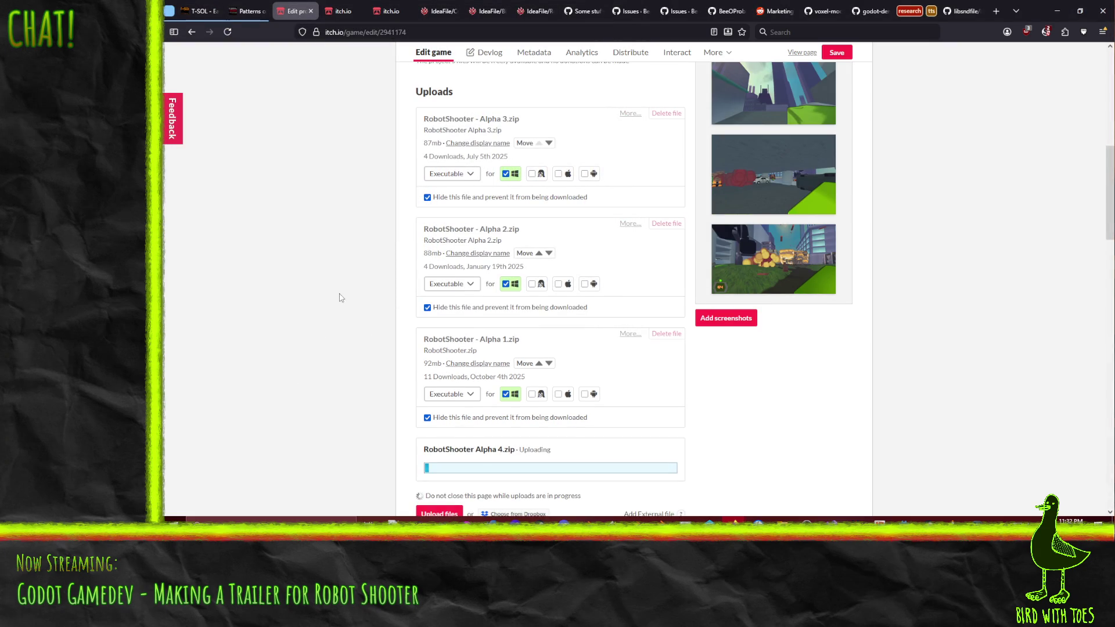
scroll(340, 250, down, 1)
scroll(340, 249, up, 2)
scroll(341, 249, up, 3)
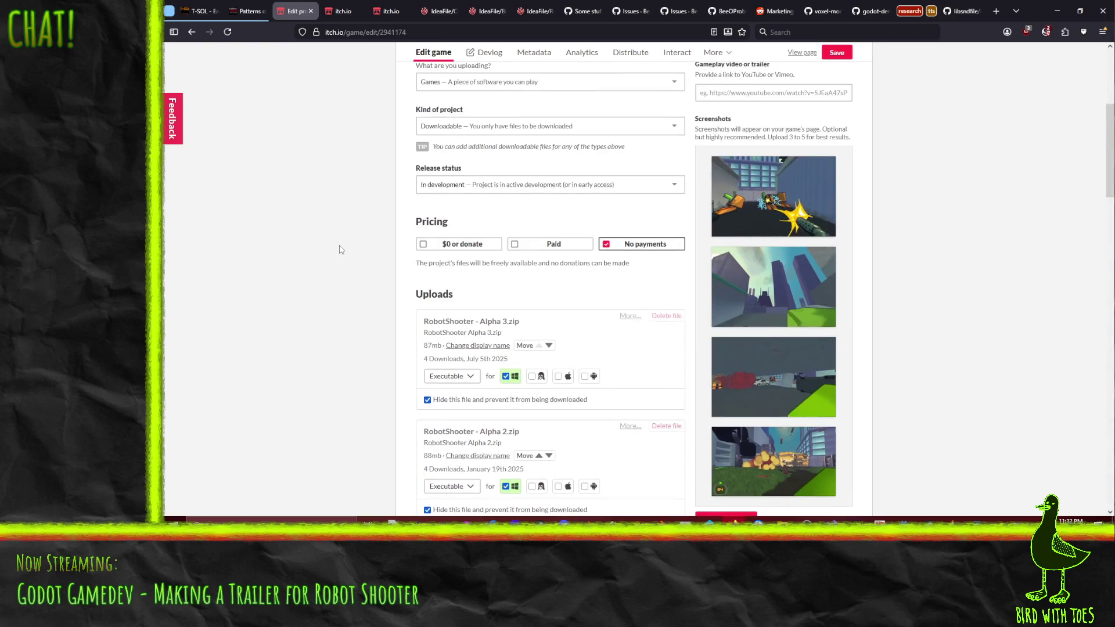
scroll(340, 249, down, 2)
click(726, 368)
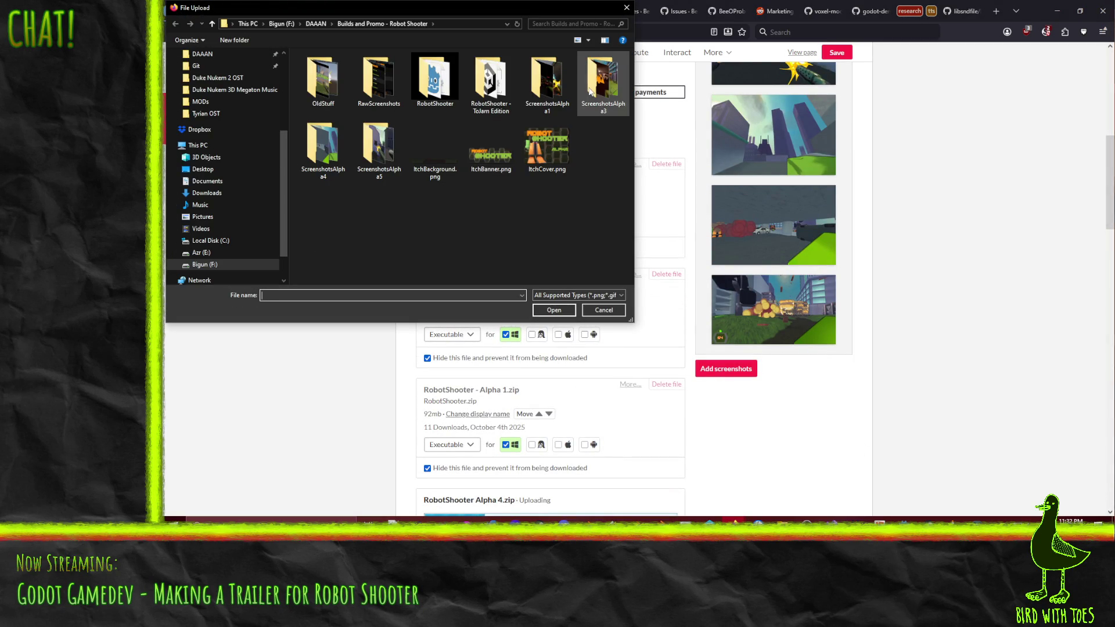
Browse ScreenshotsAlpha5 in the picker with extra large image previews.
double_click(379, 153)
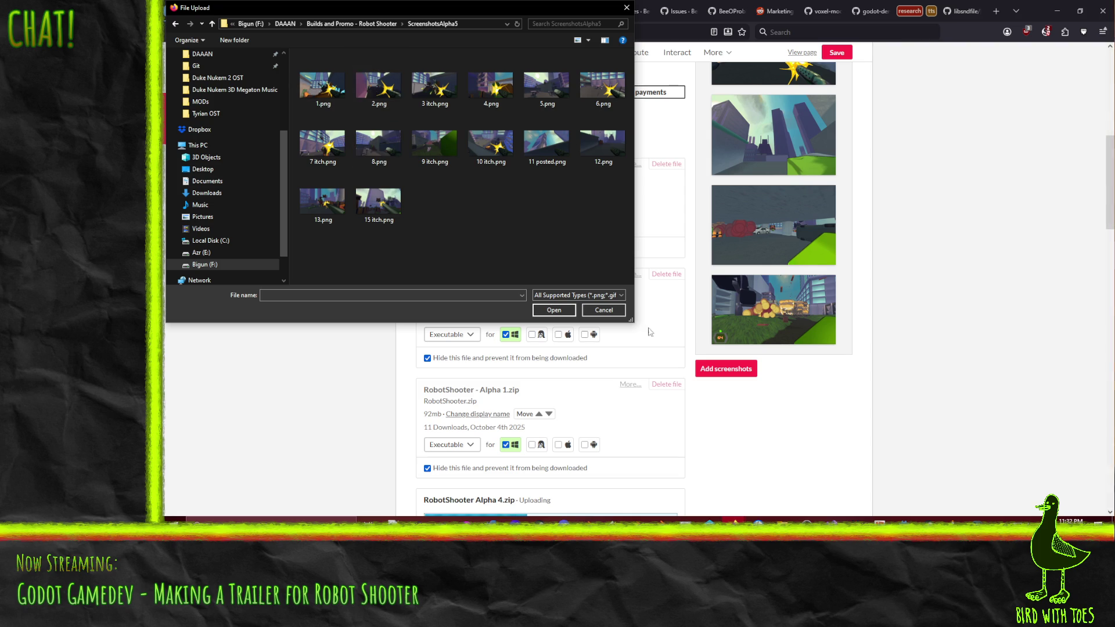
drag(629, 319, 937, 477)
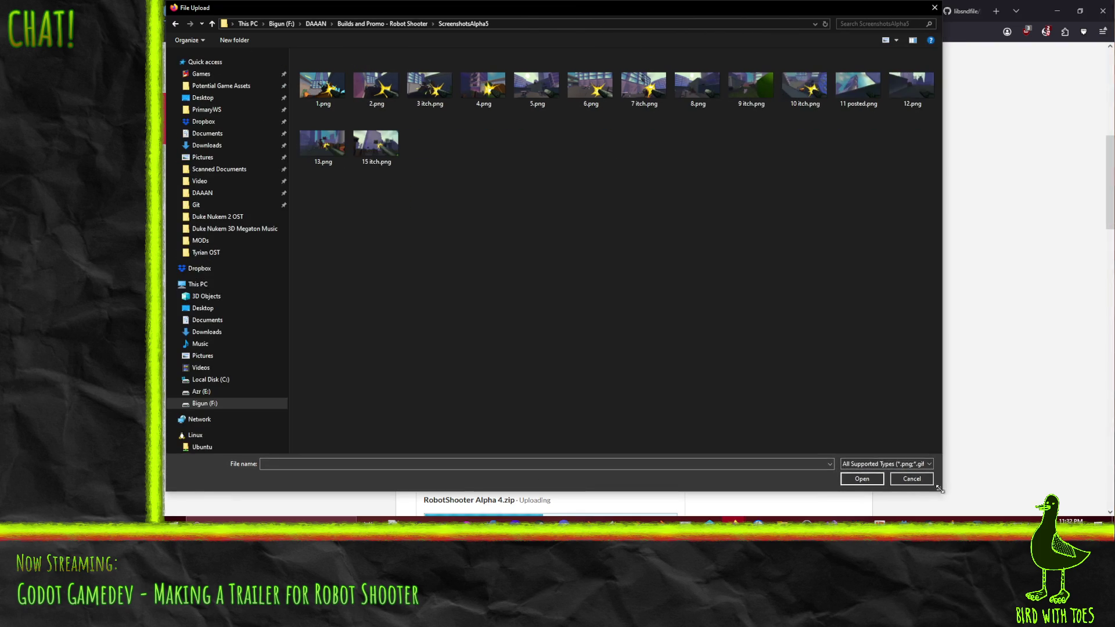
click(894, 40)
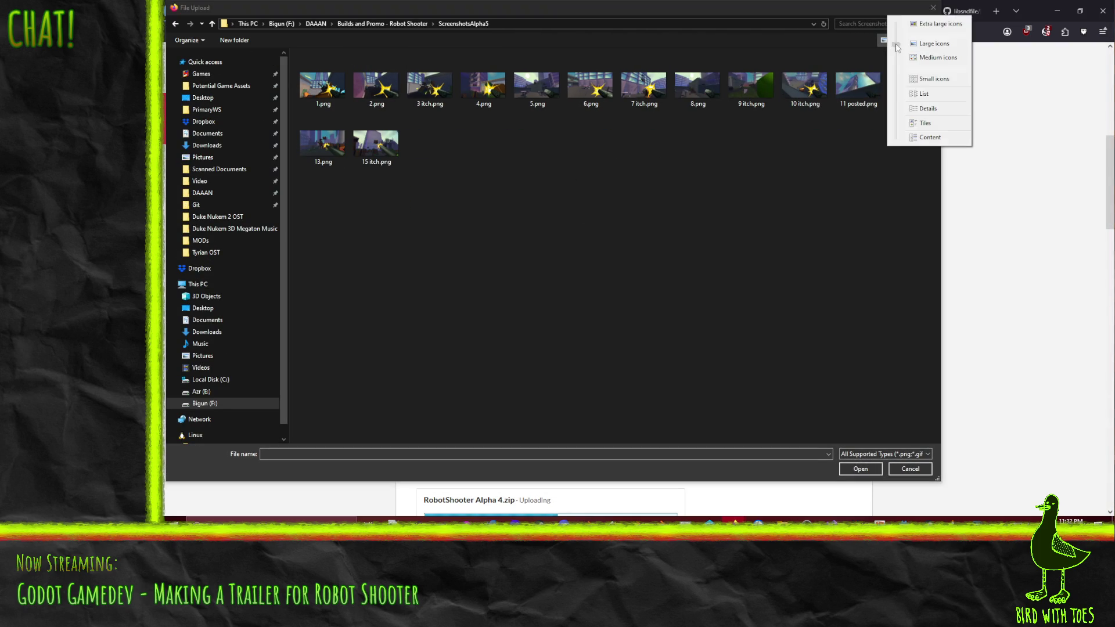
drag(897, 58, 895, 29)
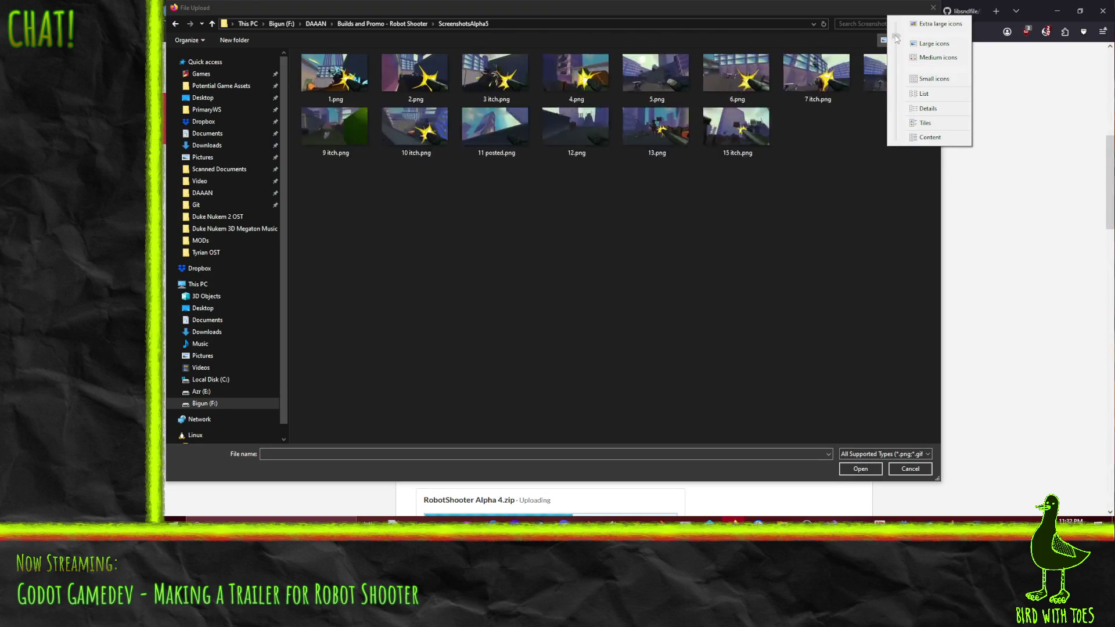
click(691, 372)
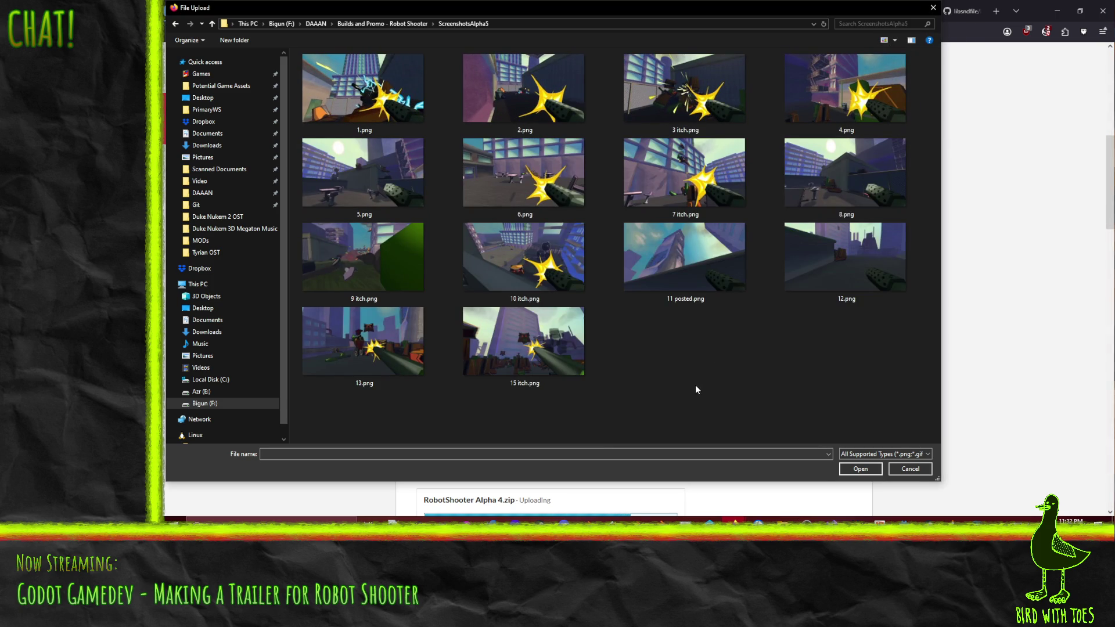
mouse_move(684, 174)
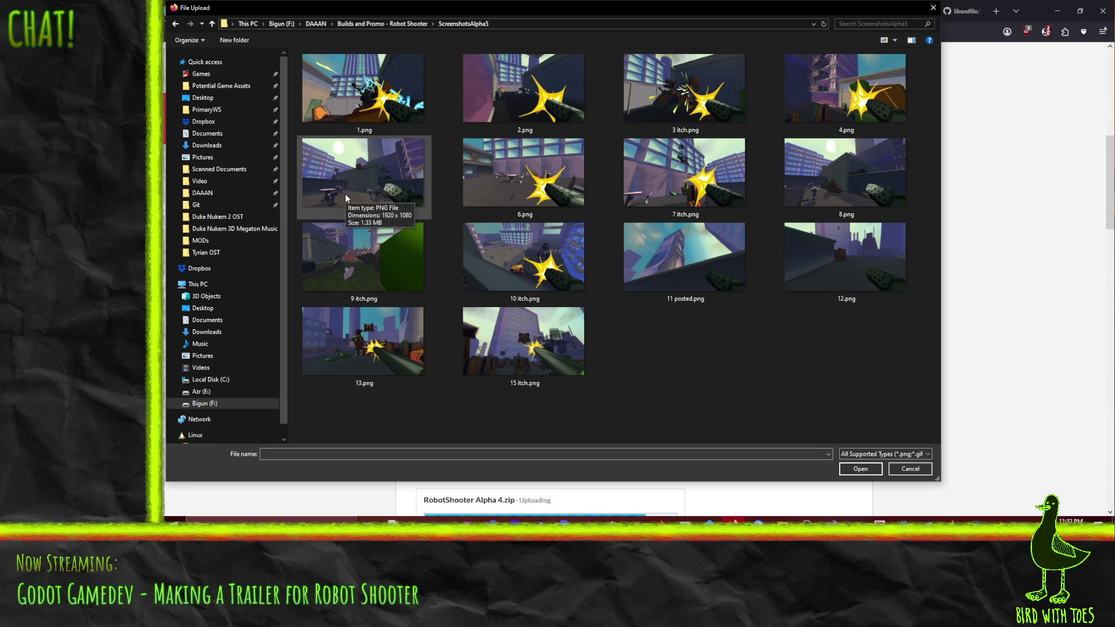
Add 7, 9, 10, 15 and 3 itch.png as screenshots on the game page.
click(686, 175)
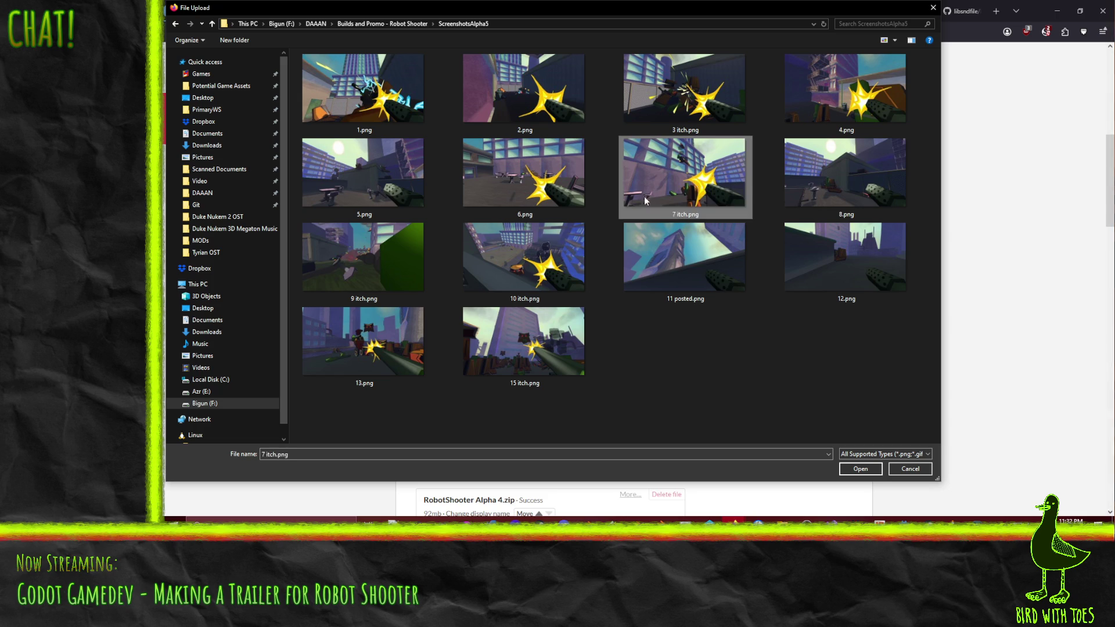
ctrl+click(362, 257)
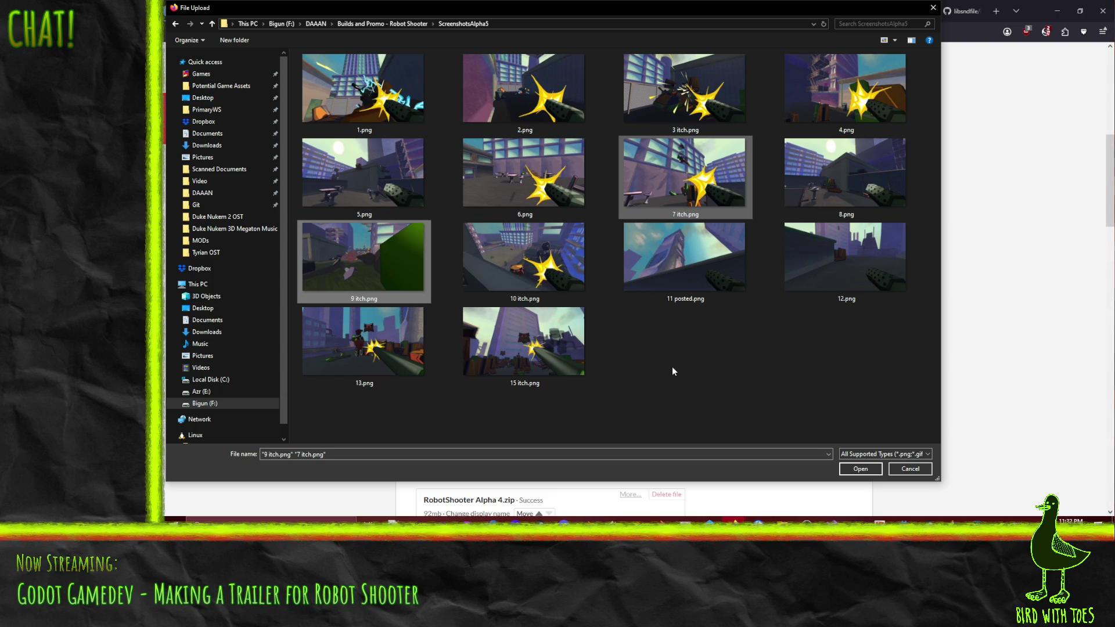
ctrl+click(537, 278)
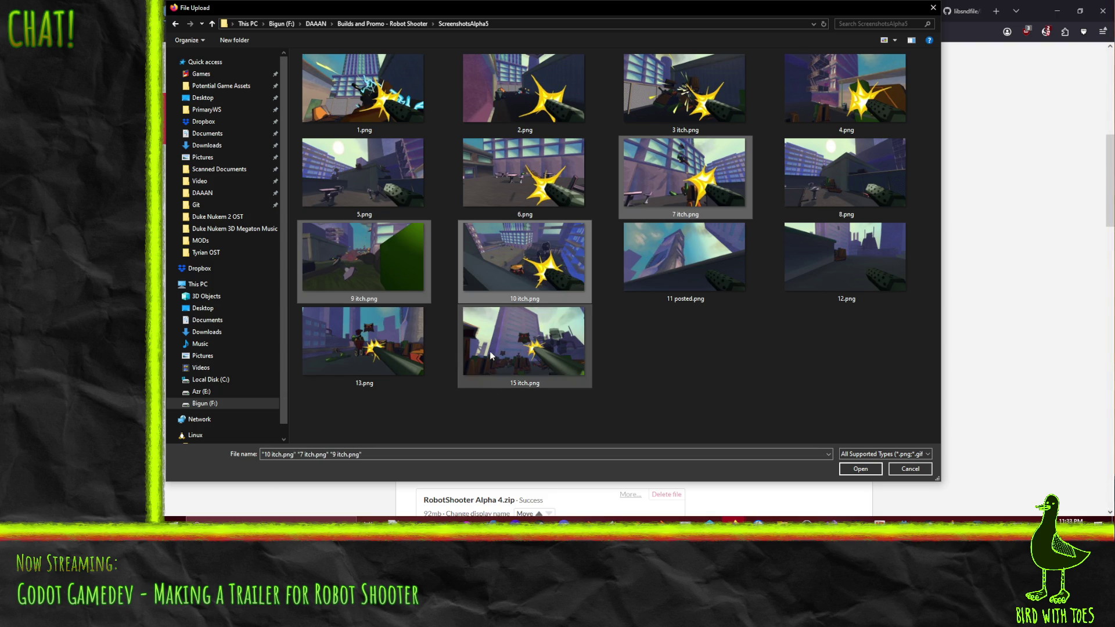
ctrl+click(523, 353)
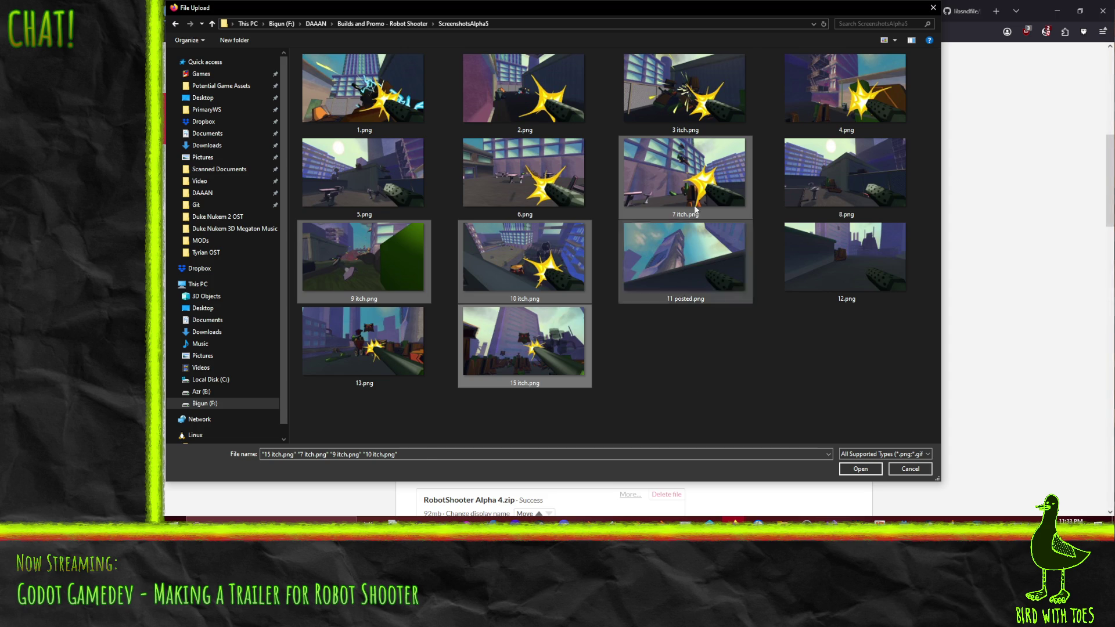
ctrl+click(685, 96)
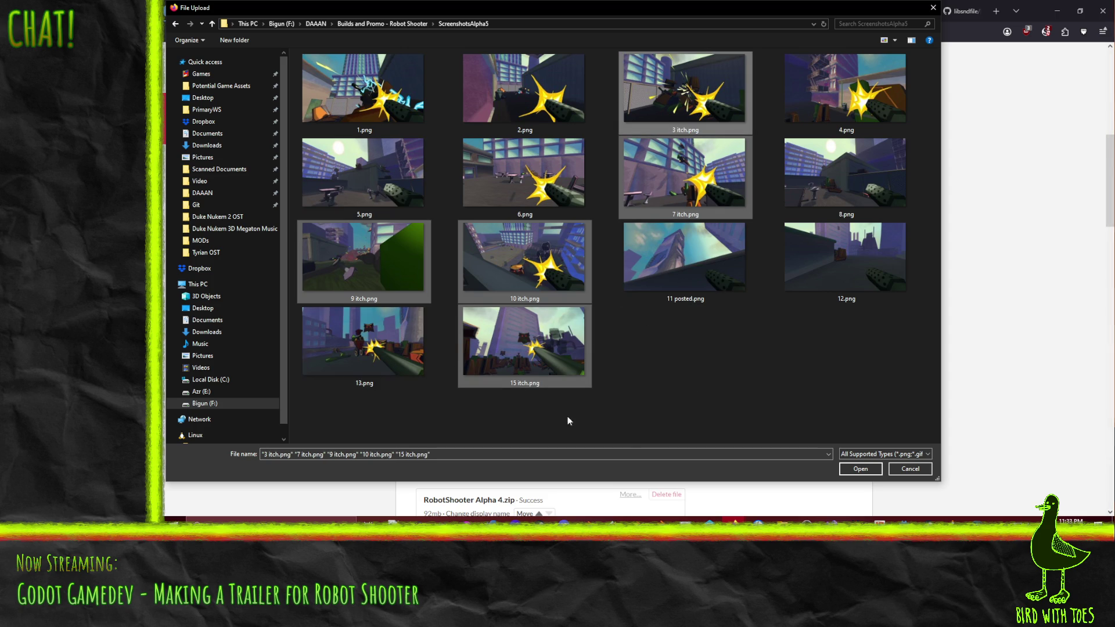
click(858, 471)
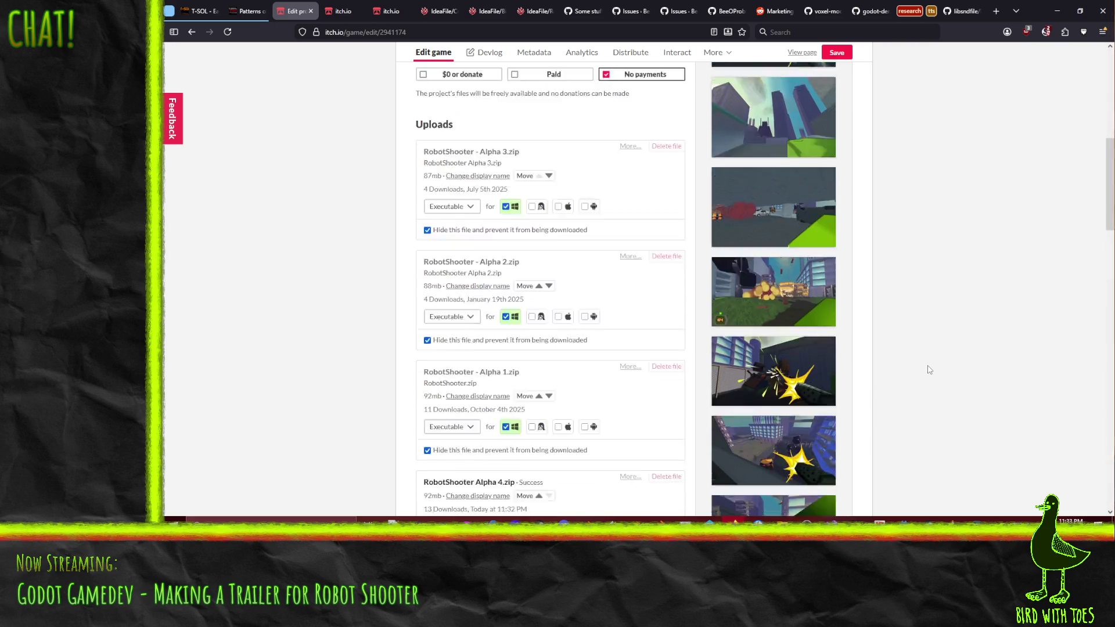
scroll(931, 369, down, 5)
scroll(930, 369, down, 5)
scroll(928, 370, up, 10)
scroll(926, 371, up, 5)
scroll(926, 371, up, 3)
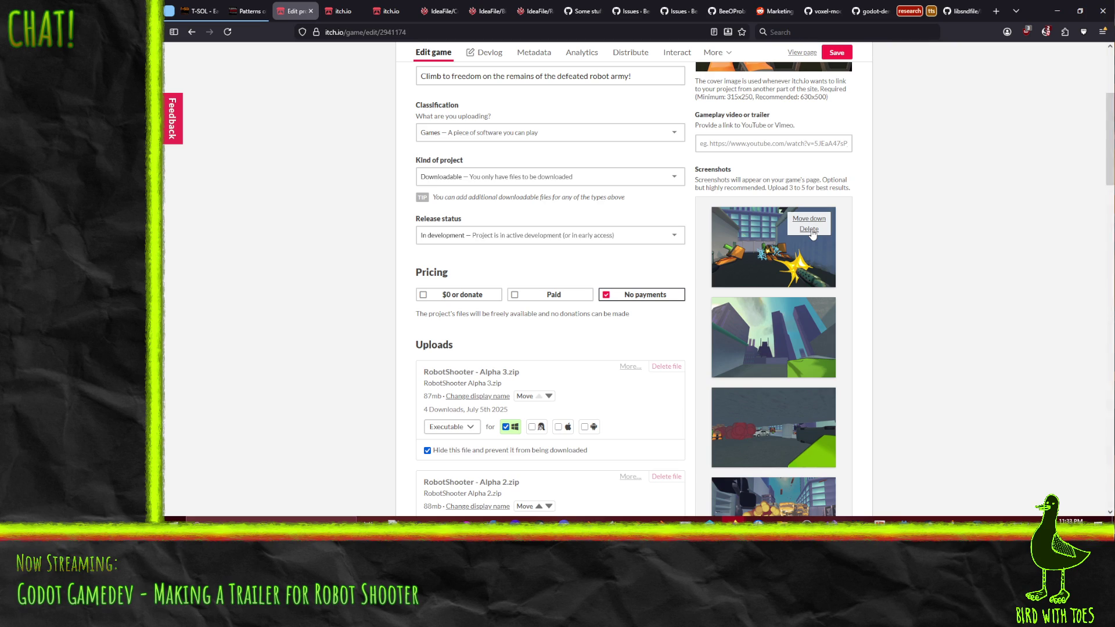
Remove the four older screenshots from the game page.
click(811, 228)
click(671, 296)
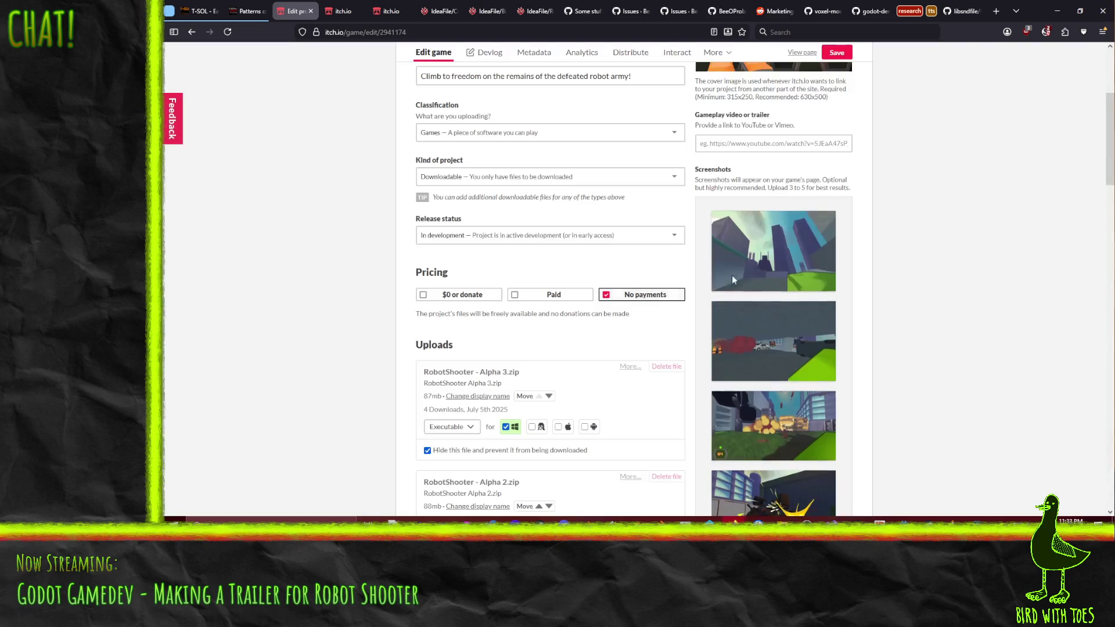
click(809, 229)
click(670, 304)
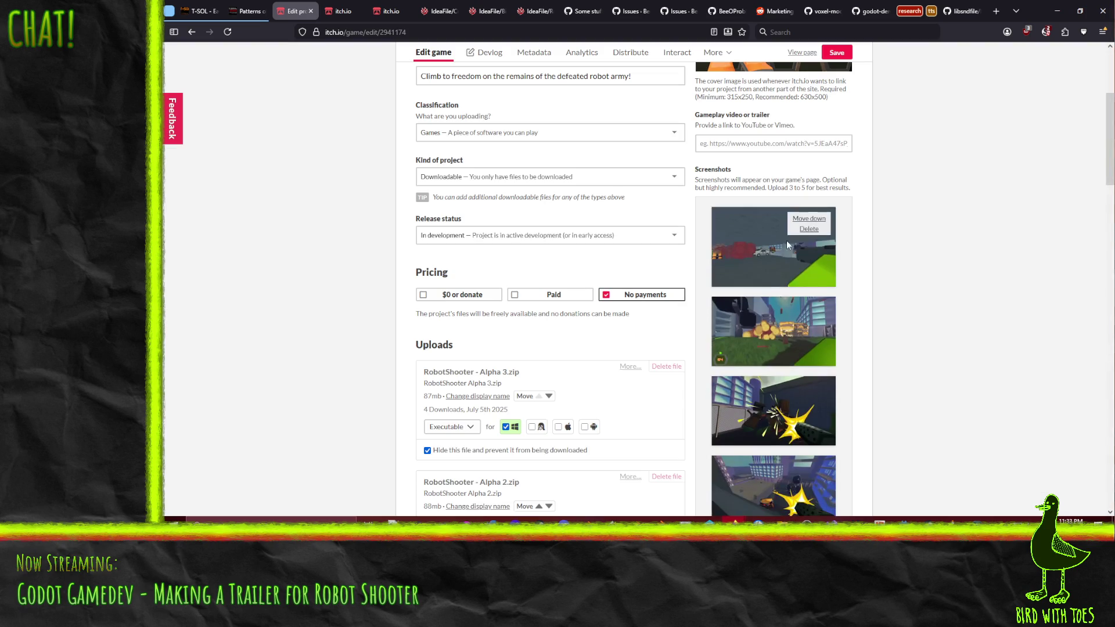
click(809, 230)
click(671, 304)
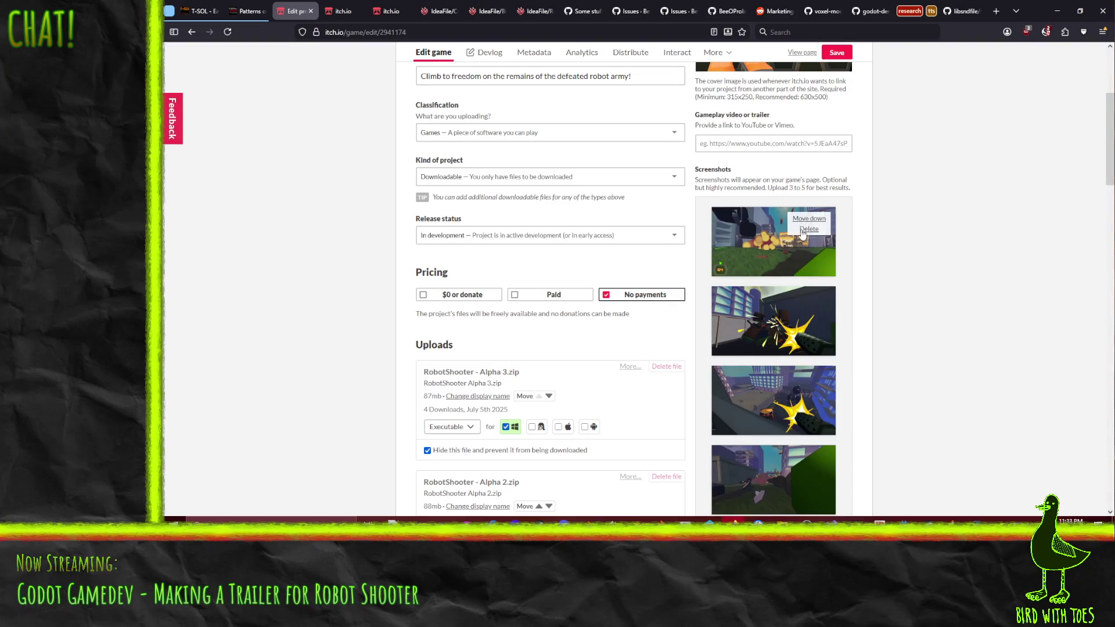
click(810, 230)
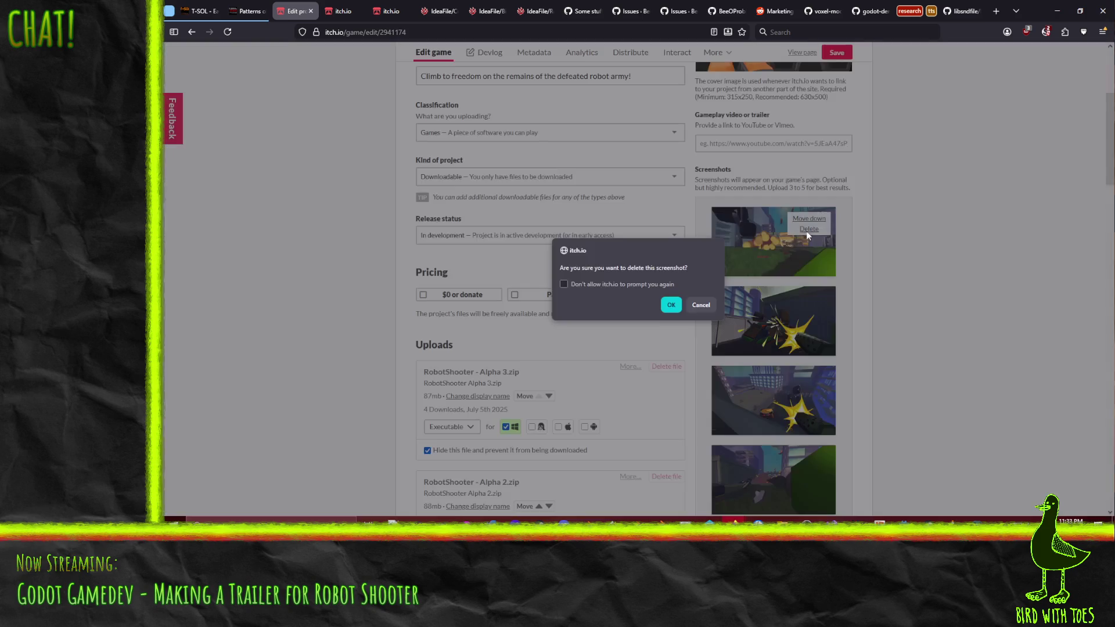
click(671, 303)
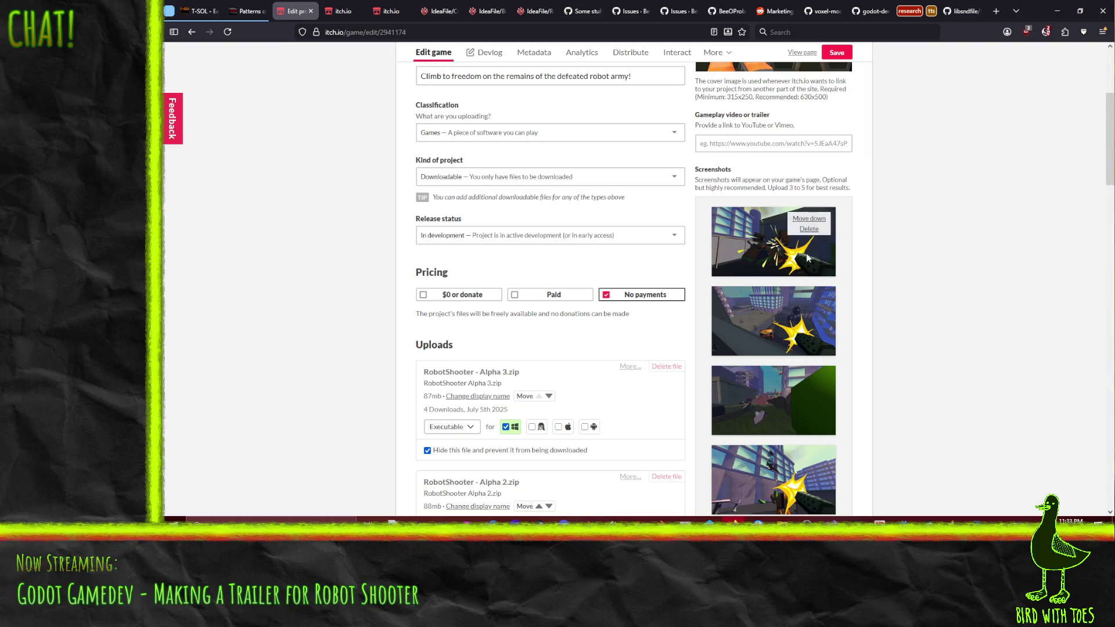
Reorder the new screenshots, moving the second to the top and the fourth above the third.
drag(814, 314, 816, 296)
scroll(819, 314, down, 2)
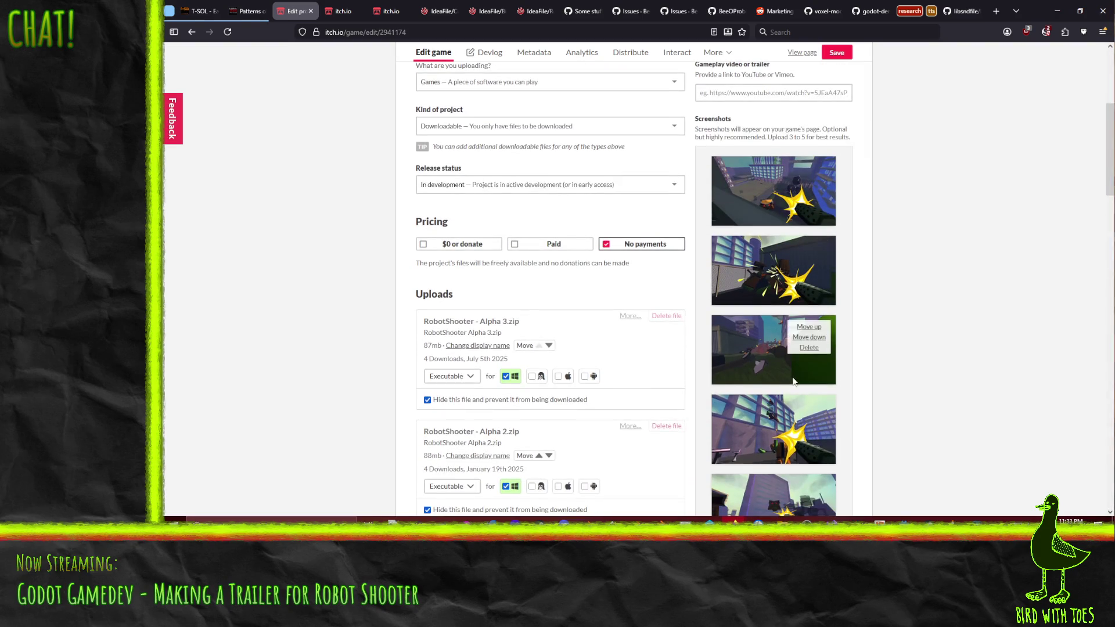
scroll(801, 349, down, 2)
mouse_move(772, 429)
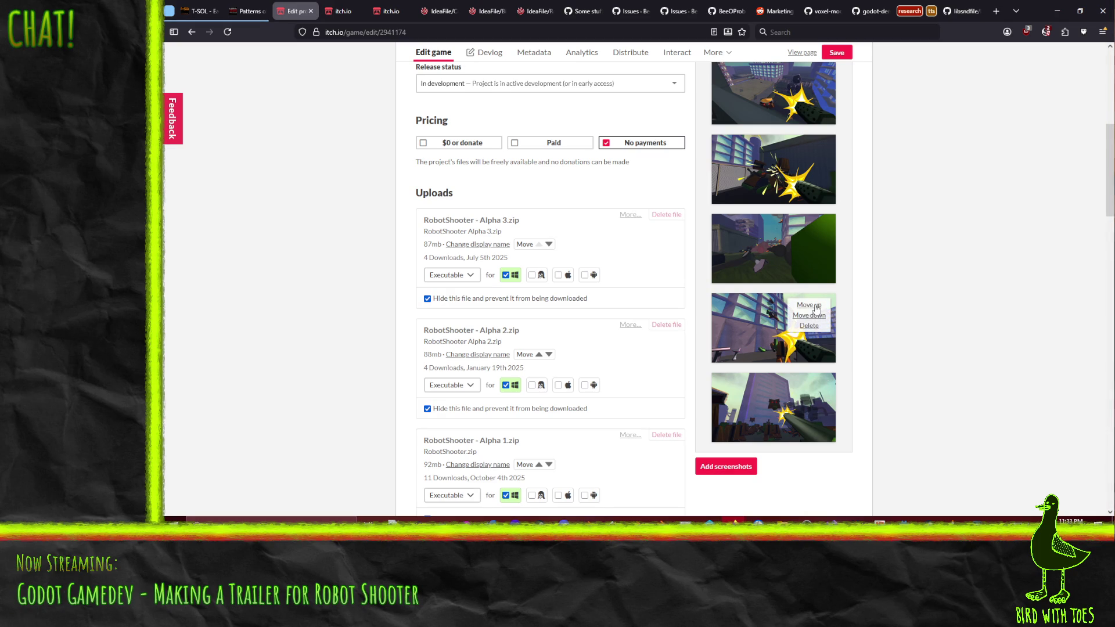
click(816, 307)
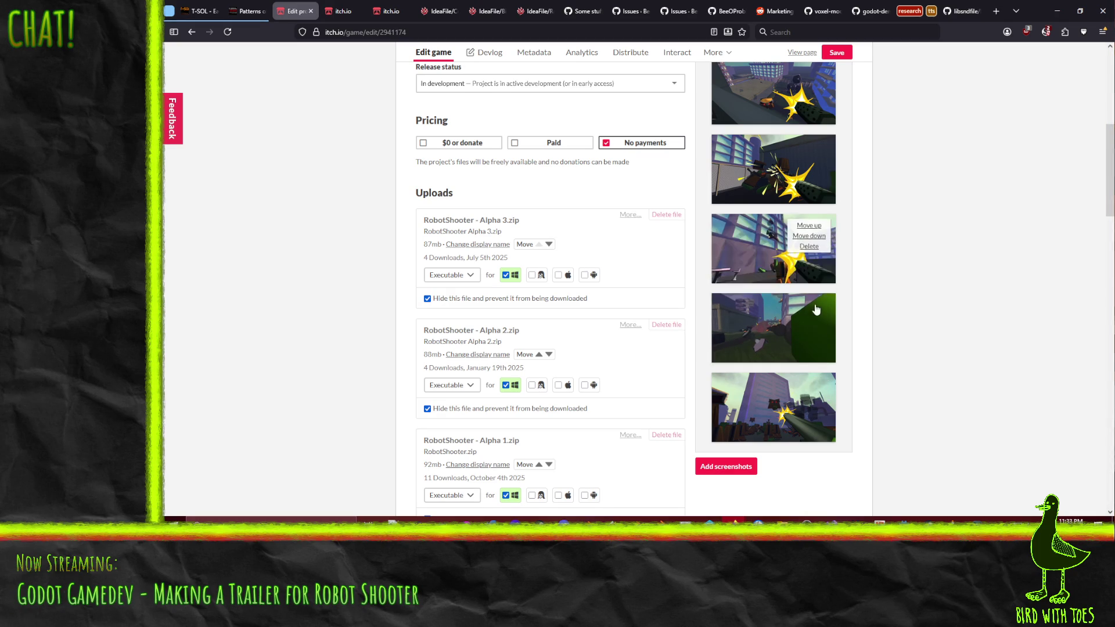
scroll(820, 377, up, 1)
scroll(819, 377, up, 1)
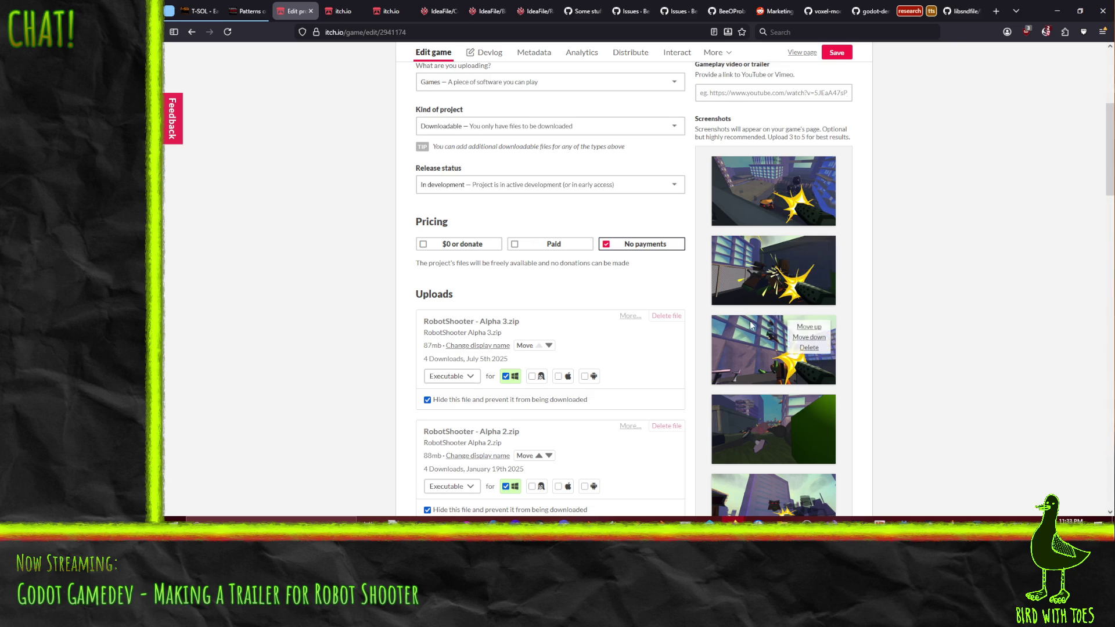
scroll(750, 326, down, 2)
scroll(761, 405, down, 1)
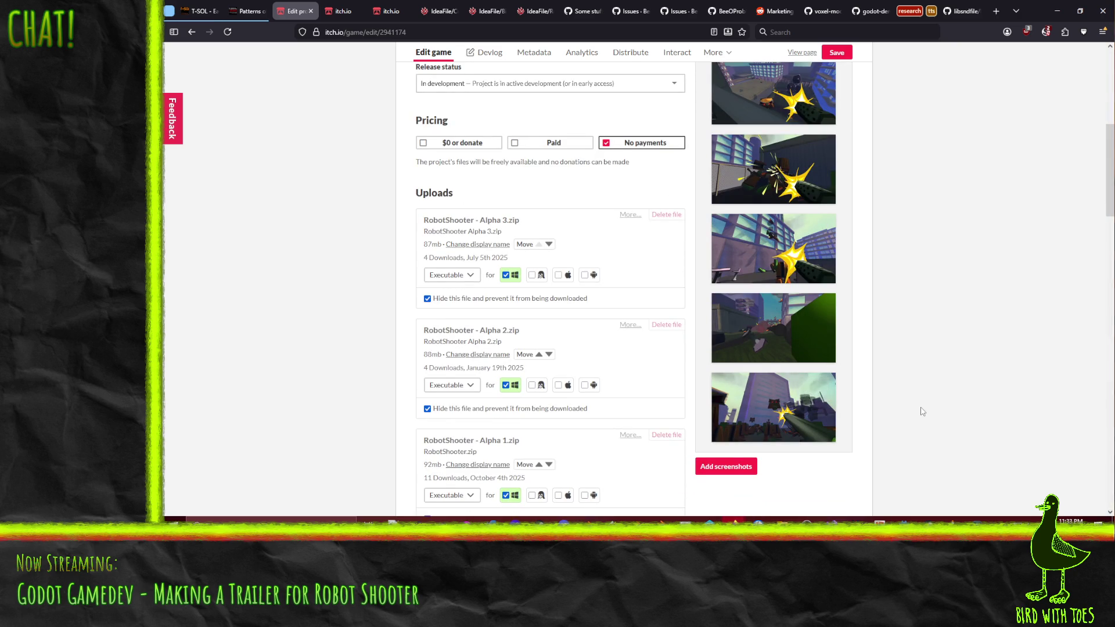
scroll(782, 424, down, 2)
scroll(610, 392, down, 3)
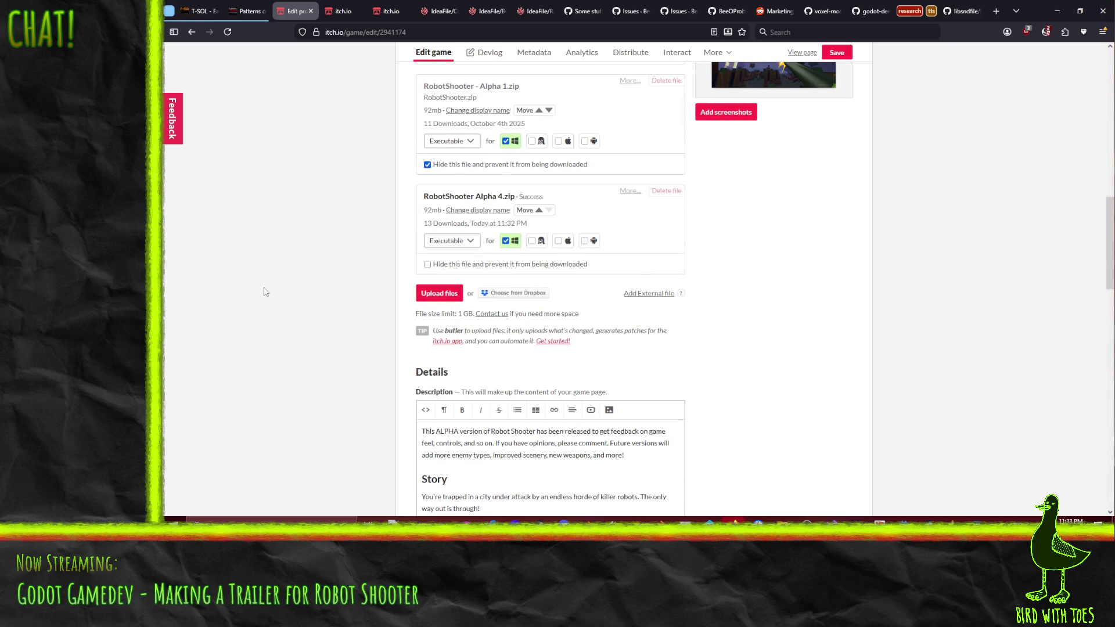
scroll(291, 295, up, 3)
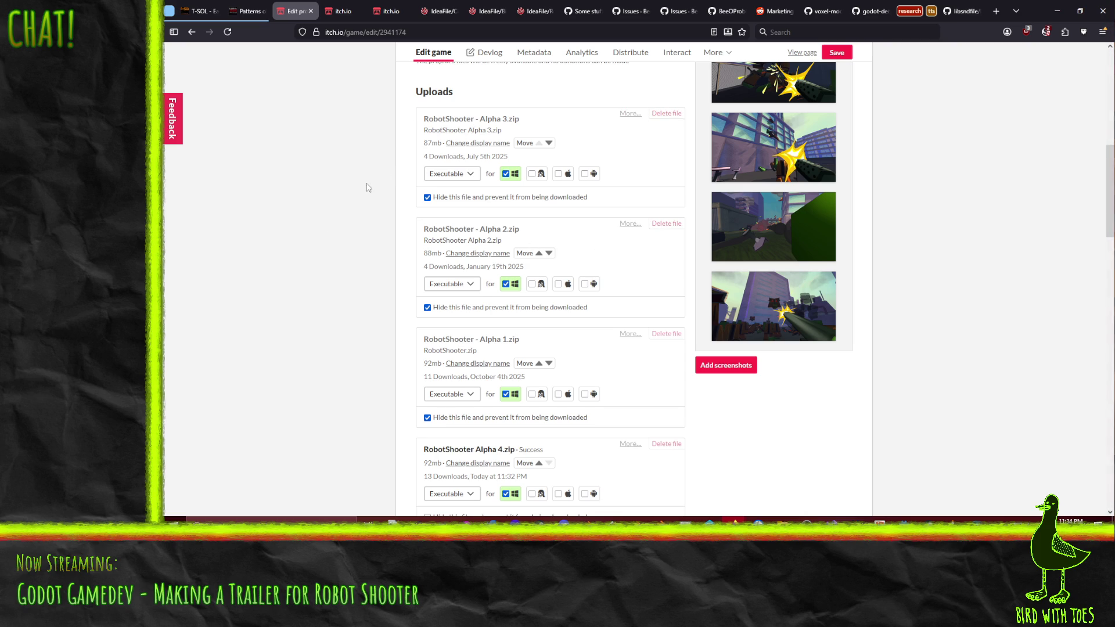
scroll(376, 184, down, 1)
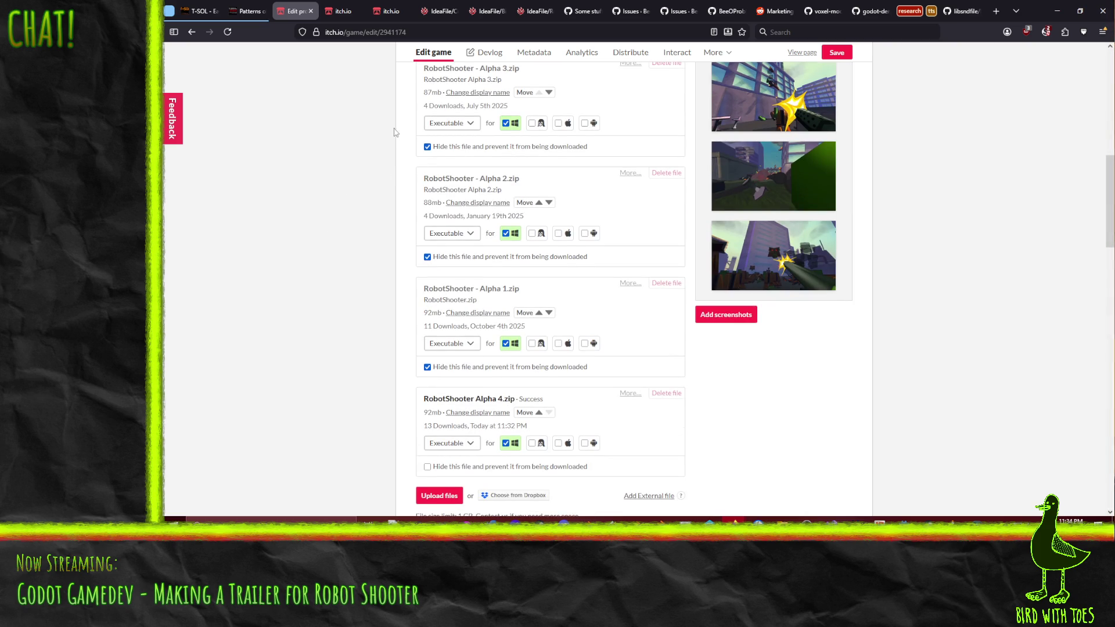
scroll(345, 202, up, 1)
scroll(344, 202, up, 1)
scroll(422, 191, down, 2)
scroll(331, 222, down, 2)
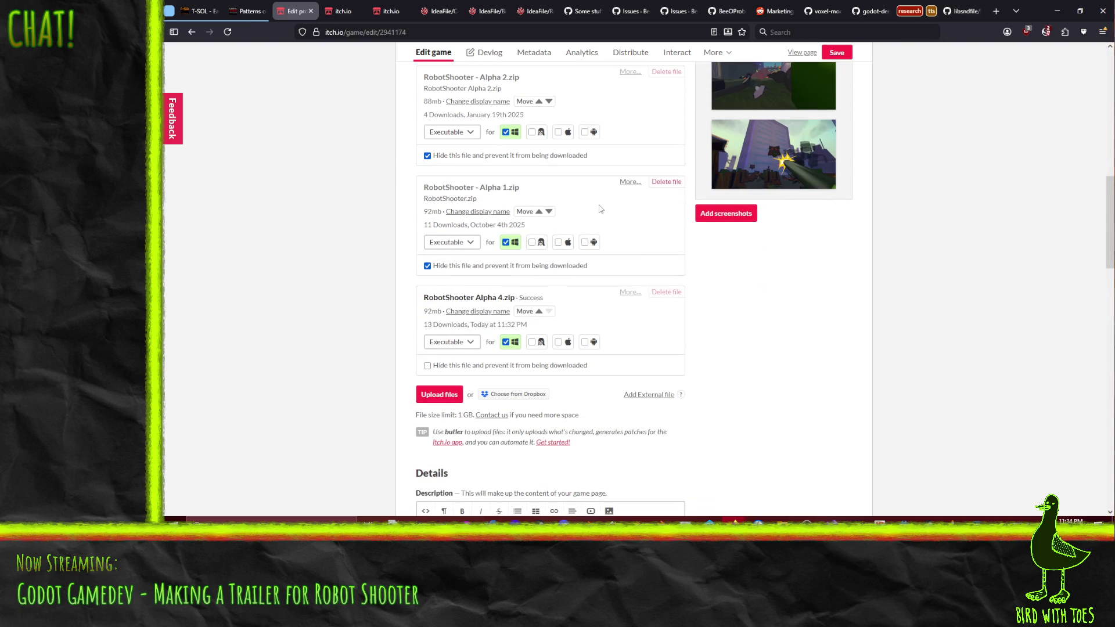
scroll(327, 230, down, 1)
scroll(327, 231, down, 1)
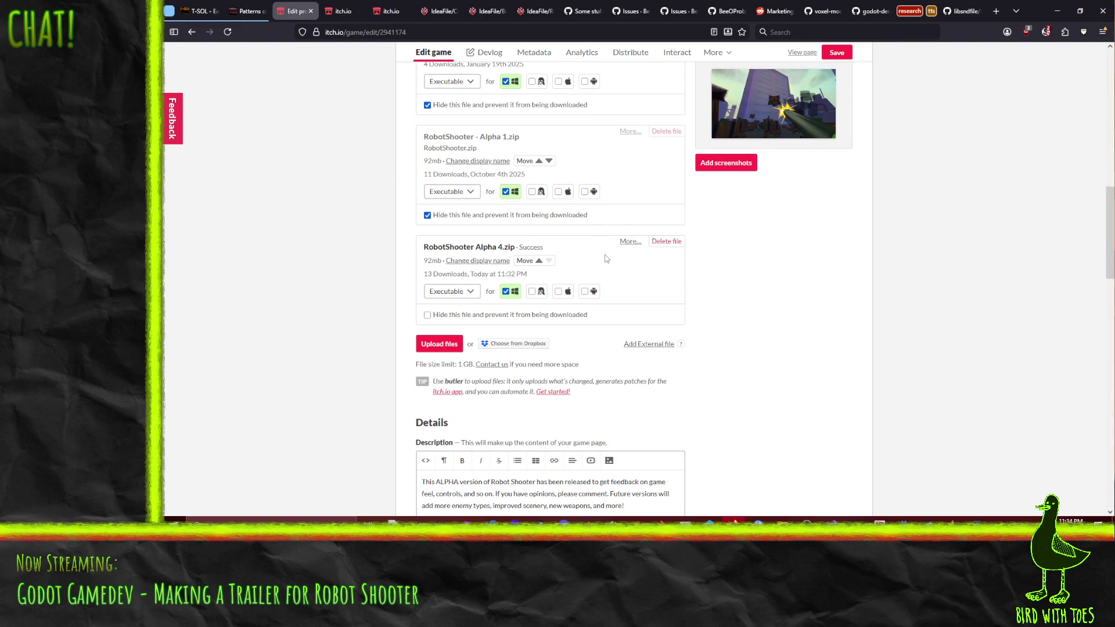
scroll(608, 272, down, 4)
scroll(608, 272, up, 4)
click(780, 521)
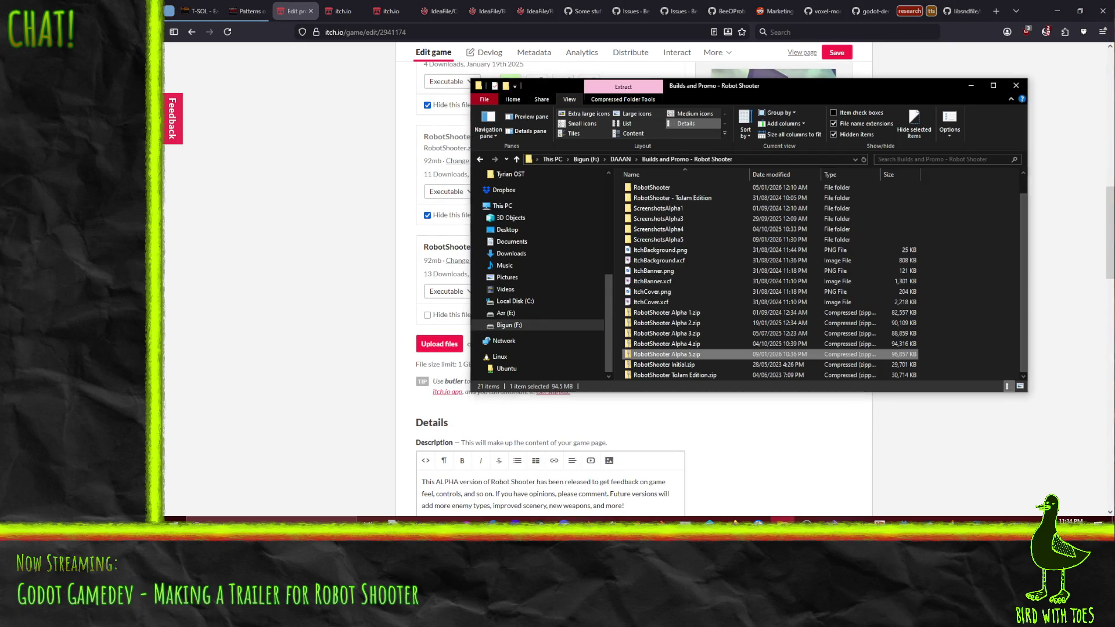
click(375, 356)
scroll(375, 357, up, 5)
scroll(375, 356, up, 5)
scroll(376, 356, down, 5)
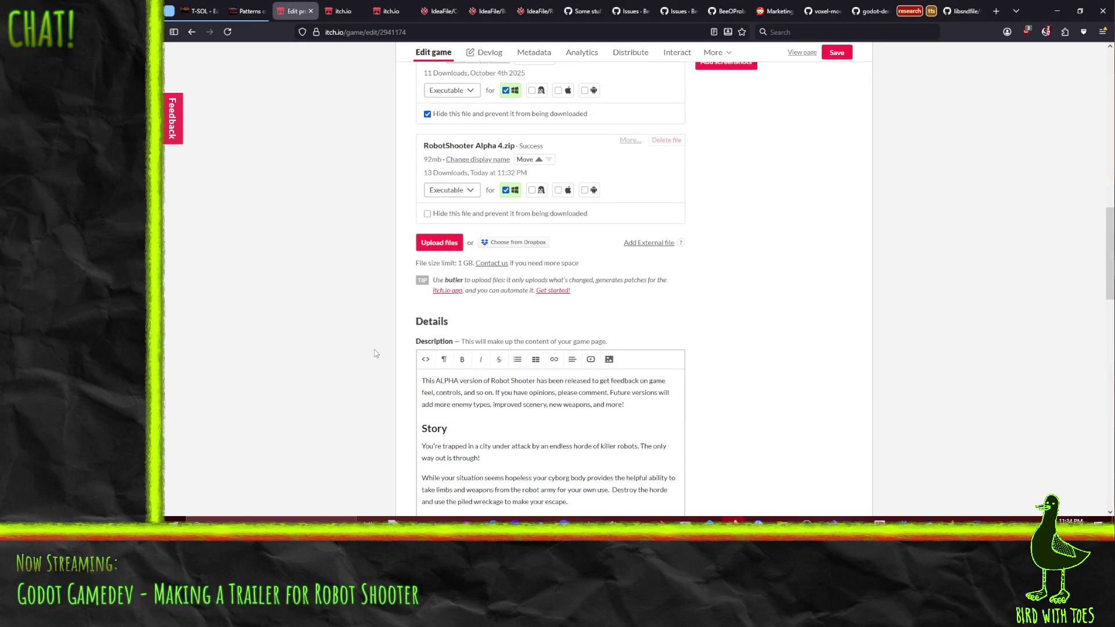
scroll(376, 353, up, 1)
scroll(376, 353, up, 8)
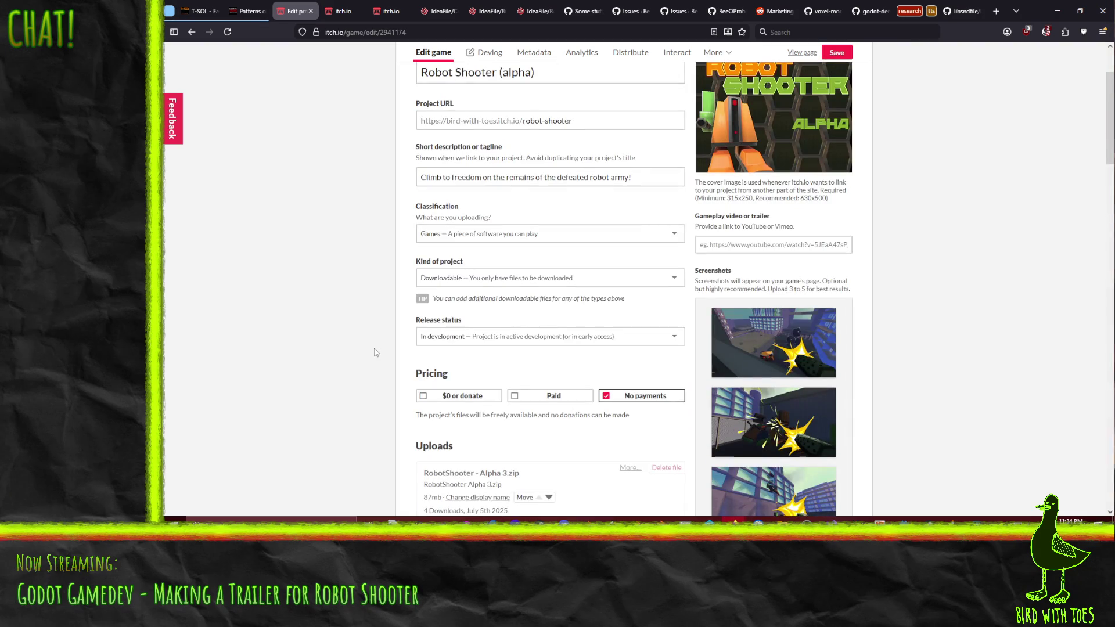
scroll(376, 353, down, 4)
scroll(376, 353, up, 2)
scroll(370, 310, down, 8)
scroll(369, 311, up, 3)
scroll(370, 310, up, 2)
scroll(369, 312, up, 1)
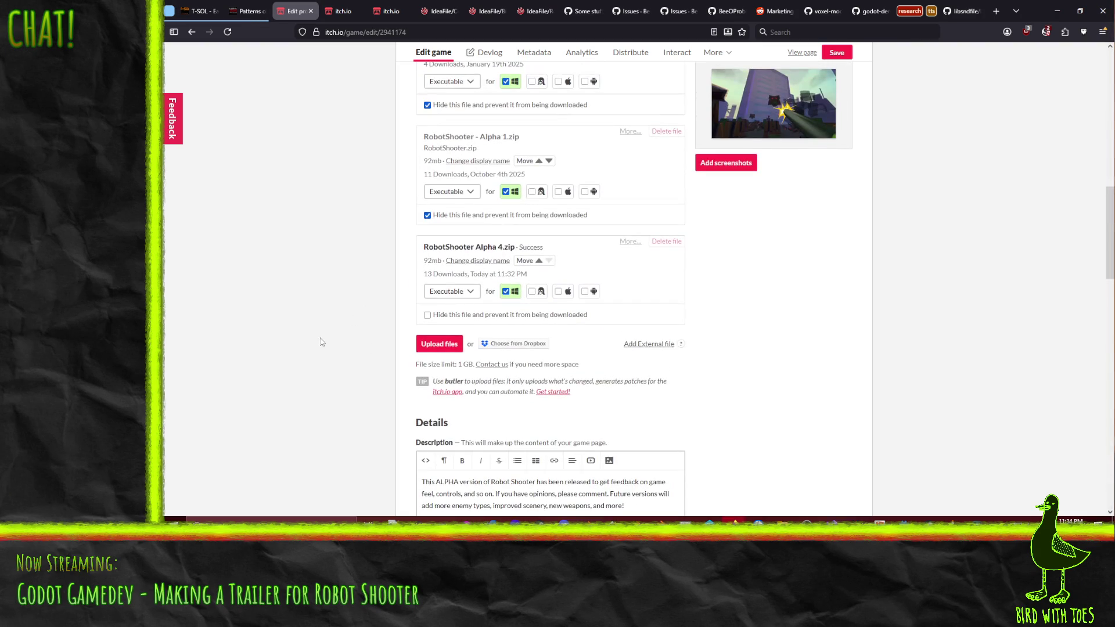
click(435, 345)
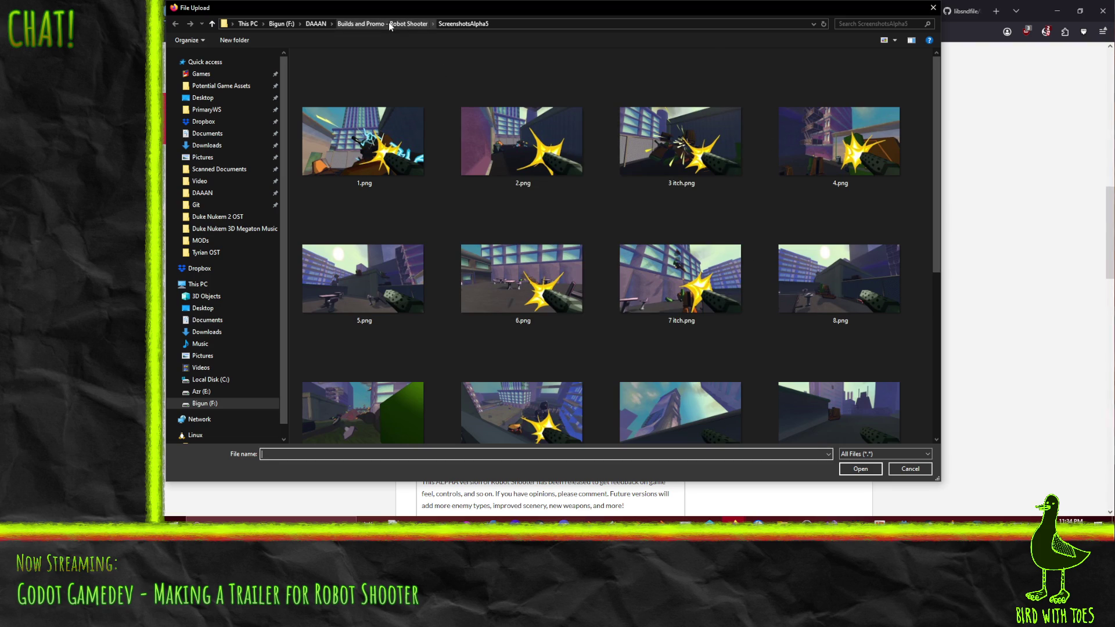
Choose RobotShooter Alpha 5.zip from the builds folder to start its upload.
click(389, 23)
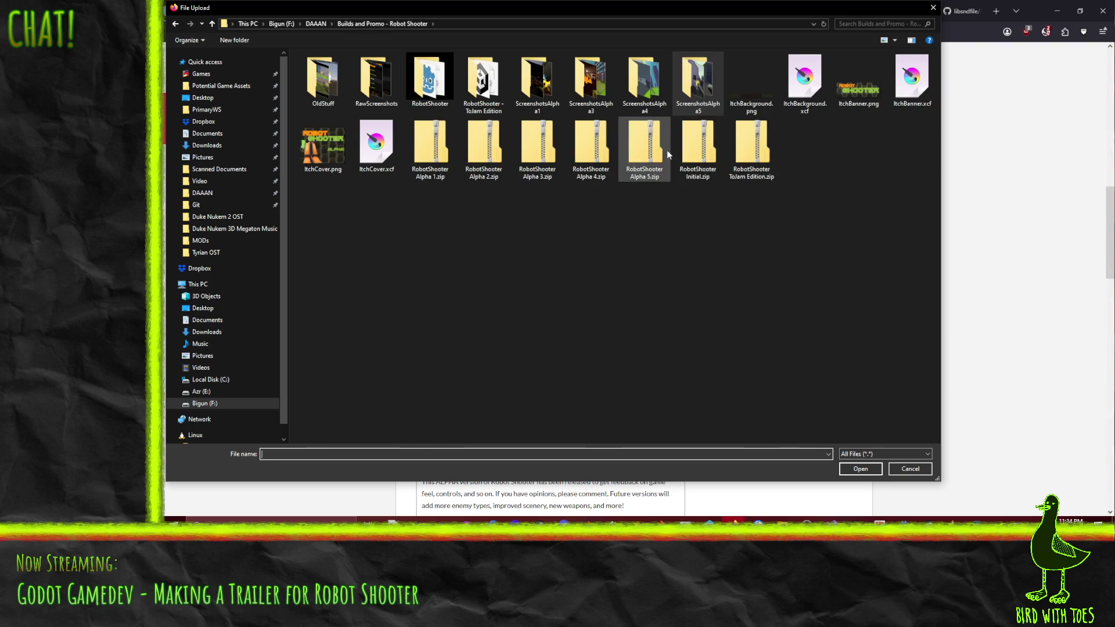
click(645, 150)
click(856, 468)
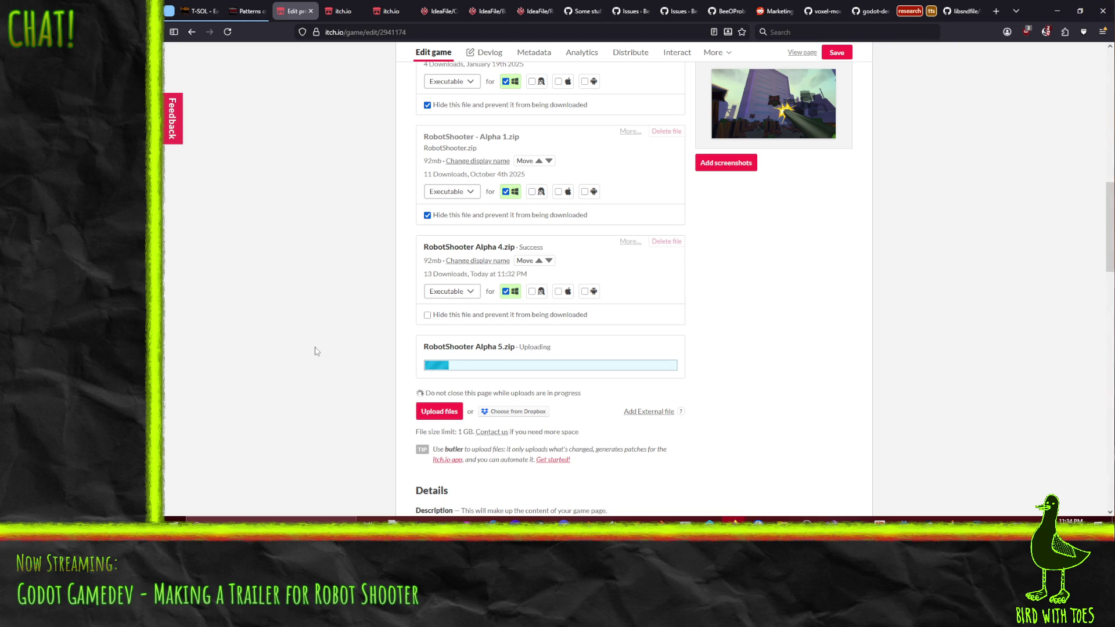
scroll(315, 350, up, 1)
scroll(315, 352, up, 3)
scroll(315, 352, down, 3)
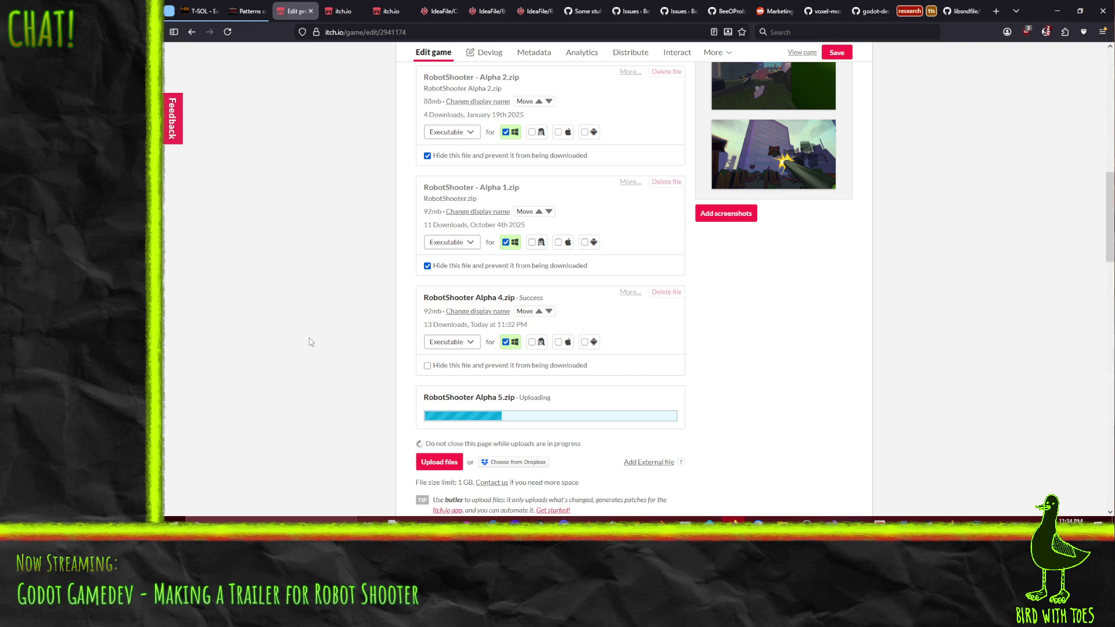
scroll(305, 371, up, 1)
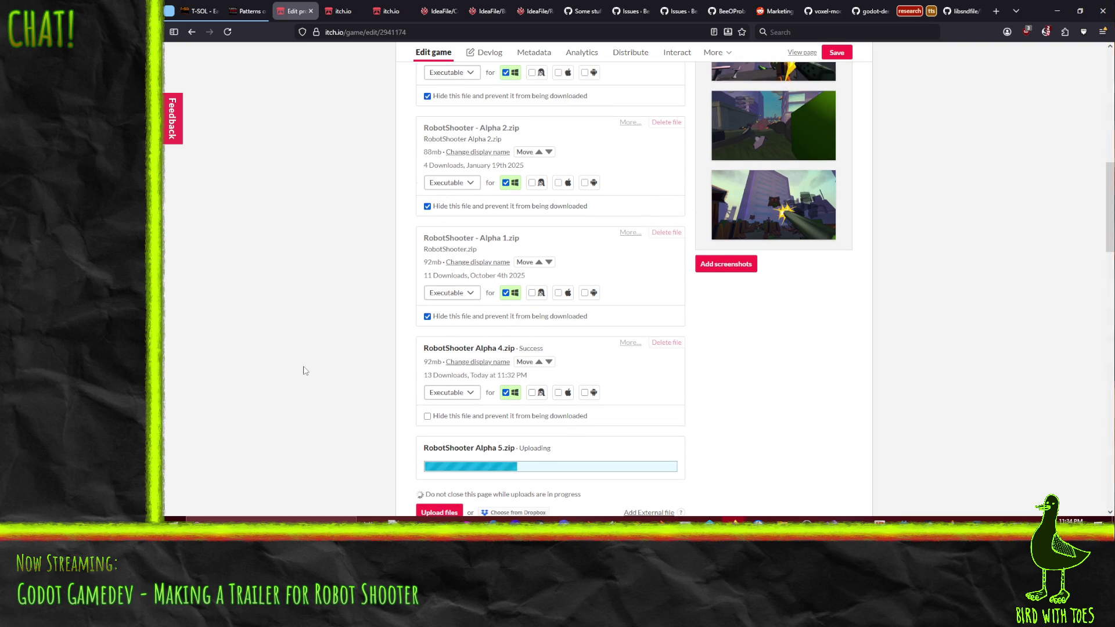
scroll(303, 371, up, 2)
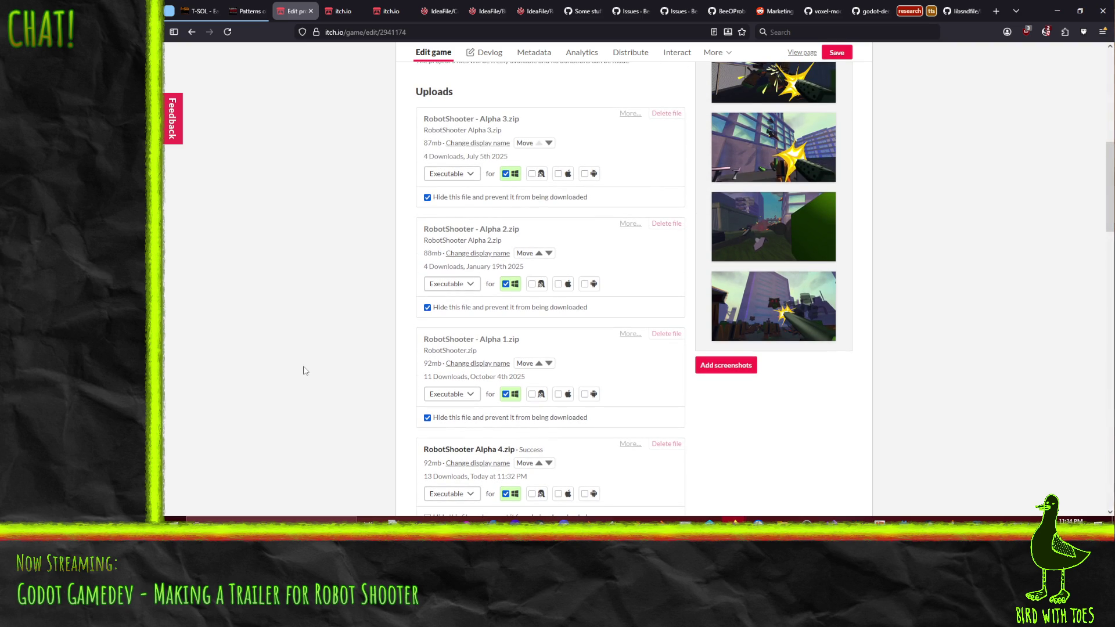
scroll(304, 370, down, 3)
scroll(304, 370, down, 2)
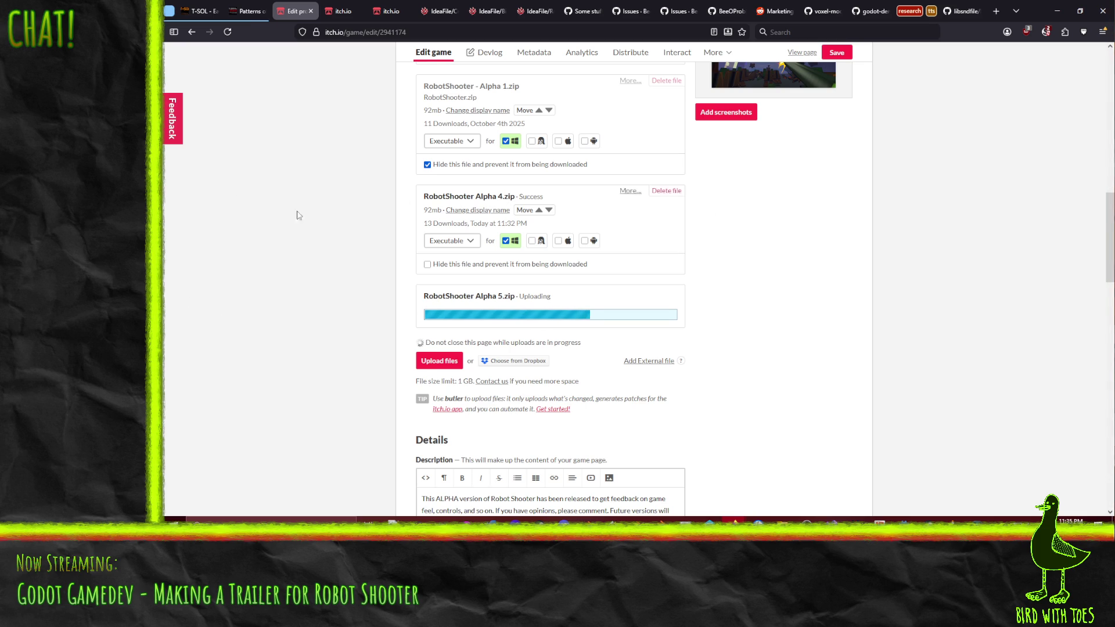
scroll(270, 370, up, 5)
scroll(261, 357, up, 2)
scroll(261, 357, down, 5)
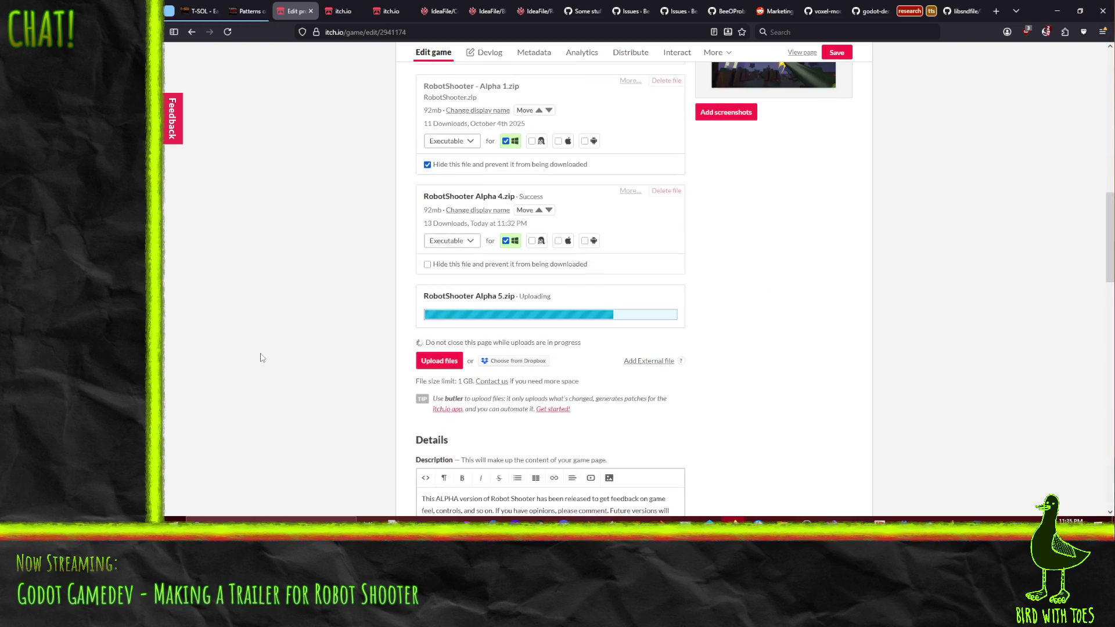
scroll(281, 326, down, 2)
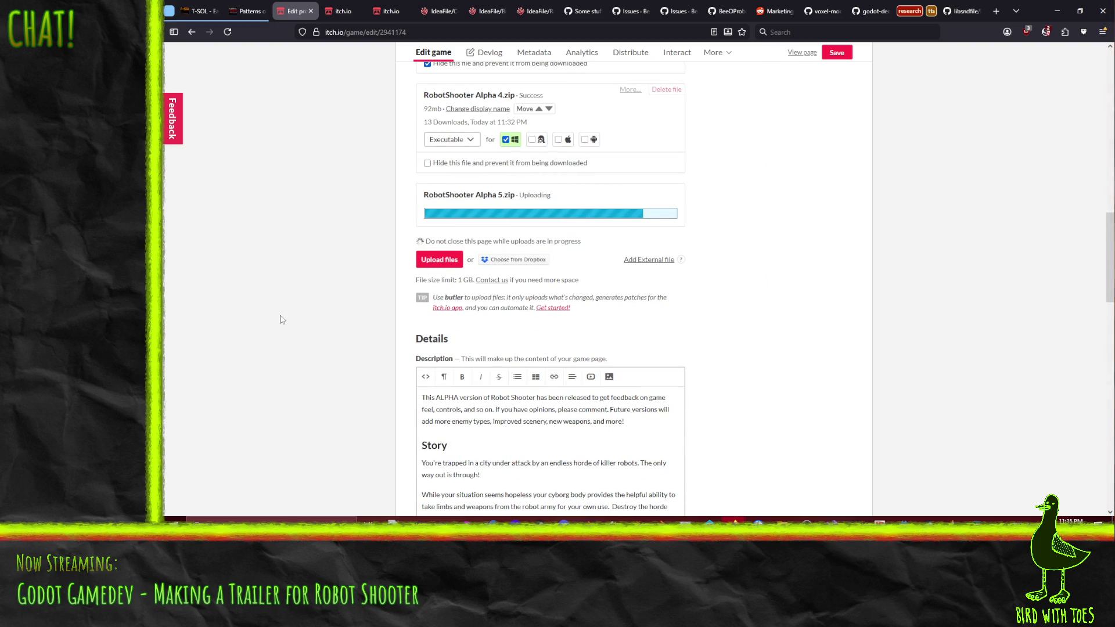
scroll(273, 316, down, 3)
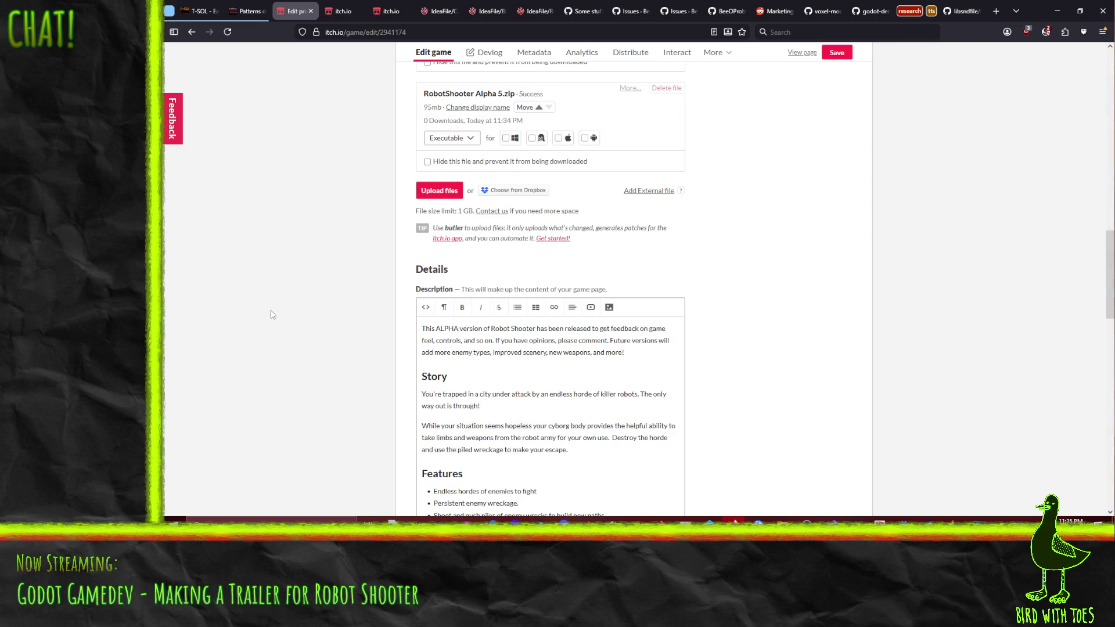
scroll(272, 314, up, 3)
scroll(273, 314, up, 4)
Mark Alpha 5 as a Windows download and move it to the top of the uploads.
click(508, 391)
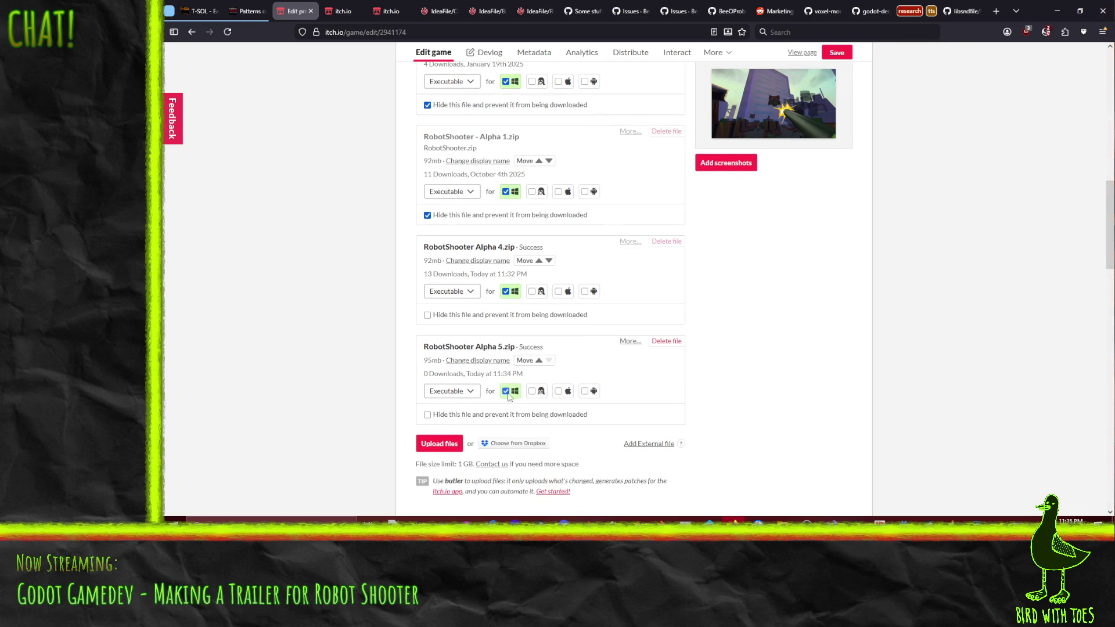
click(538, 359)
click(538, 265)
click(538, 201)
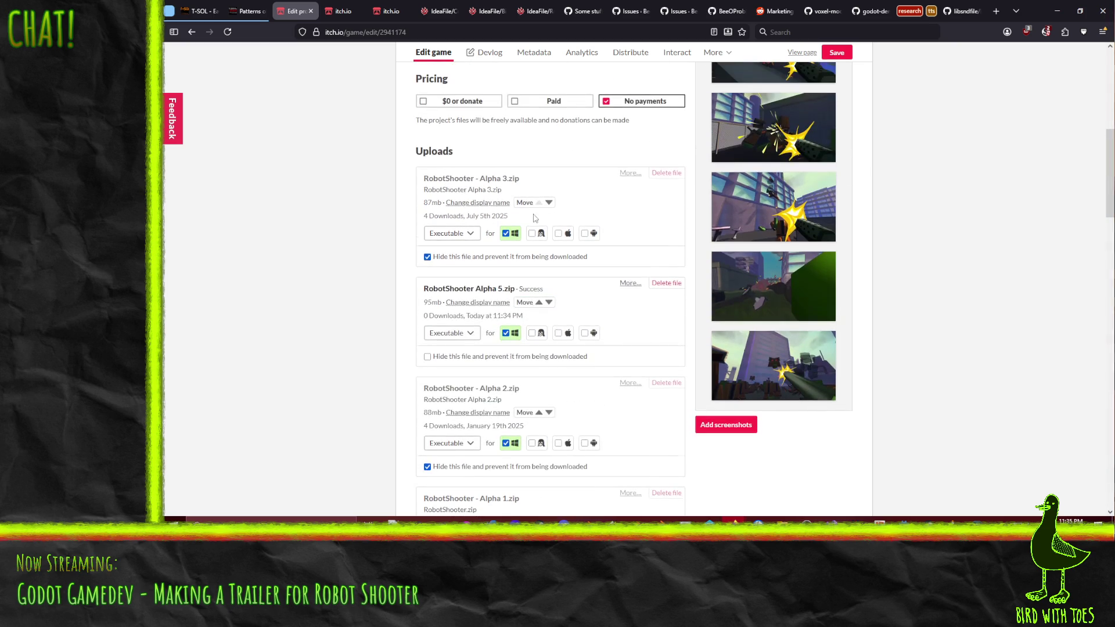
click(538, 302)
scroll(491, 339, down, 3)
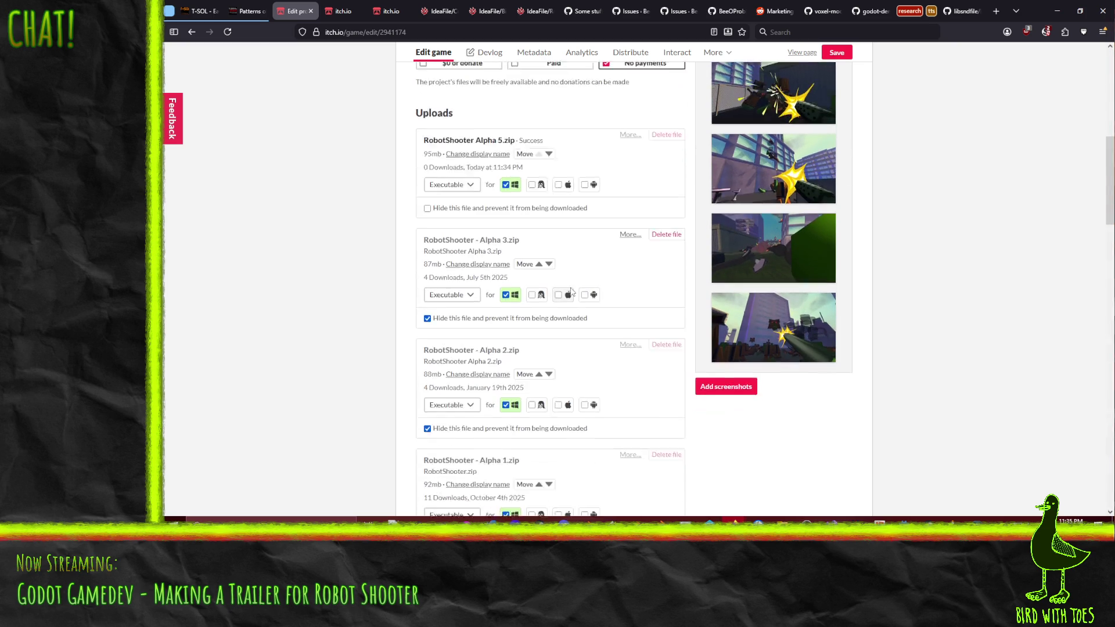
scroll(600, 316, down, 3)
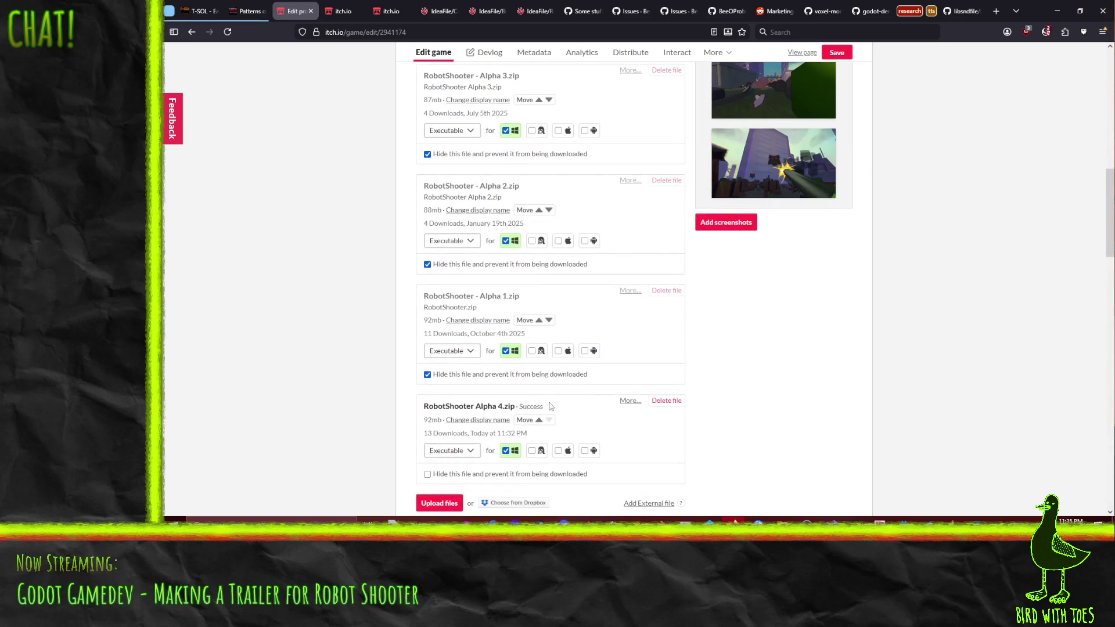
Move the Alpha 4 upload up to second place, below Alpha 5.
click(538, 420)
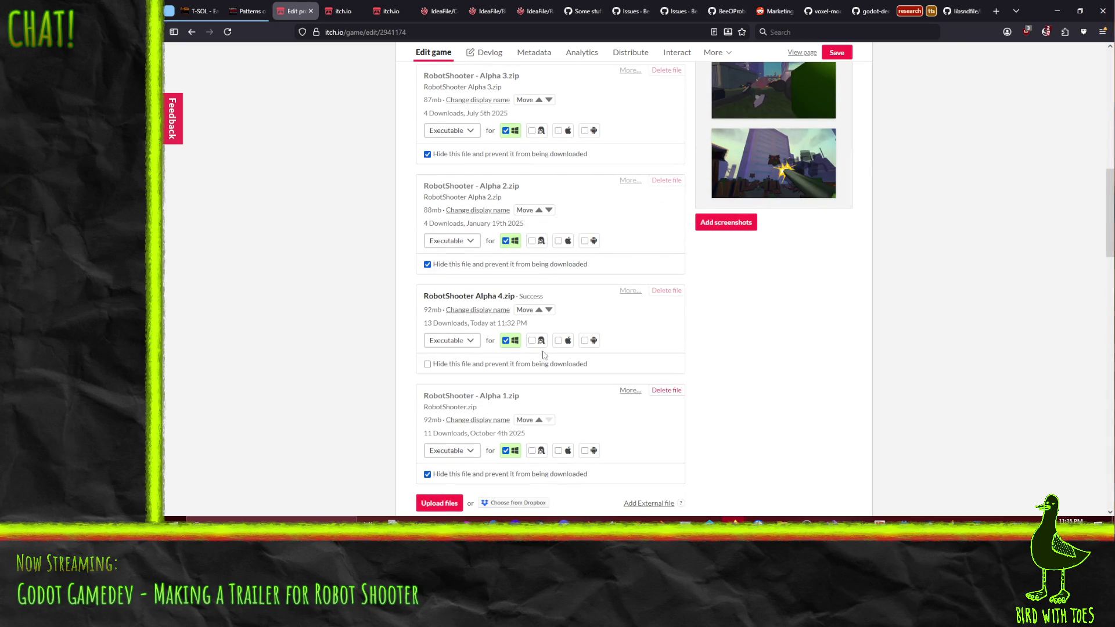
click(538, 319)
scroll(538, 323, up, 3)
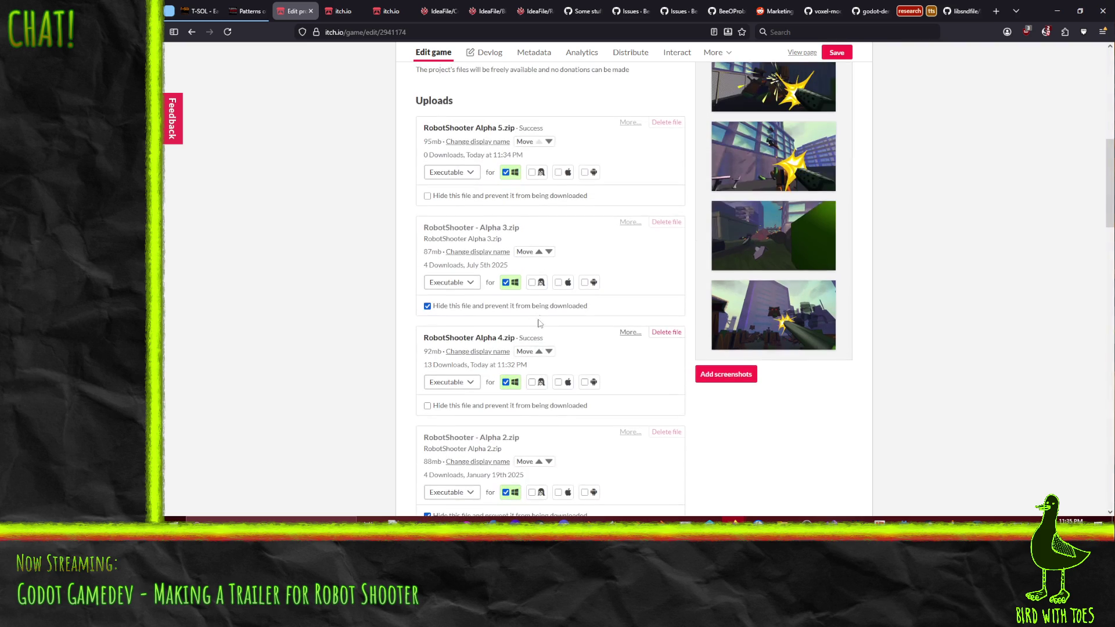
click(539, 351)
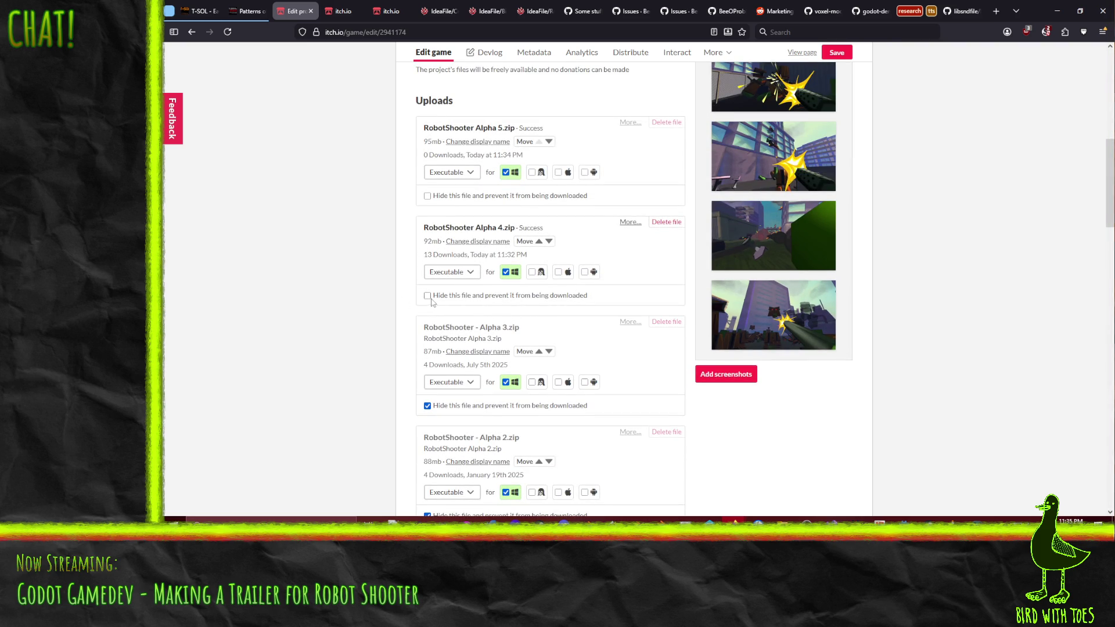
scroll(375, 274, up, 2)
scroll(374, 274, down, 6)
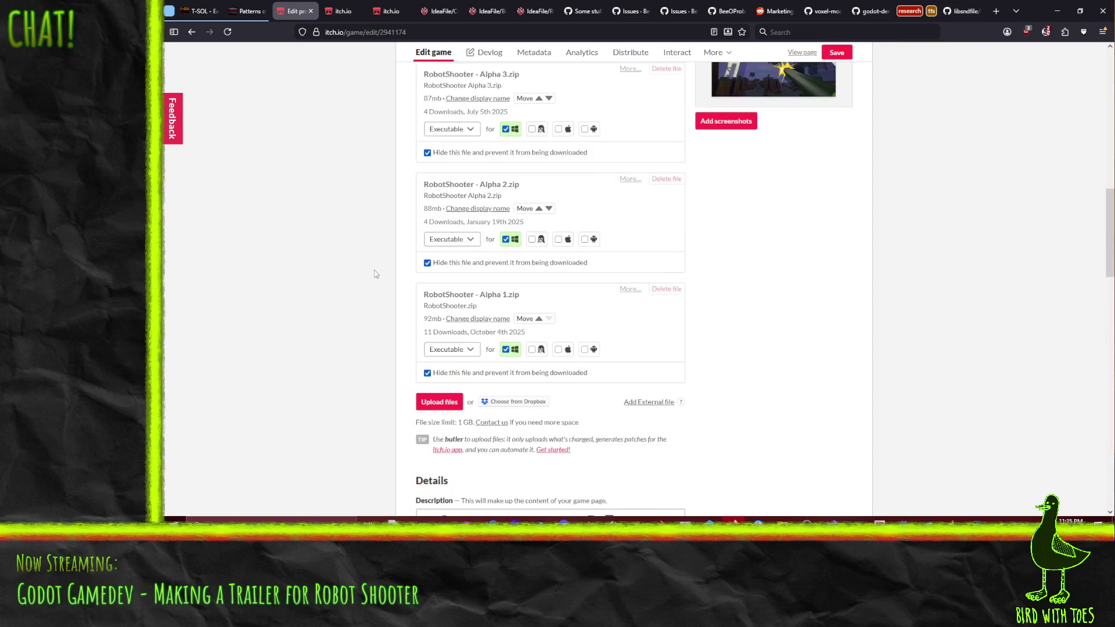
scroll(375, 274, down, 5)
scroll(366, 267, up, 5)
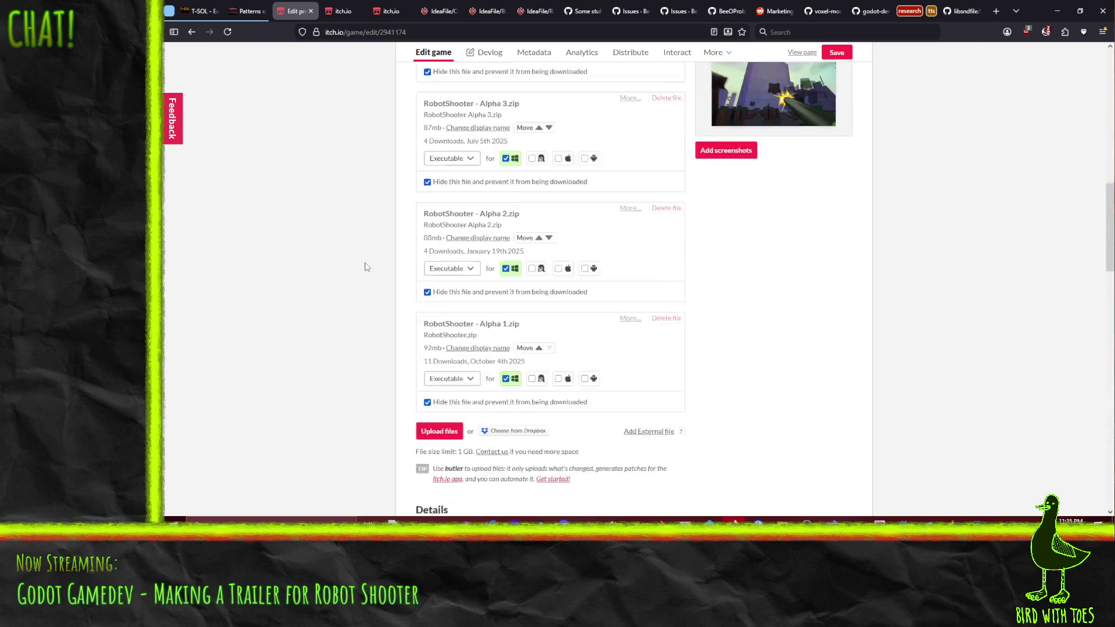
scroll(366, 266, up, 4)
scroll(367, 266, down, 3)
scroll(357, 265, down, 4)
scroll(353, 263, down, 2)
scroll(352, 263, down, 4)
scroll(353, 265, up, 1)
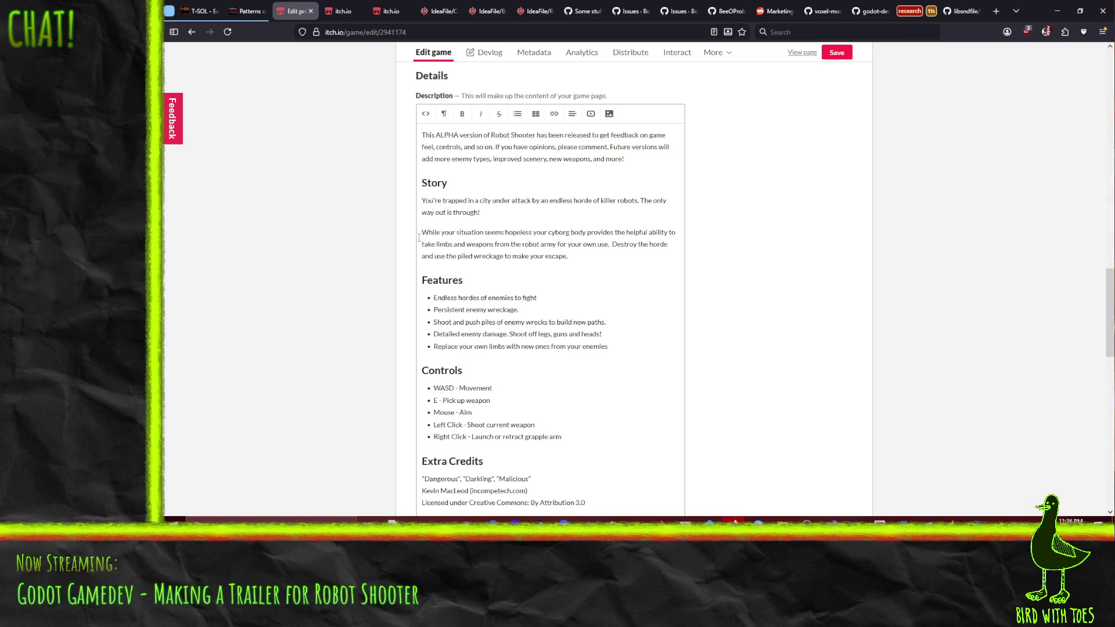
scroll(612, 265, down, 1)
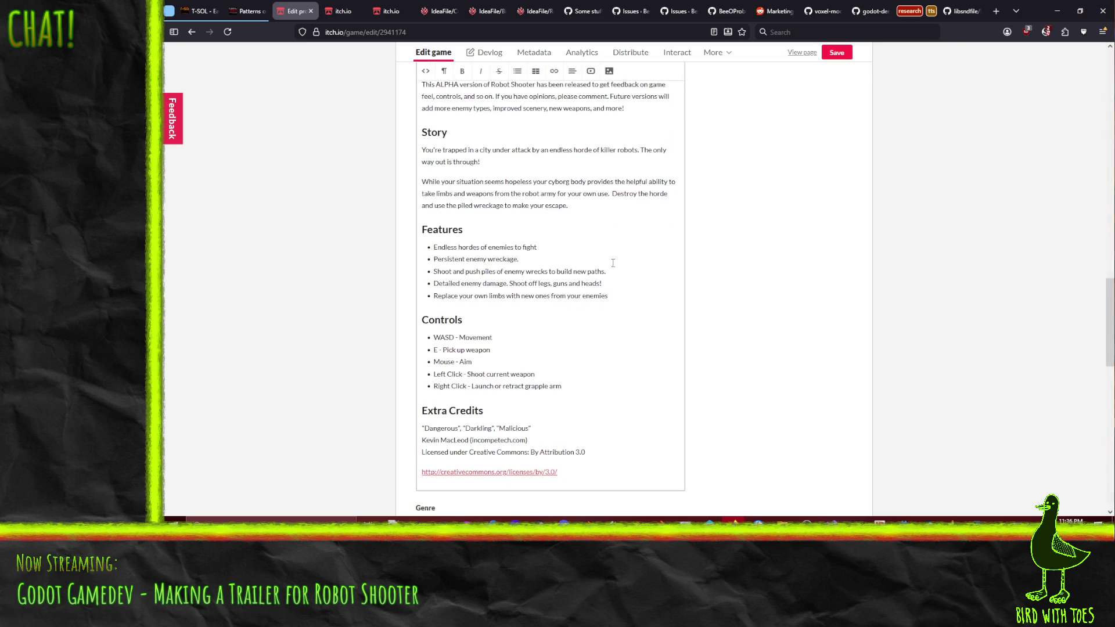
click(478, 361)
text(Shoote)
Fix typos in the new Story sentence about scavenged weapons and the grapple arm.
key(BackSpace)
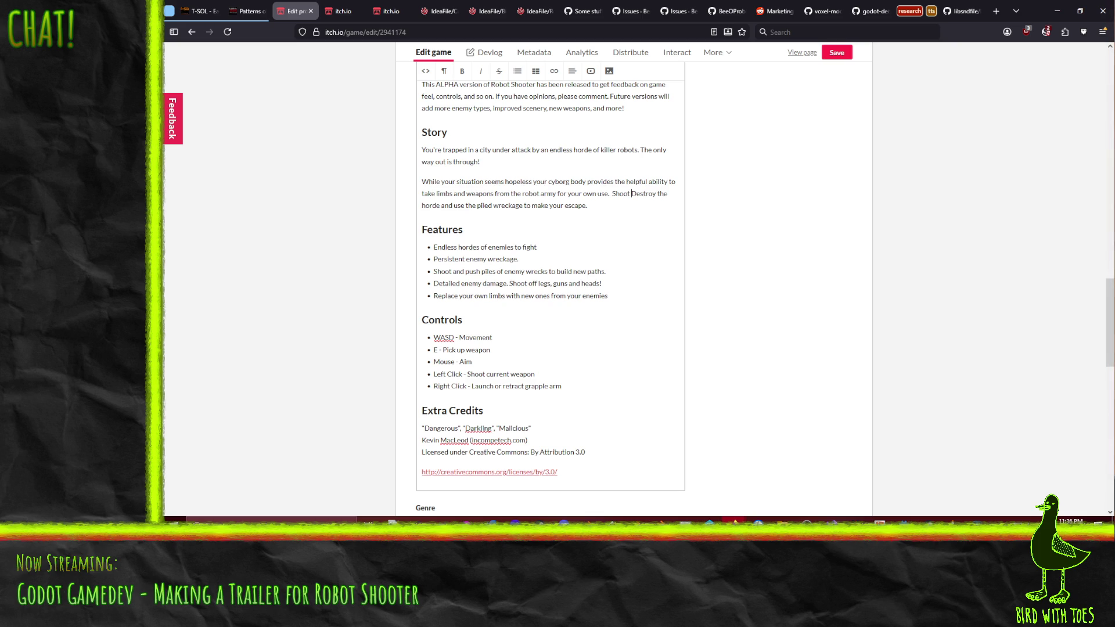
text(them with v)
key(BackSpace)
text(weapons you)
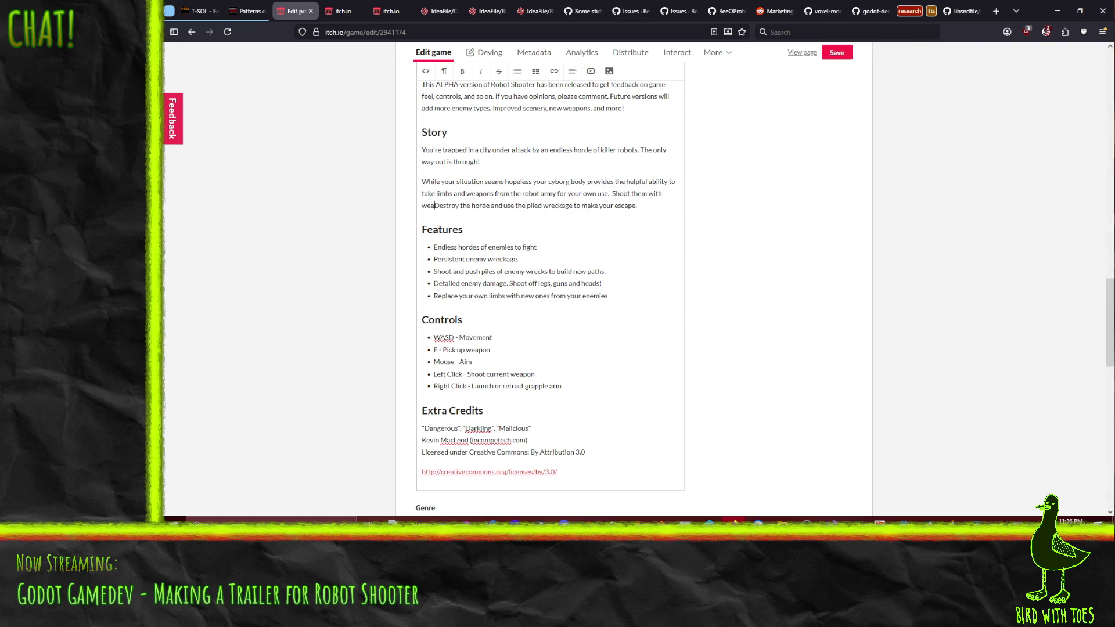
text( scaven)
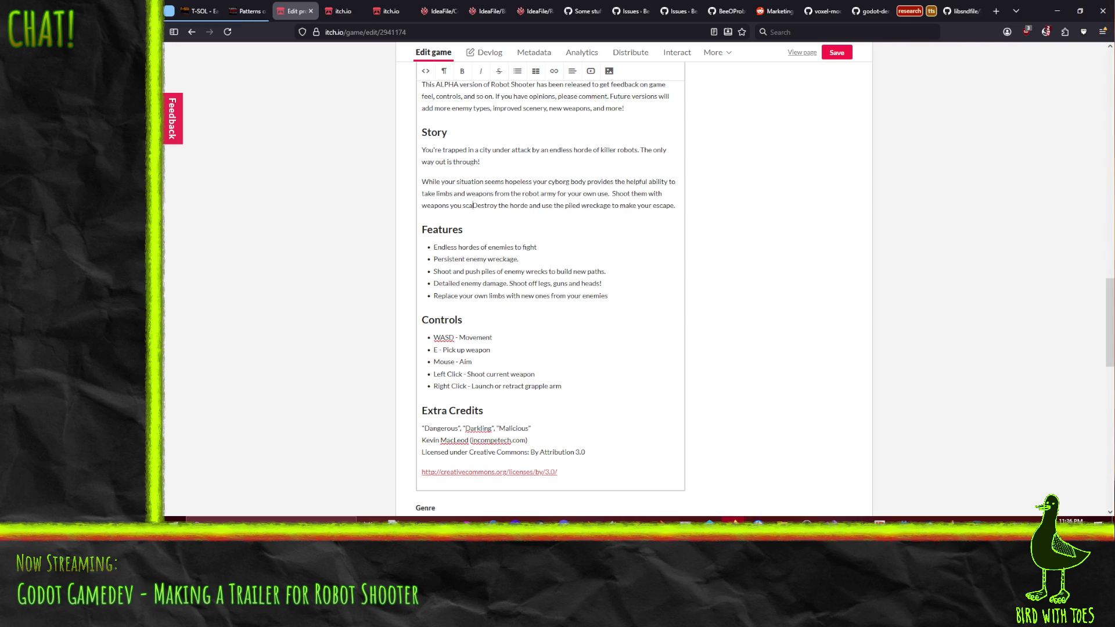
text(ge )
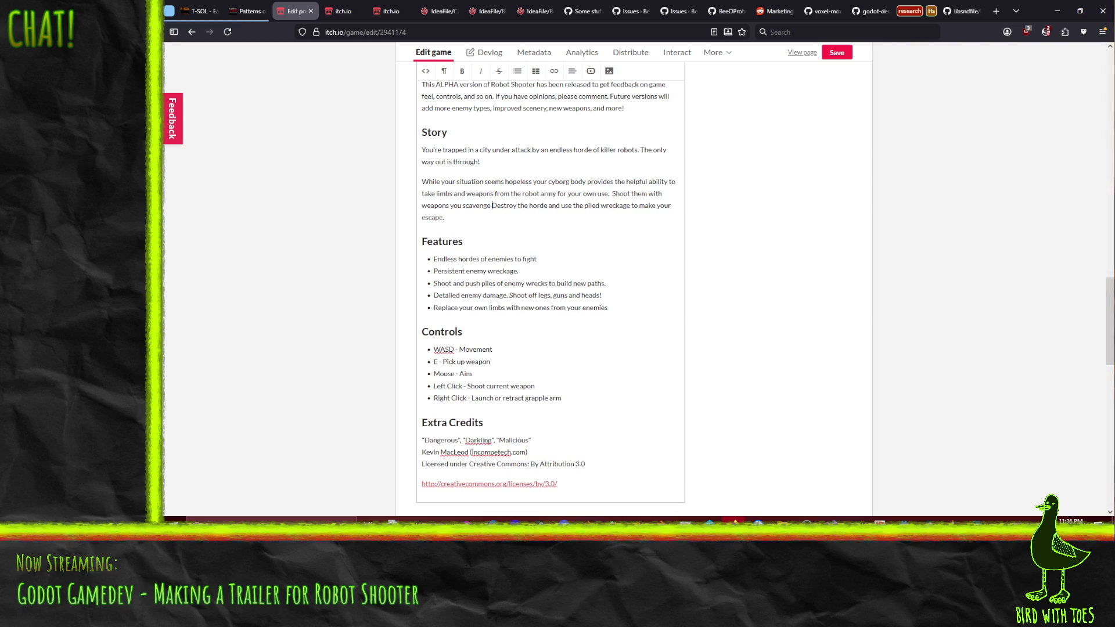
text(d from the hord)
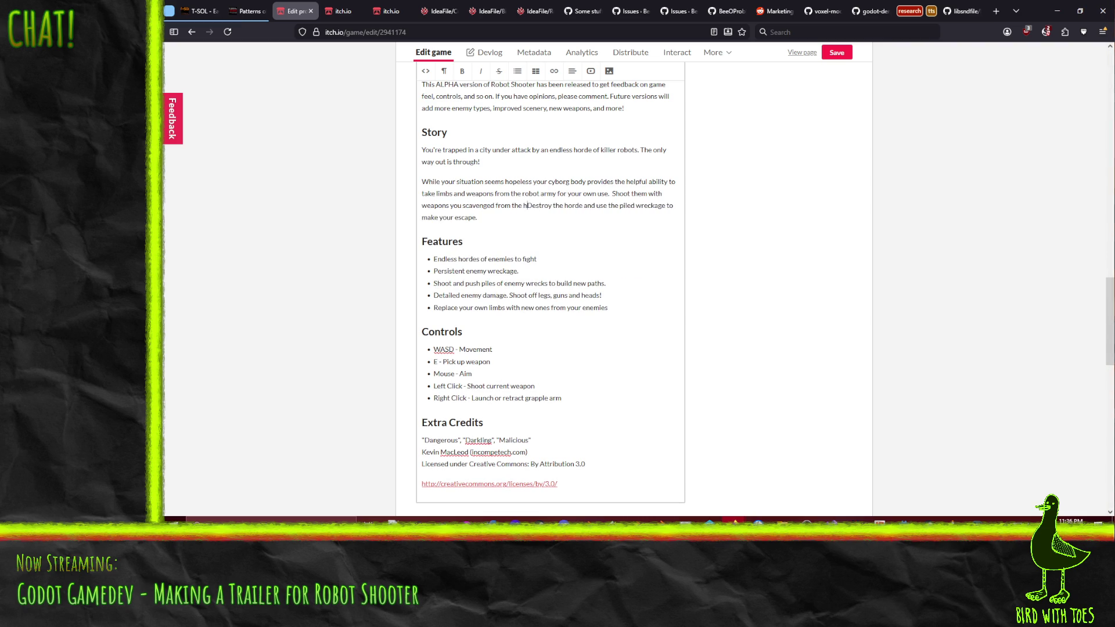
text(e or tear )
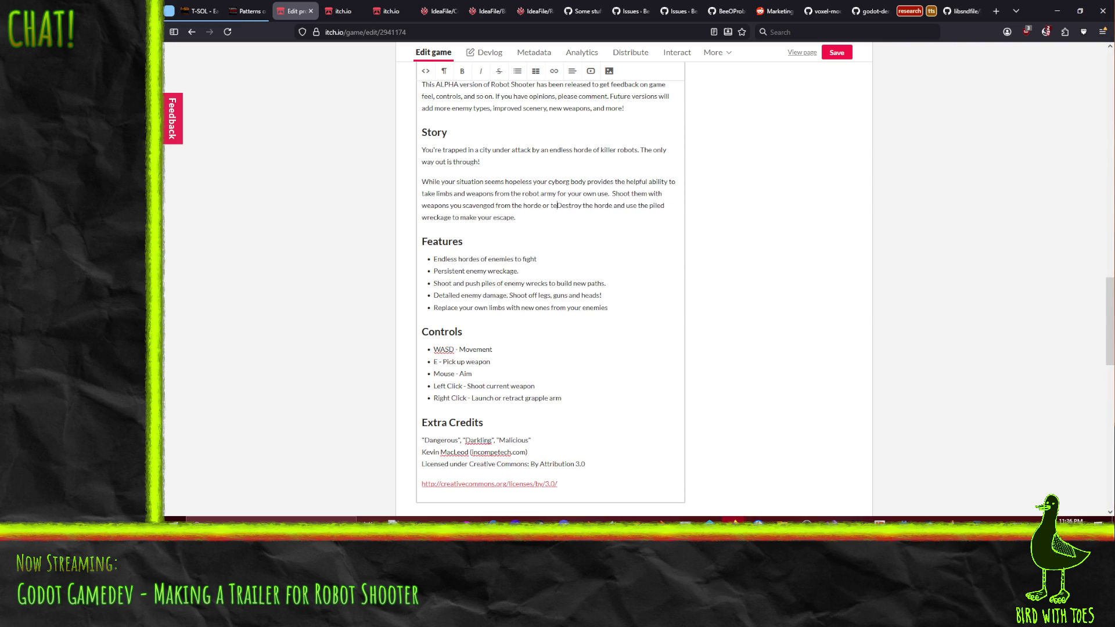
text(them)
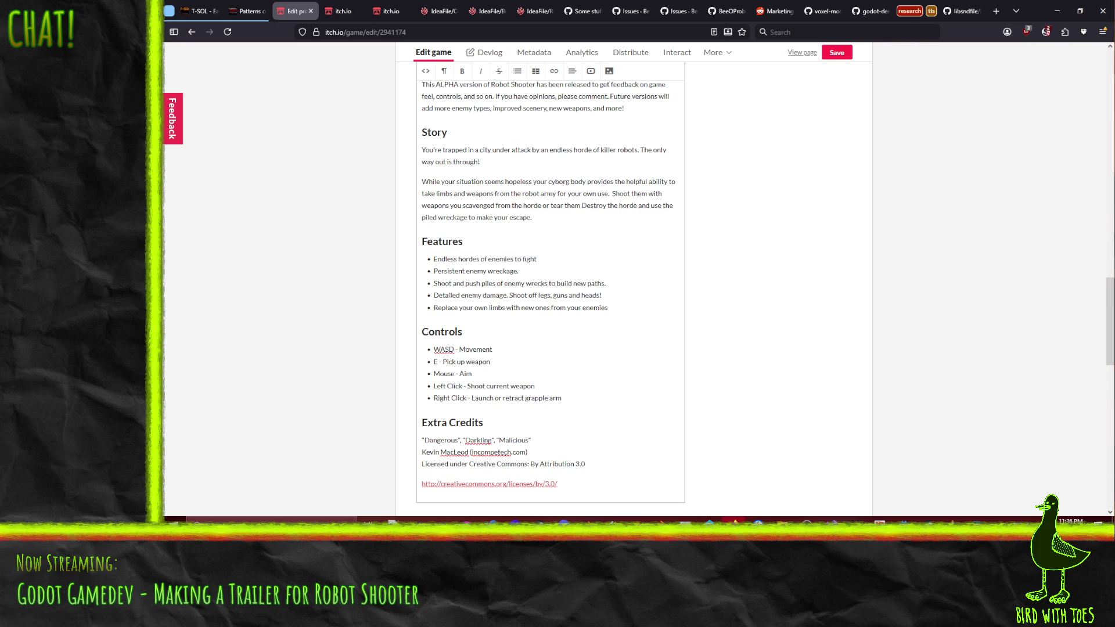
text( apart with your )
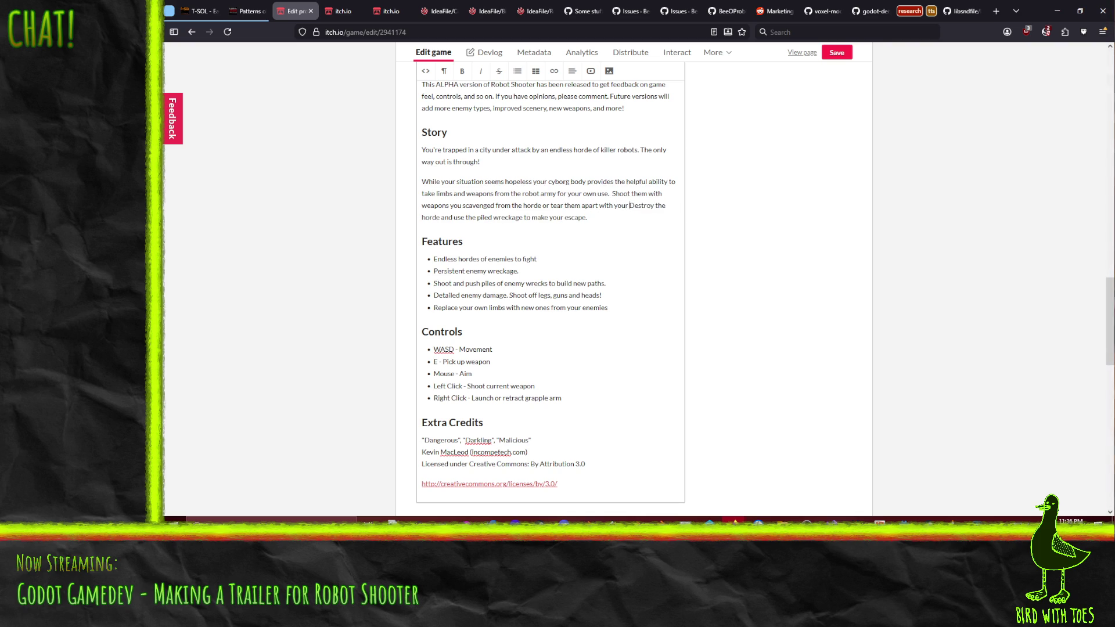
text(pple arm)
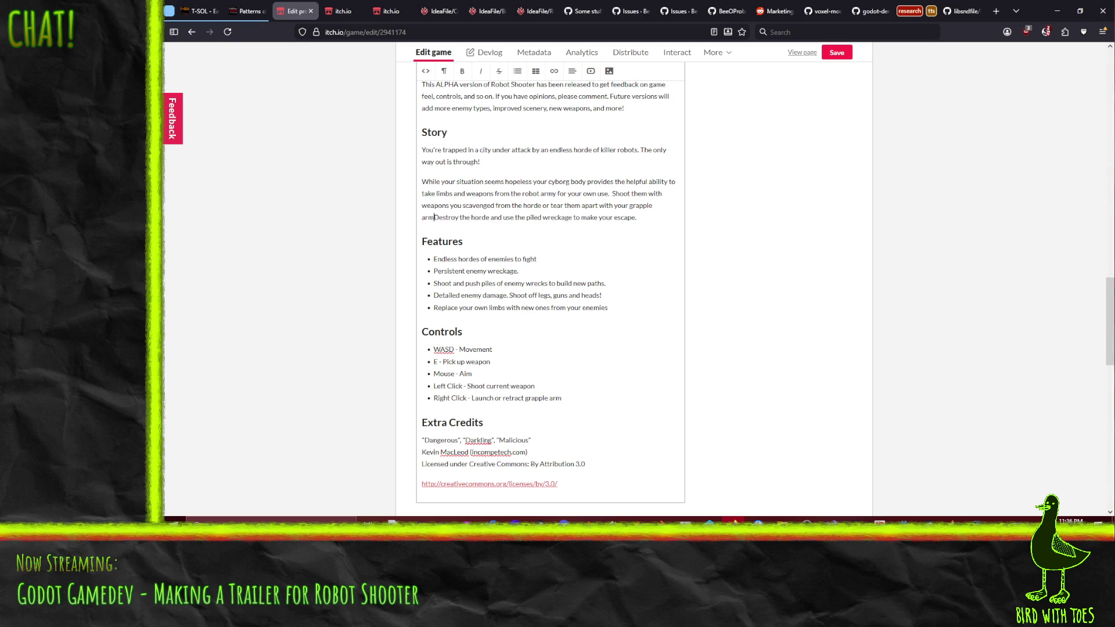
text(.)
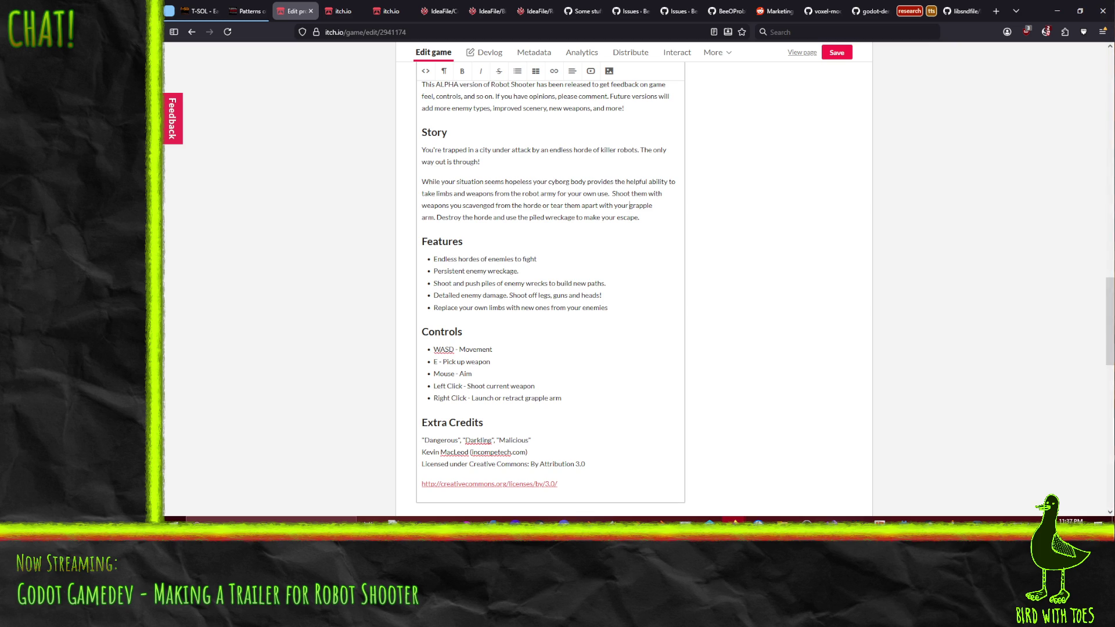
text(power)
text(ful)
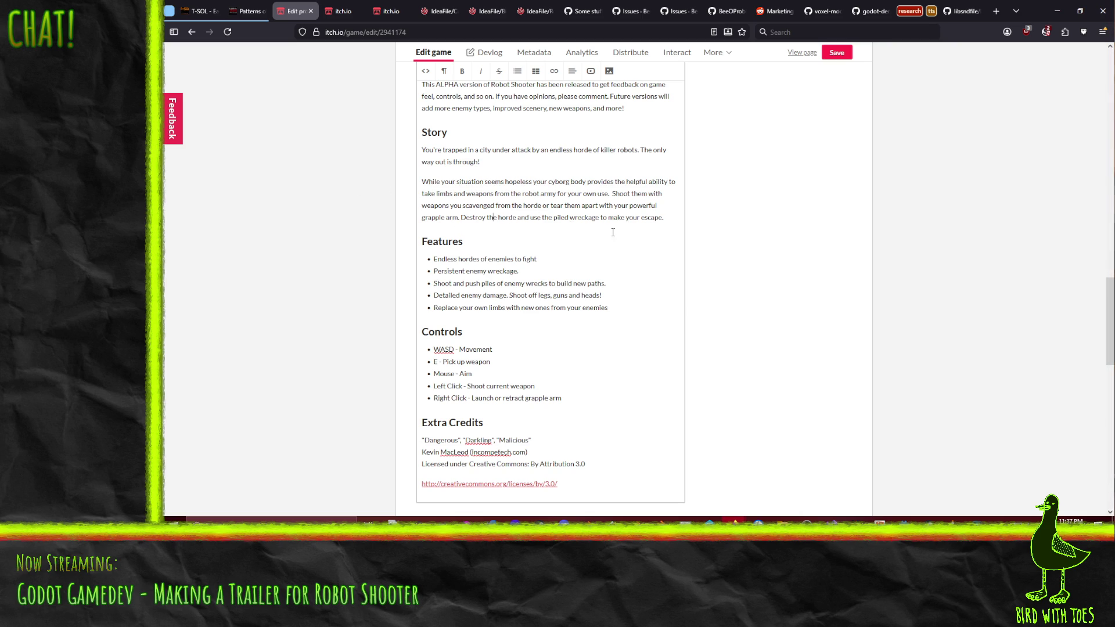
scroll(612, 233, up, 5)
scroll(612, 232, up, 5)
scroll(612, 233, up, 5)
scroll(618, 283, up, 5)
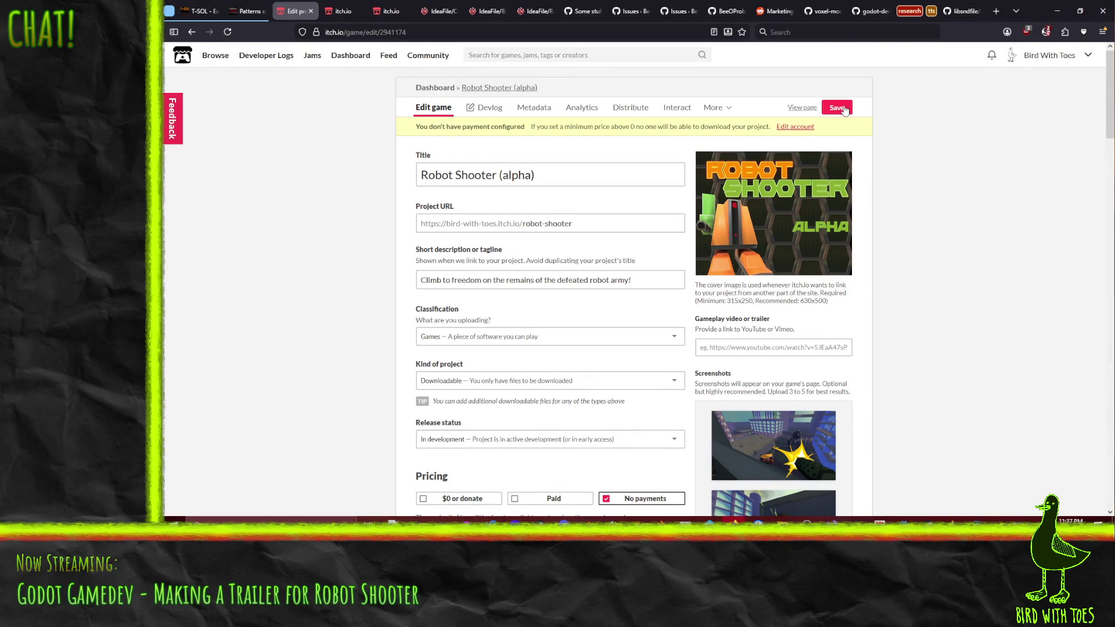
Save the game page and view the published Robot Shooter page.
click(838, 108)
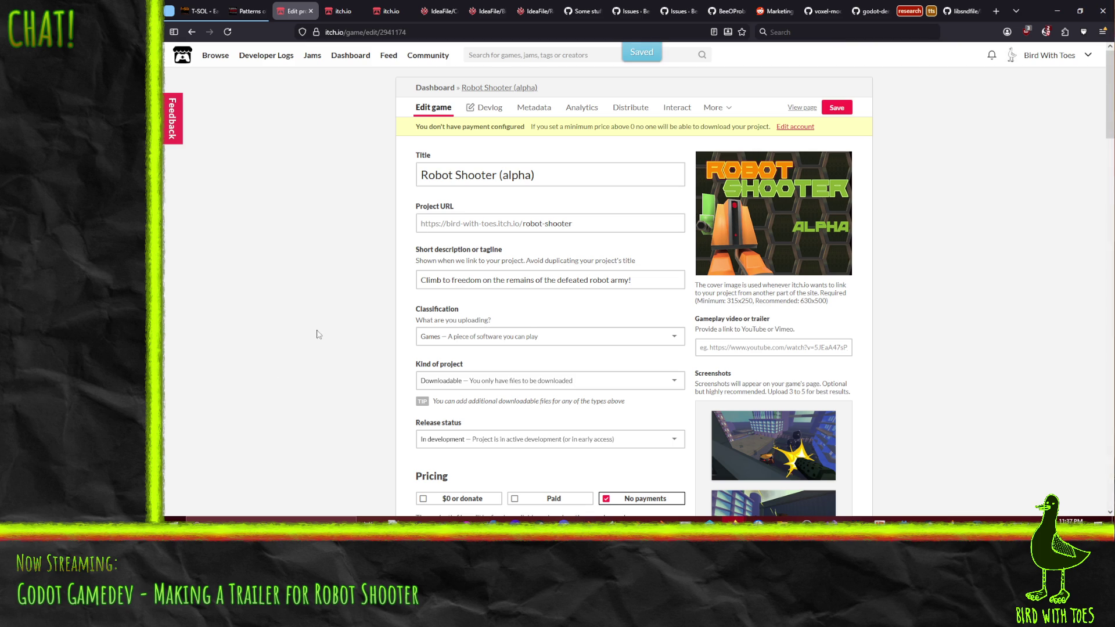
scroll(317, 333, down, 5)
scroll(317, 333, up, 5)
click(801, 107)
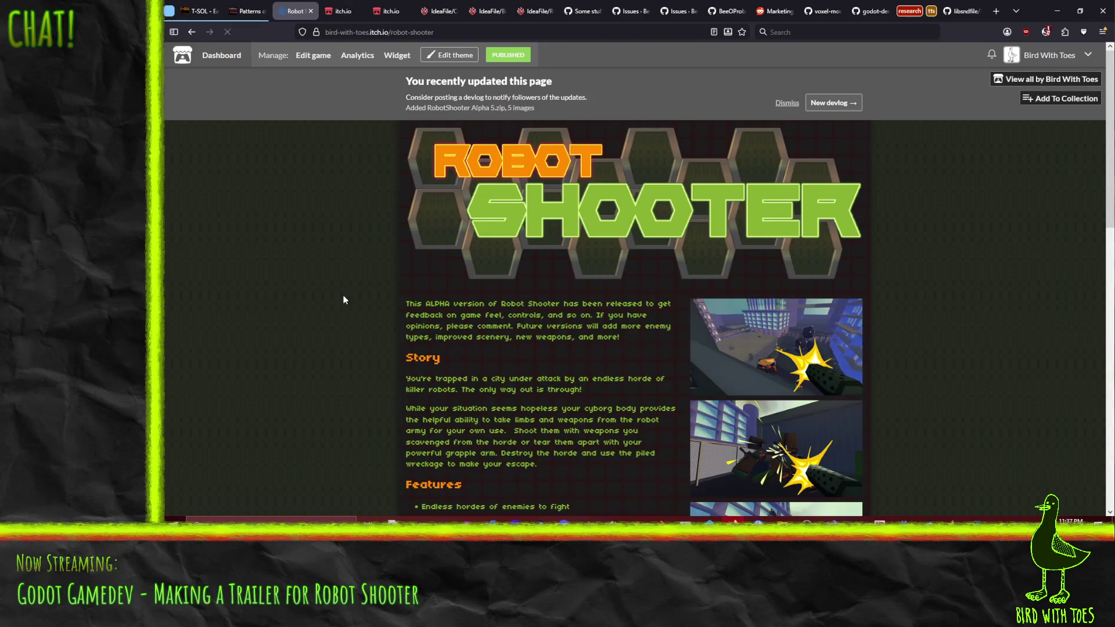
scroll(323, 282, down, 5)
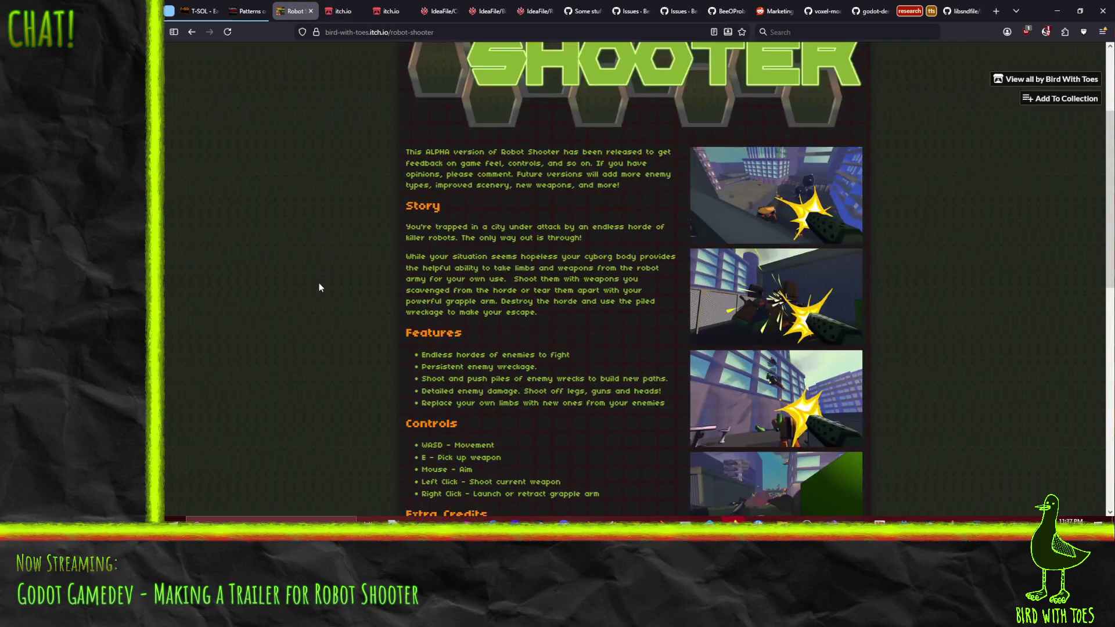
scroll(317, 282, up, 4)
scroll(317, 282, up, 1)
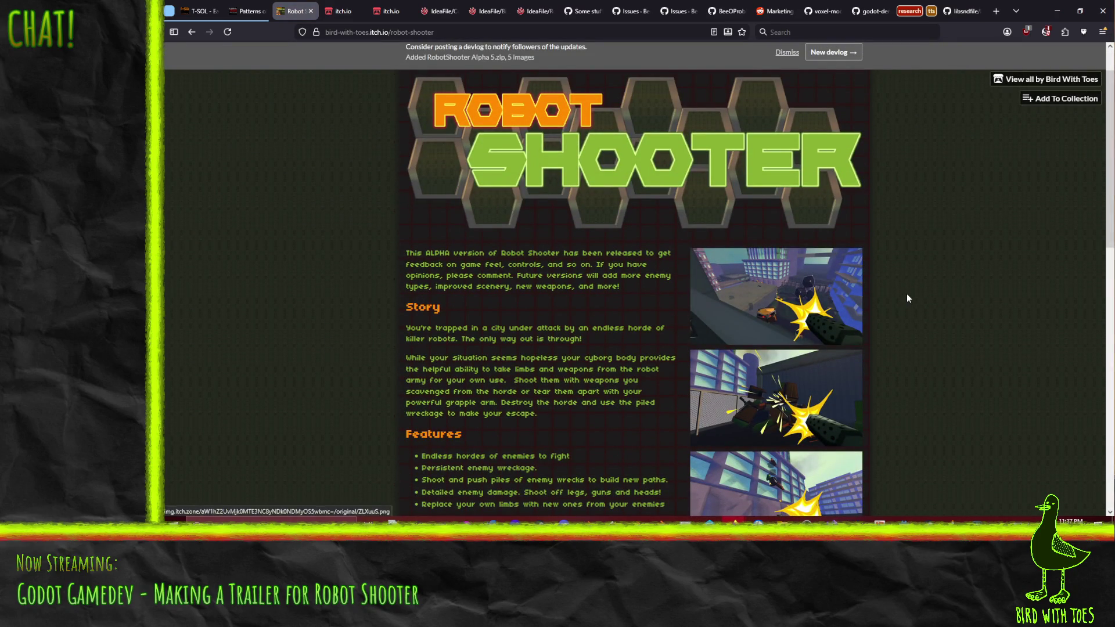
scroll(907, 293, down, 2)
scroll(907, 294, down, 1)
scroll(906, 243, down, 2)
scroll(910, 242, down, 1)
scroll(908, 217, down, 1)
scroll(908, 217, down, 1)
scroll(908, 256, down, 2)
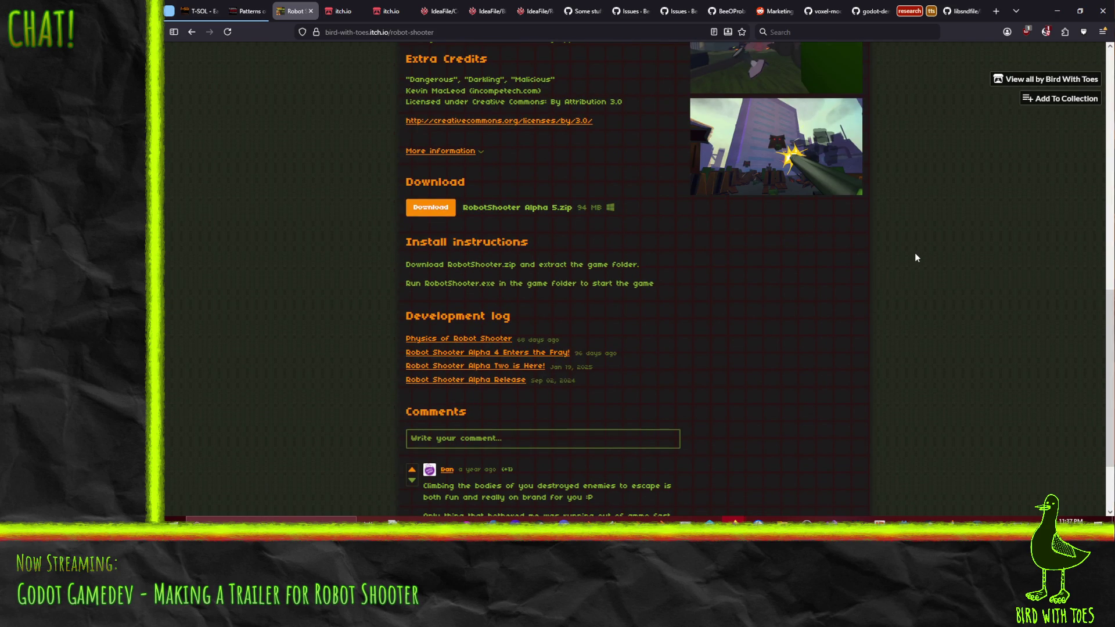
scroll(864, 335, down, 1)
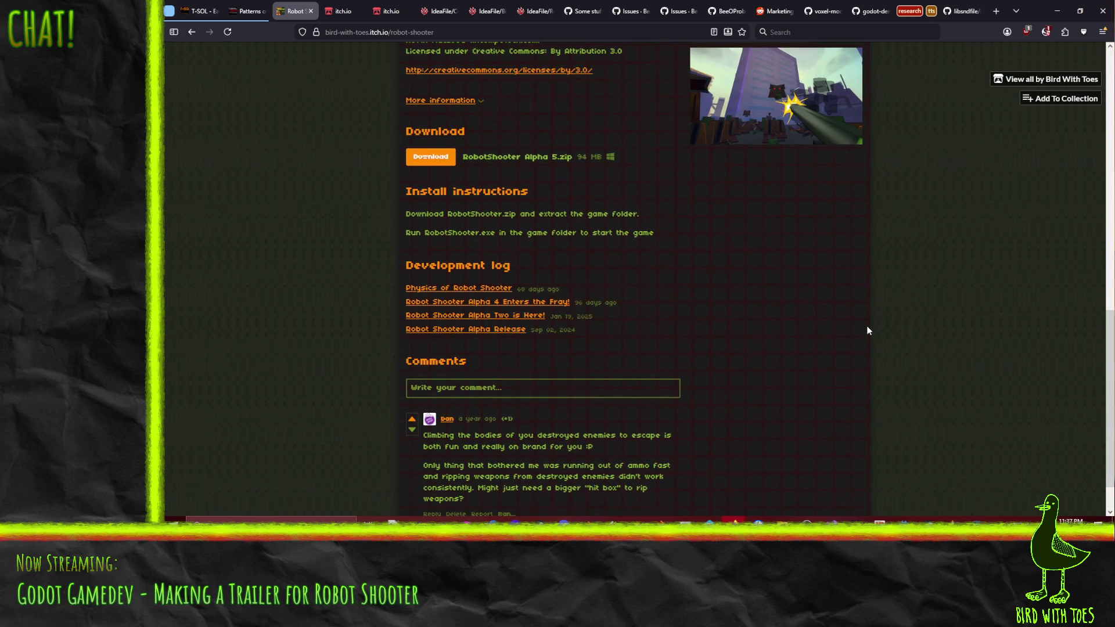
scroll(728, 341, up, 5)
scroll(728, 341, up, 5)
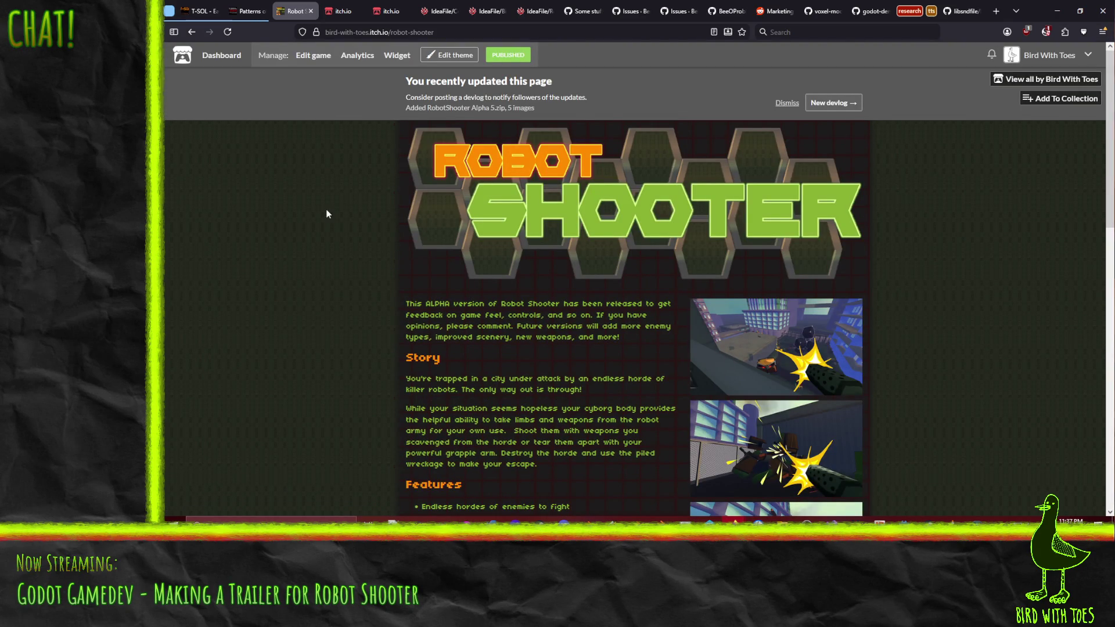
scroll(333, 223, down, 5)
scroll(322, 218, down, 4)
scroll(320, 215, down, 2)
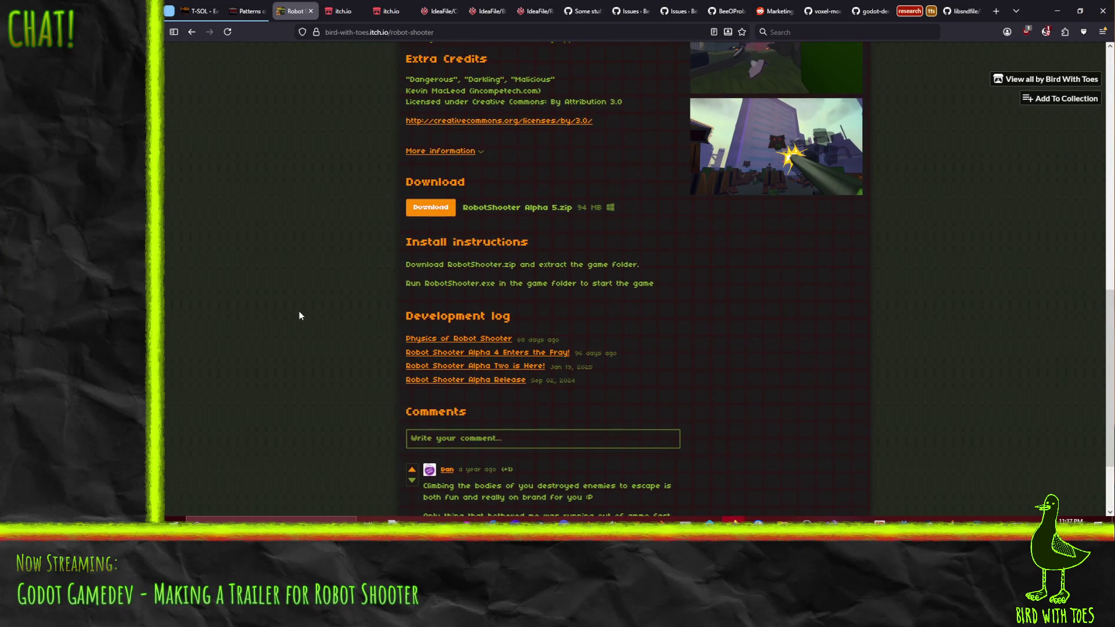
Open the Robot Shooter Alpha 4 devlog post in a new tab.
right_click(491, 354)
click(557, 147)
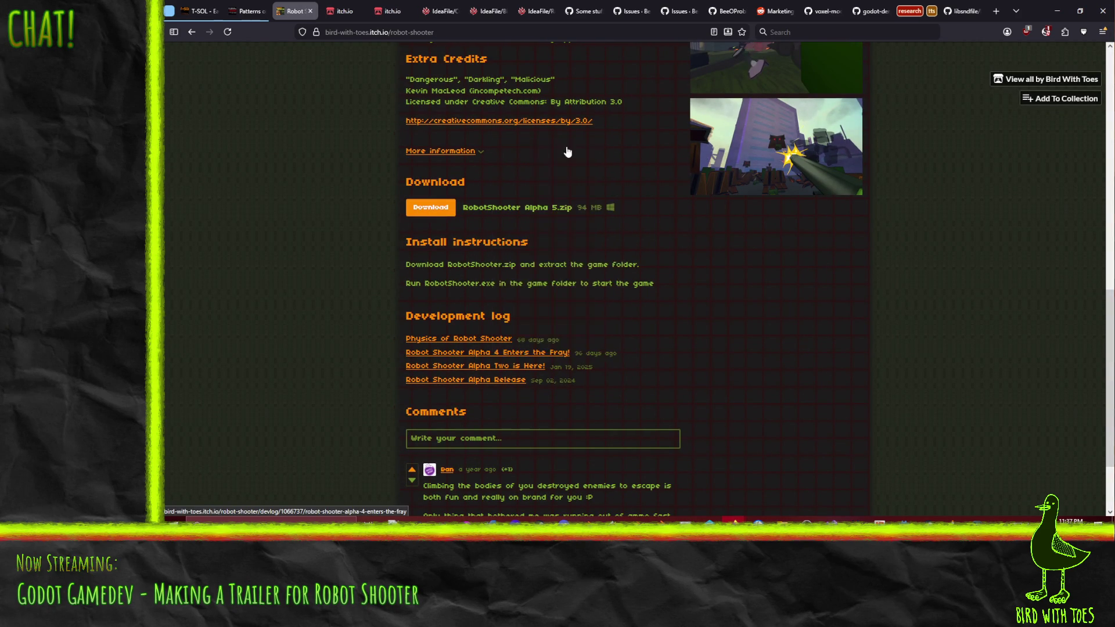
scroll(317, 174, up, 5)
View the Alpha 4 Enters the Fray devlog post with its changelog and attached zip.
click(334, 10)
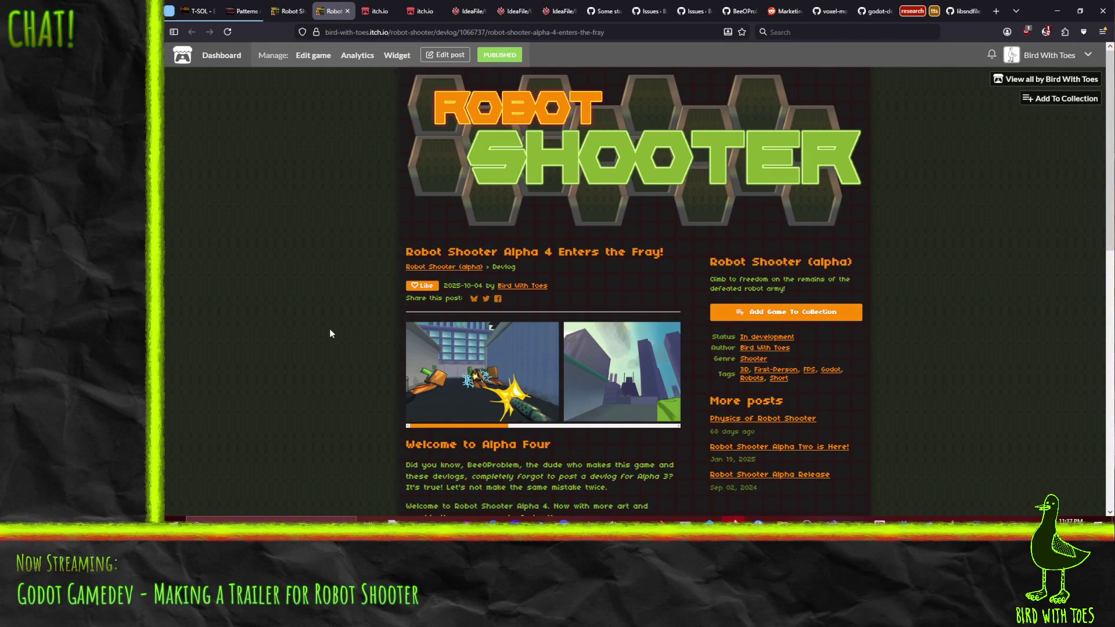
scroll(326, 332, down, 4)
scroll(326, 332, down, 2)
scroll(326, 332, down, 2)
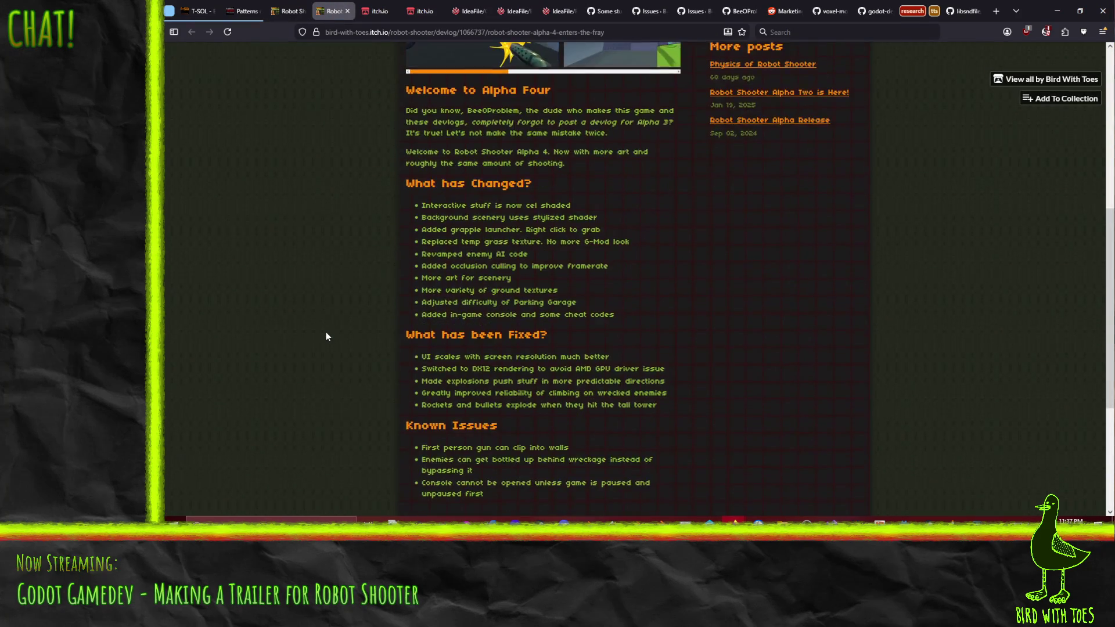
scroll(326, 333, down, 2)
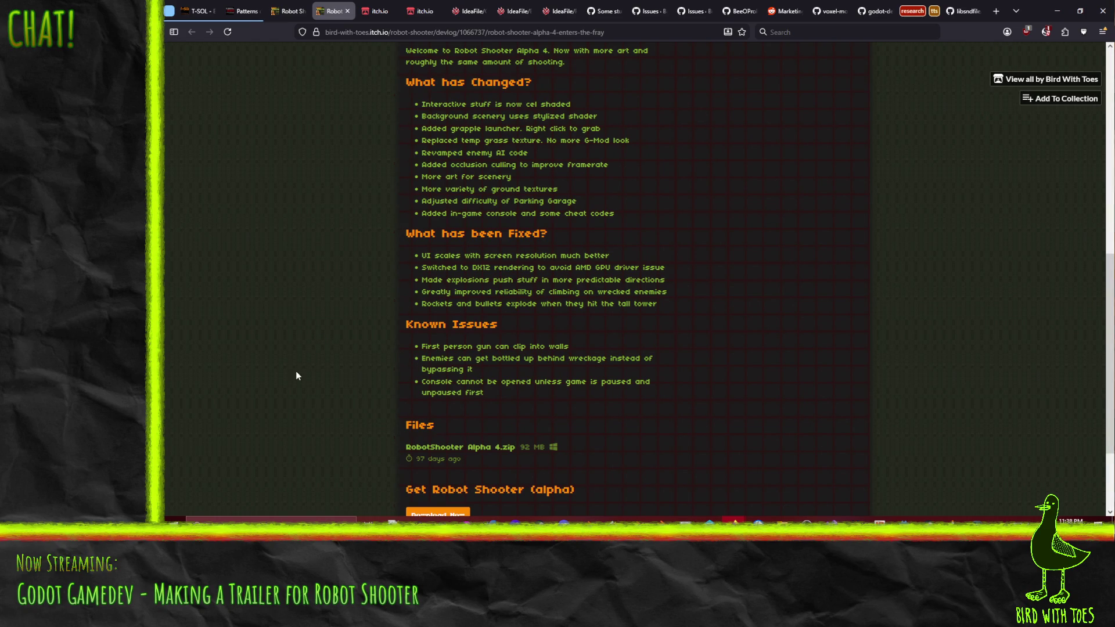
scroll(303, 383, up, 2)
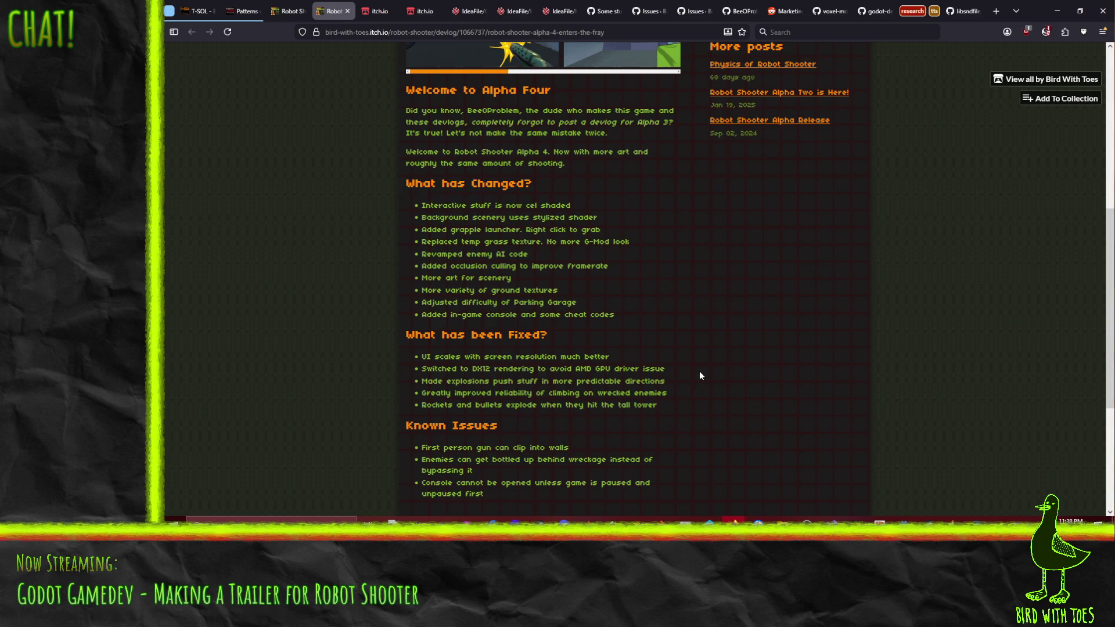
scroll(699, 375, down, 1)
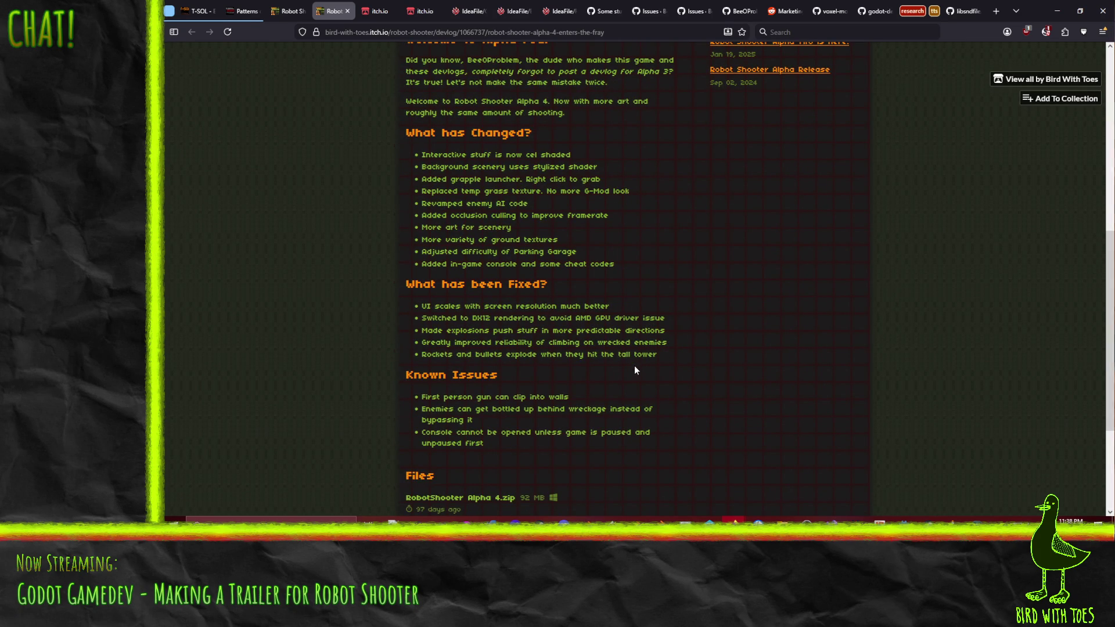
scroll(628, 364, up, 10)
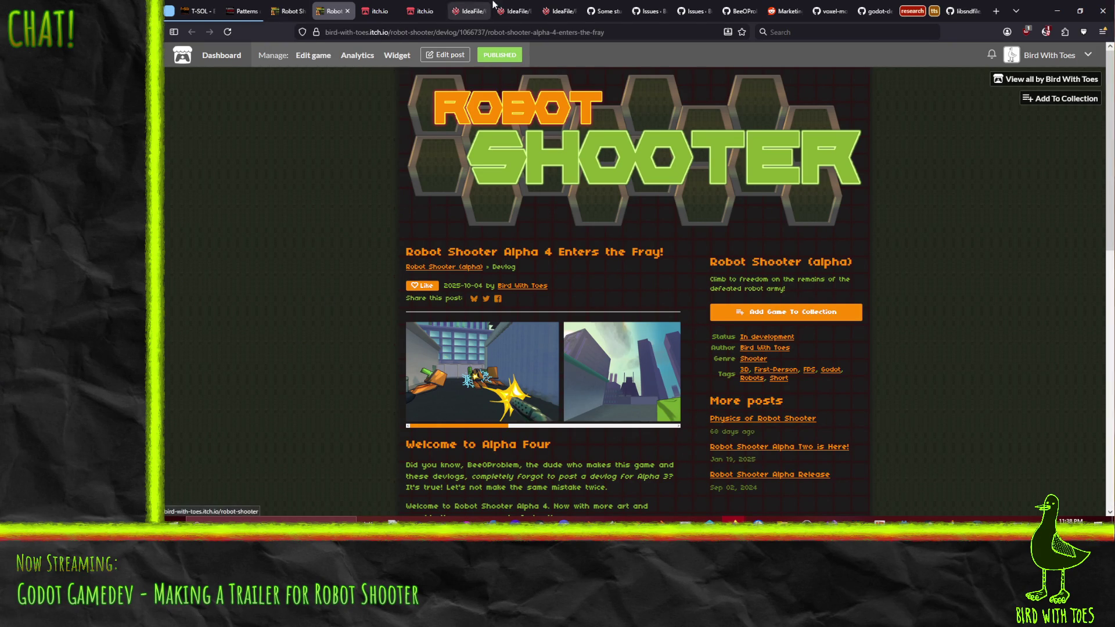
Switch over to the IdeaFile wiki tab after reviewing the Alpha 4 devlog.
click(513, 11)
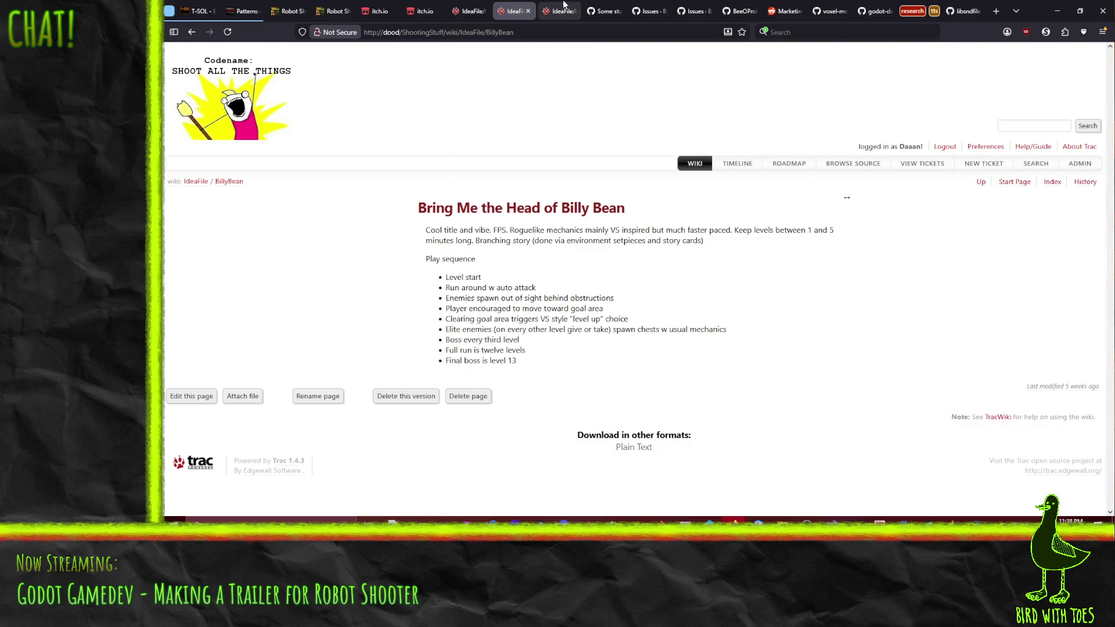
Mark ticket #678 End of year release as done on the Robot Shooter Todo board.
click(557, 10)
scroll(403, 361, down, 4)
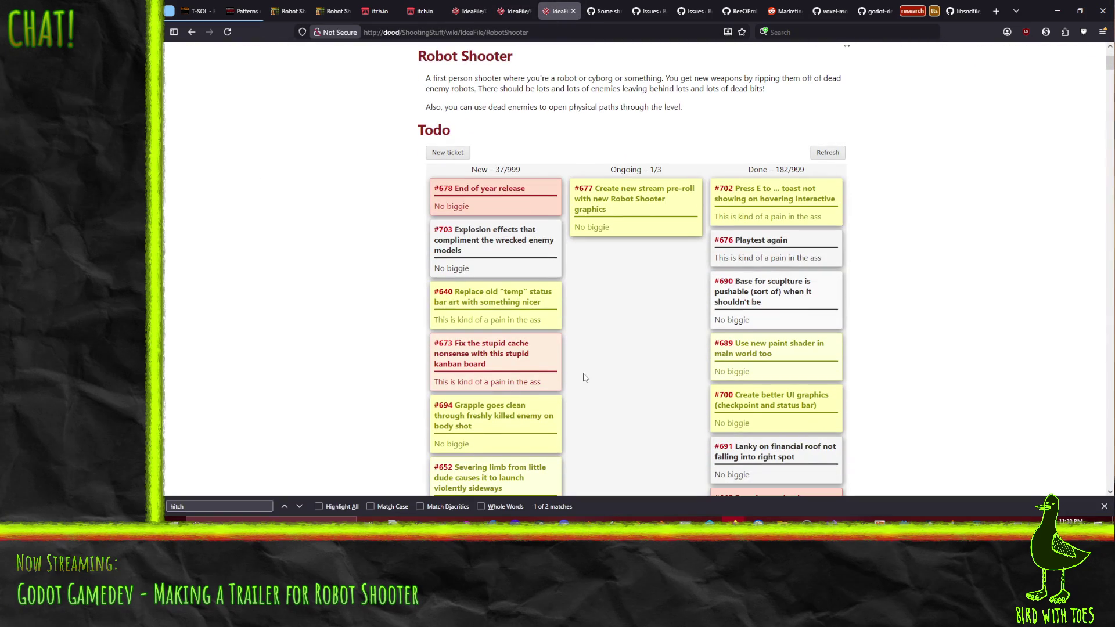
drag(475, 194, 798, 184)
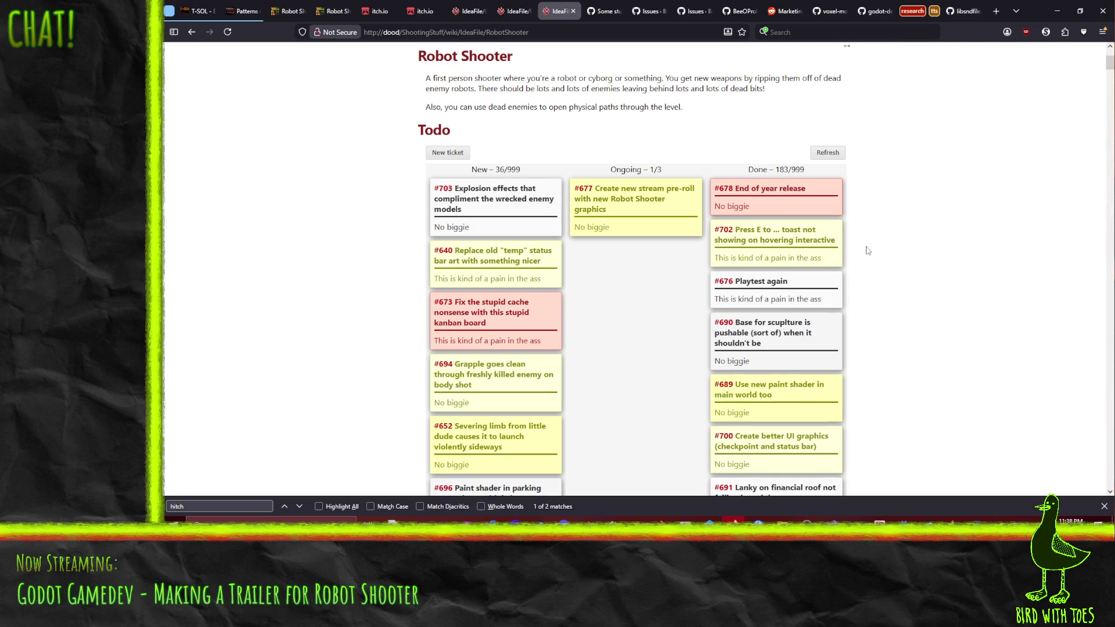
scroll(884, 246, down, 1)
scroll(885, 246, down, 1)
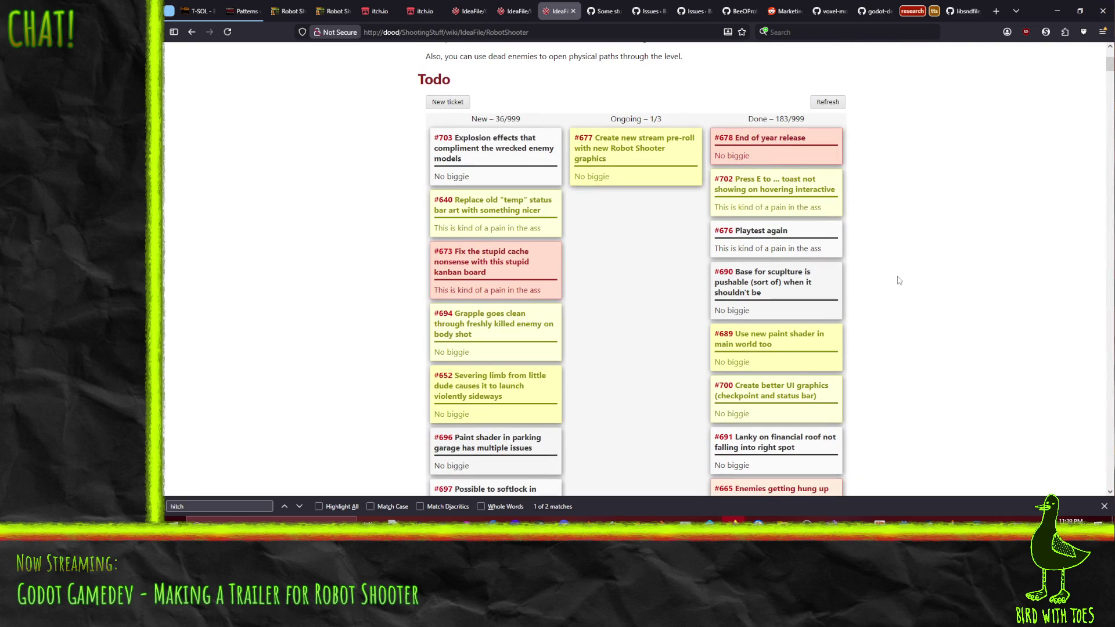
scroll(816, 164, down, 2)
scroll(809, 166, down, 2)
scroll(801, 174, down, 3)
scroll(795, 189, down, 2)
scroll(796, 189, down, 4)
scroll(784, 175, down, 3)
scroll(775, 169, down, 3)
scroll(769, 163, down, 3)
scroll(768, 165, down, 1)
scroll(768, 165, down, 1)
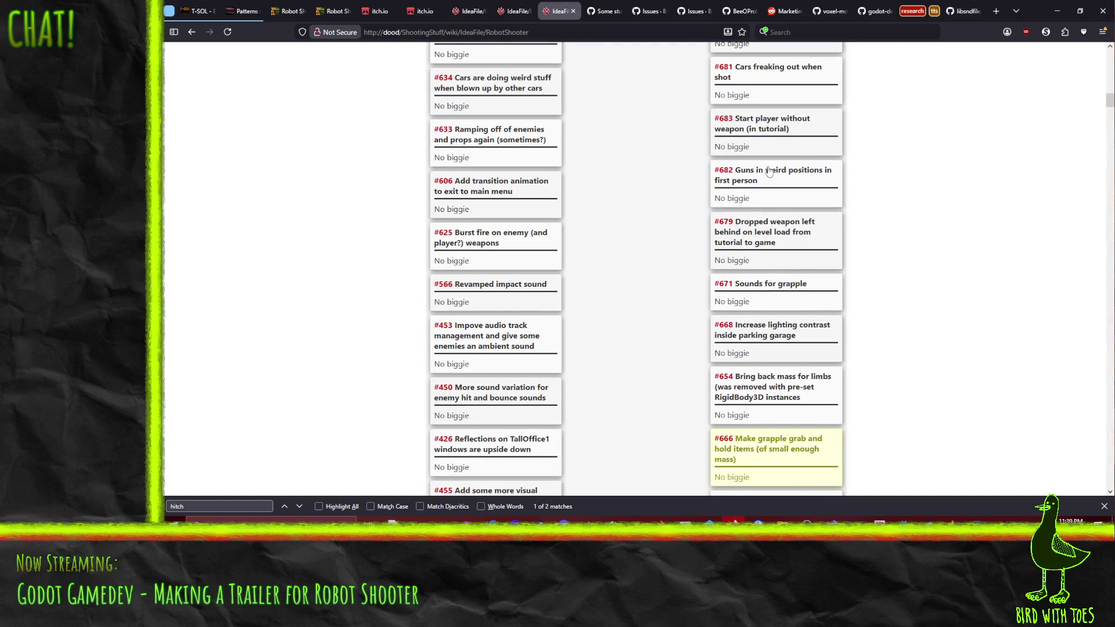
scroll(769, 171, down, 4)
scroll(779, 179, down, 4)
scroll(793, 187, down, 2)
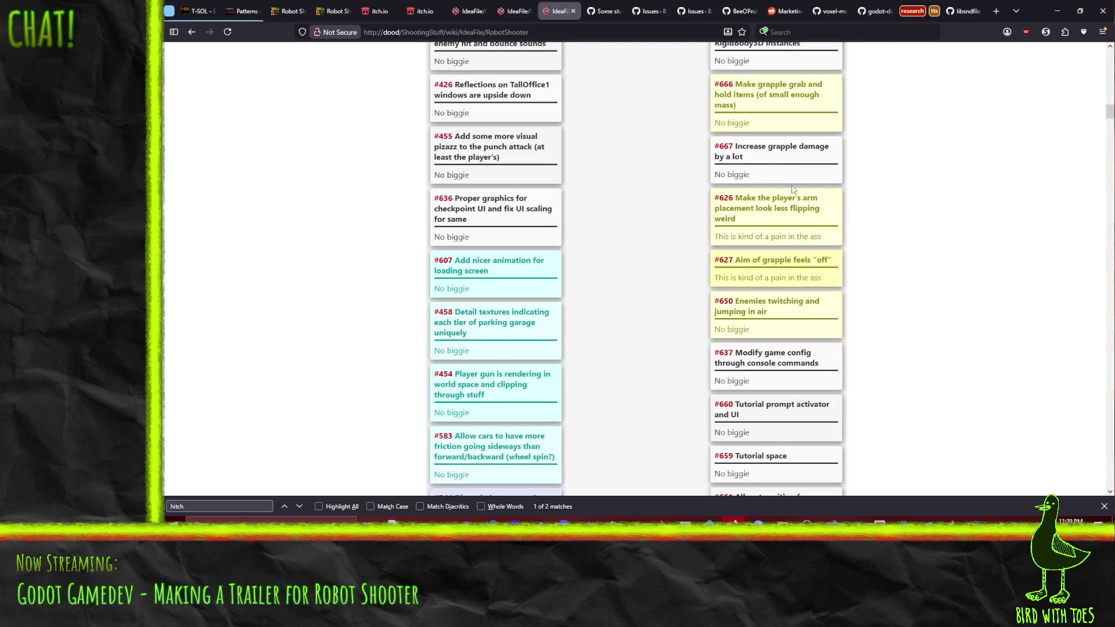
scroll(792, 193, down, 3)
scroll(795, 210, down, 3)
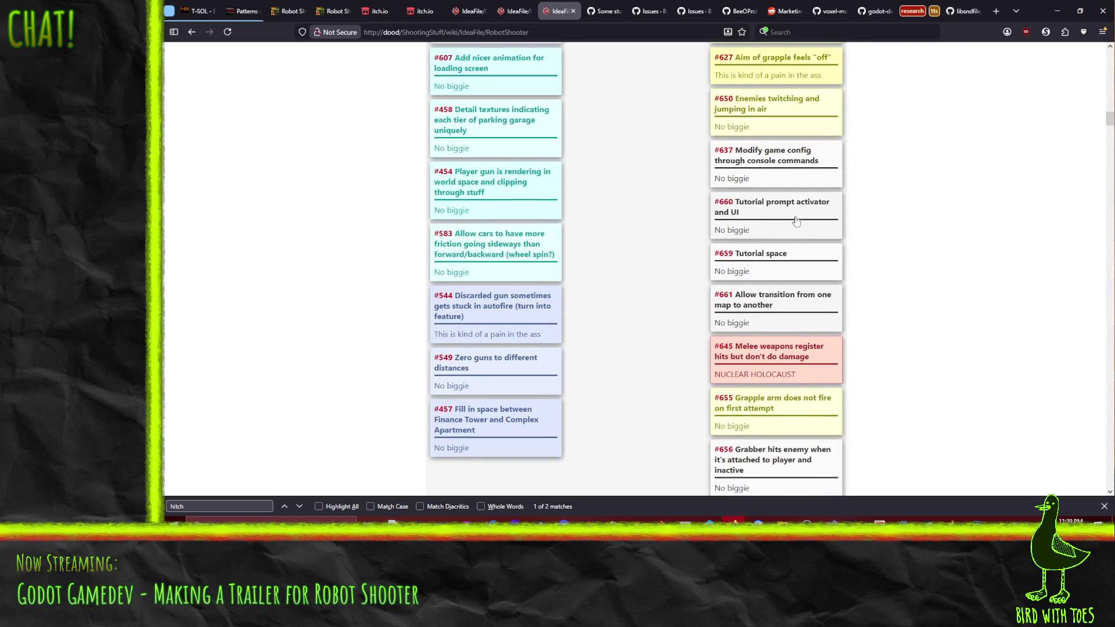
scroll(795, 220, down, 2)
scroll(827, 218, down, 4)
scroll(852, 217, down, 1)
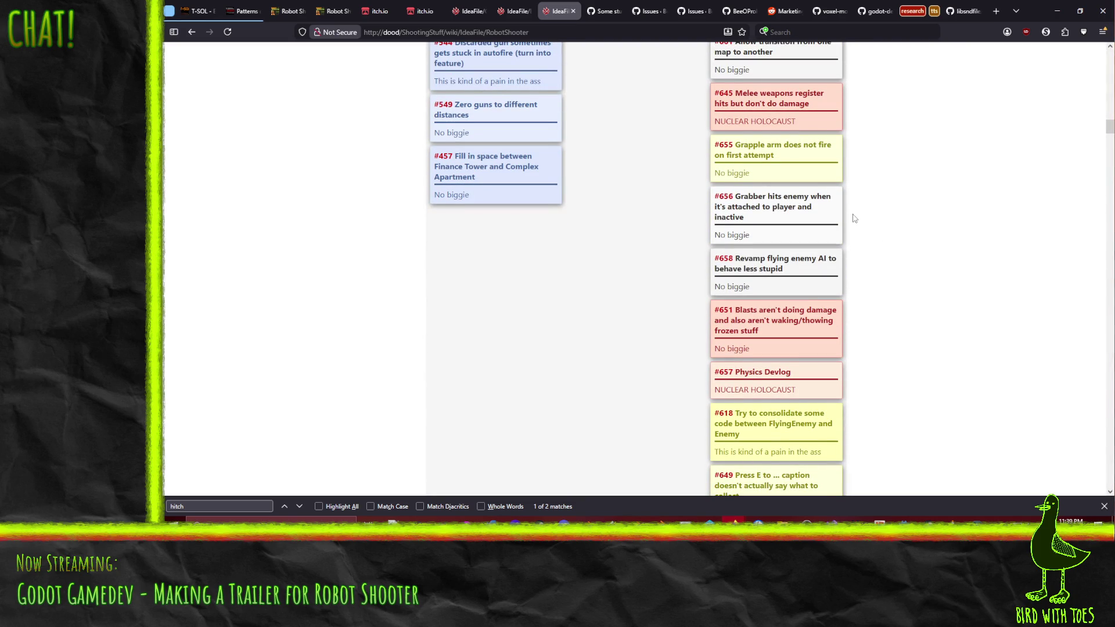
scroll(854, 218, down, 4)
scroll(854, 217, down, 1)
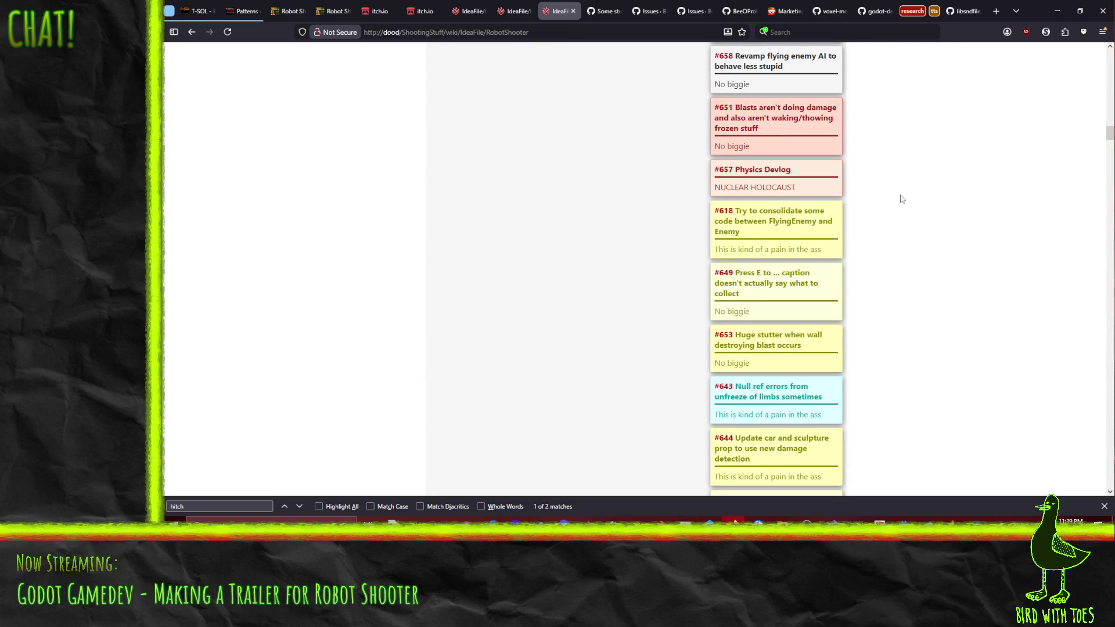
scroll(888, 218, down, 2)
scroll(884, 220, down, 4)
scroll(880, 225, down, 3)
scroll(880, 225, down, 1)
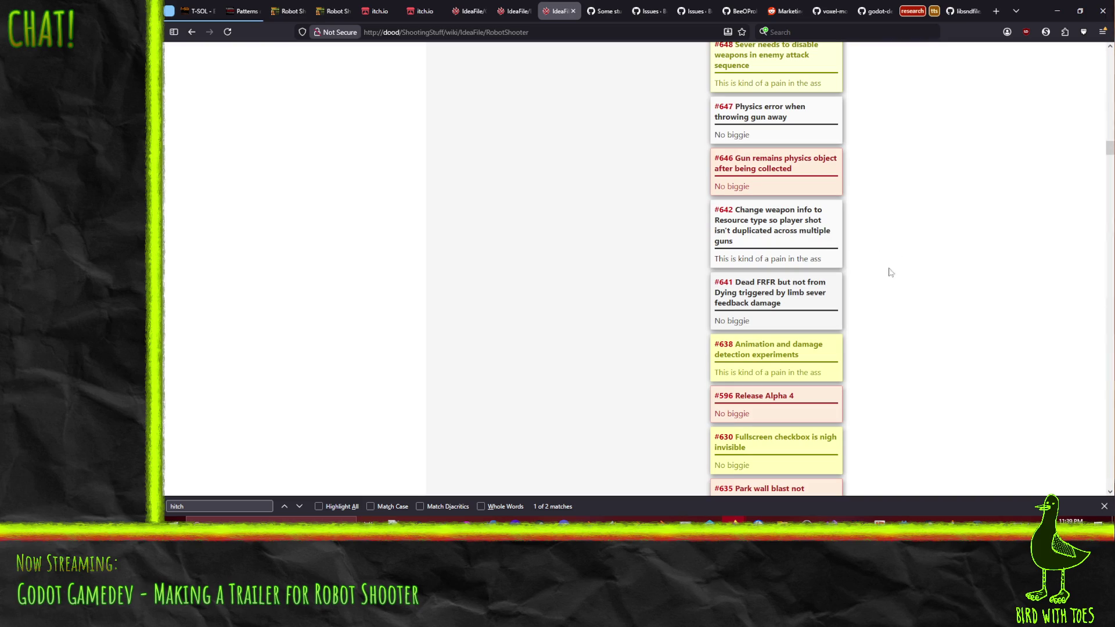
scroll(770, 198, down, 3)
scroll(785, 245, down, 2)
scroll(827, 261, up, 2)
scroll(848, 292, up, 1)
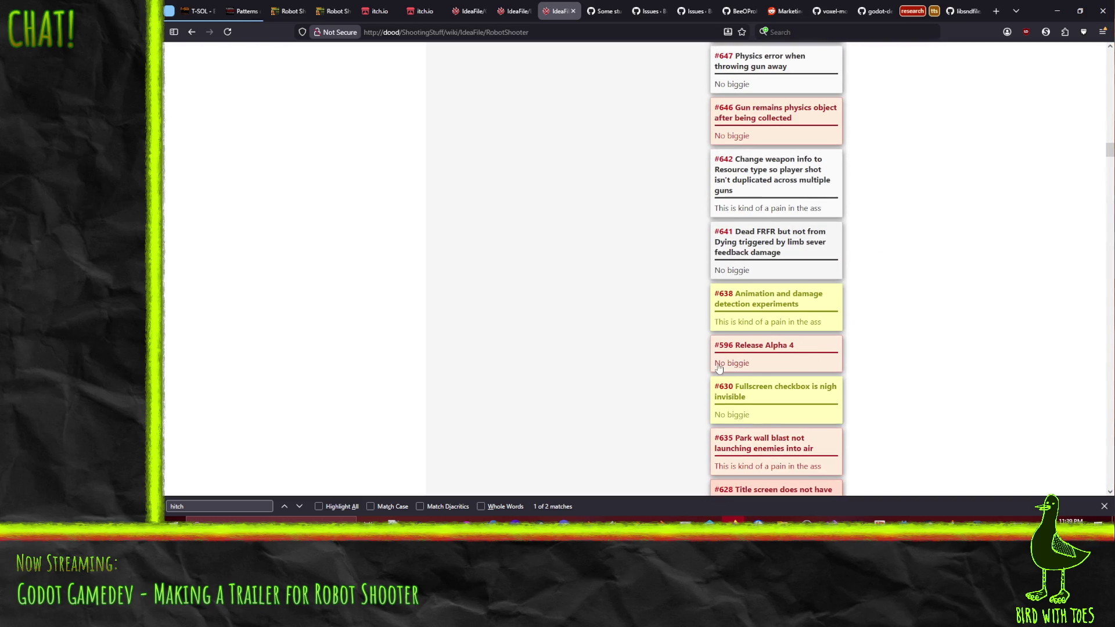
scroll(697, 367, up, 1)
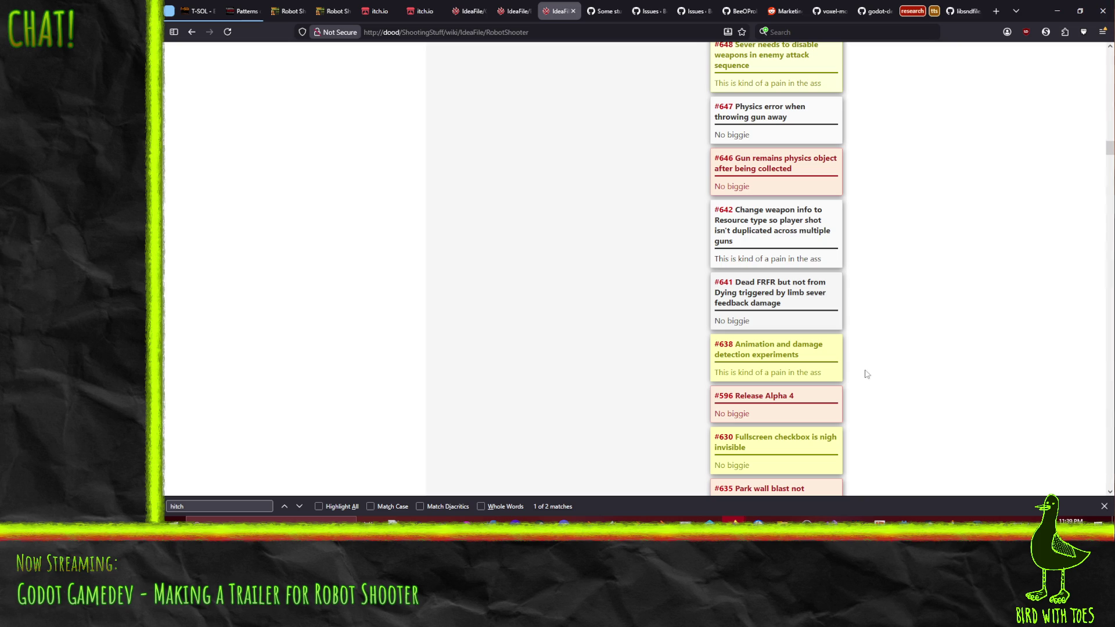
scroll(775, 377, up, 1)
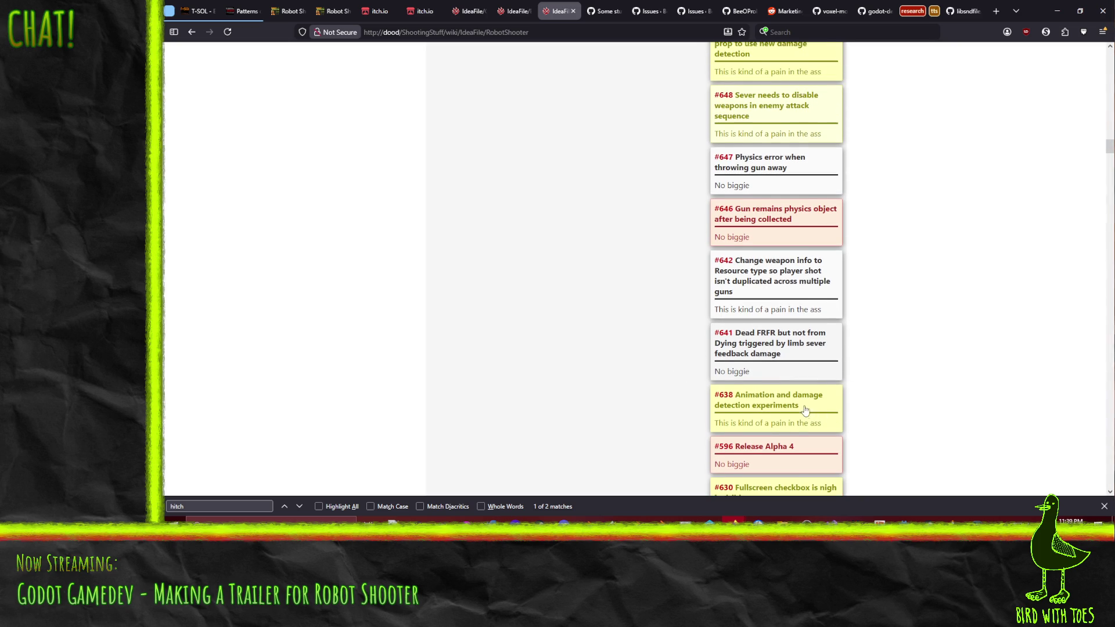
scroll(806, 411, up, 1)
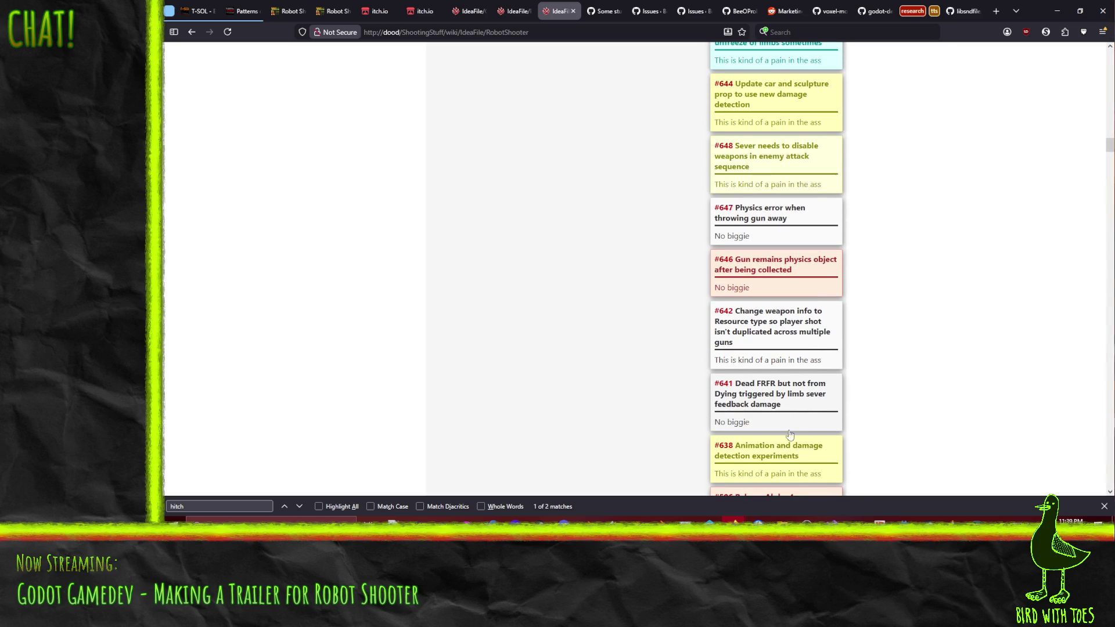
scroll(787, 407, up, 1)
scroll(787, 390, up, 1)
scroll(788, 391, up, 1)
scroll(787, 391, up, 2)
scroll(801, 374, up, 1)
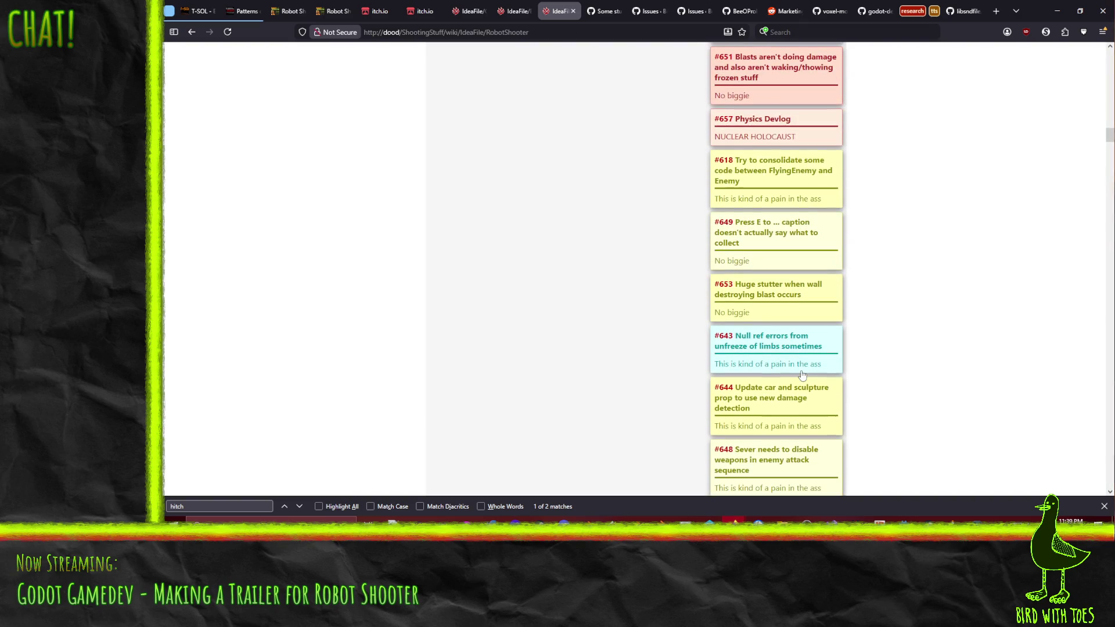
scroll(801, 375, up, 1)
scroll(800, 370, up, 1)
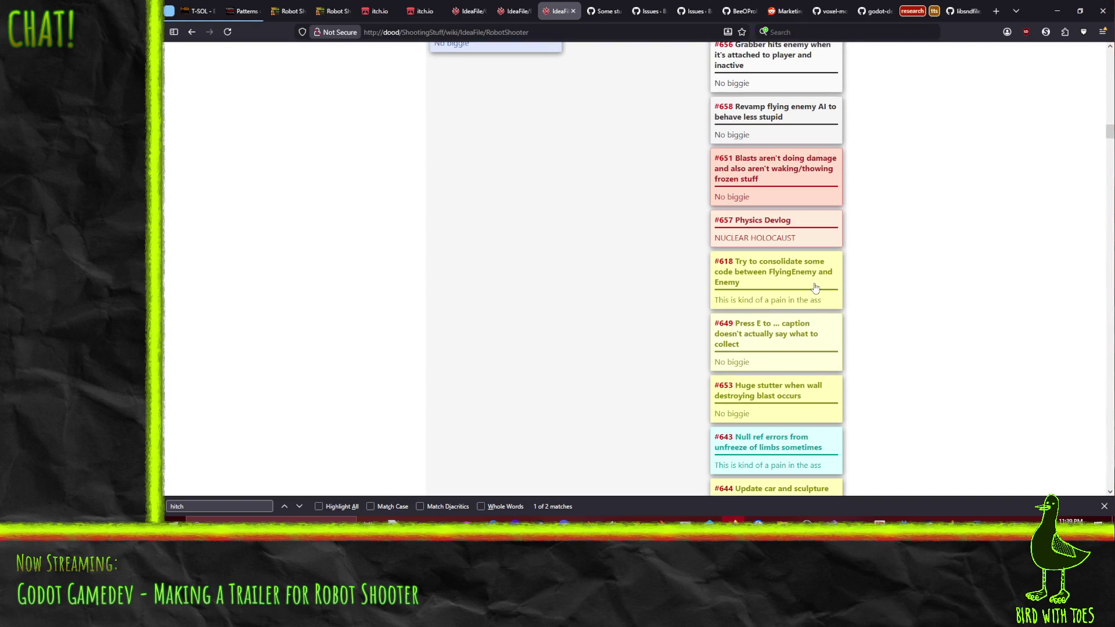
scroll(822, 318, up, 1)
scroll(821, 318, up, 1)
scroll(821, 317, up, 1)
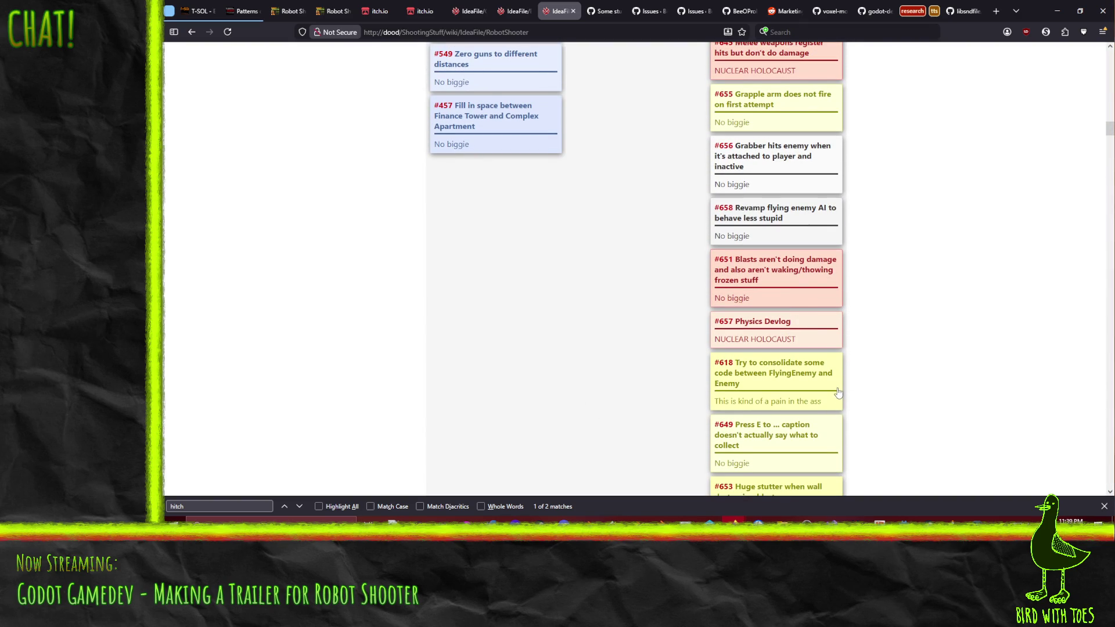
scroll(838, 390, up, 2)
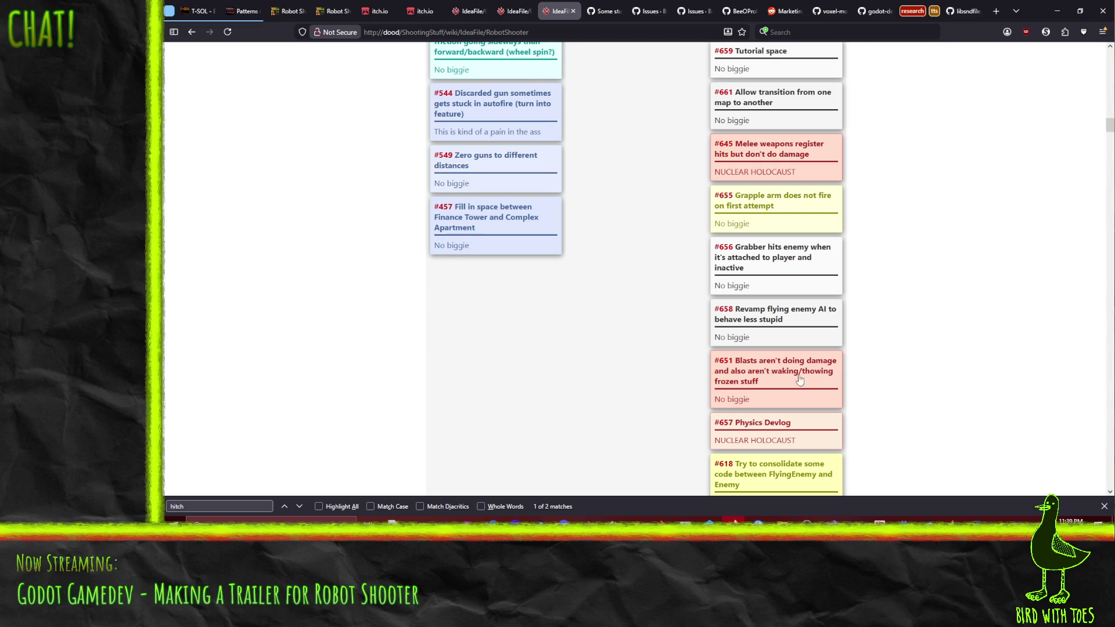
scroll(810, 385, up, 2)
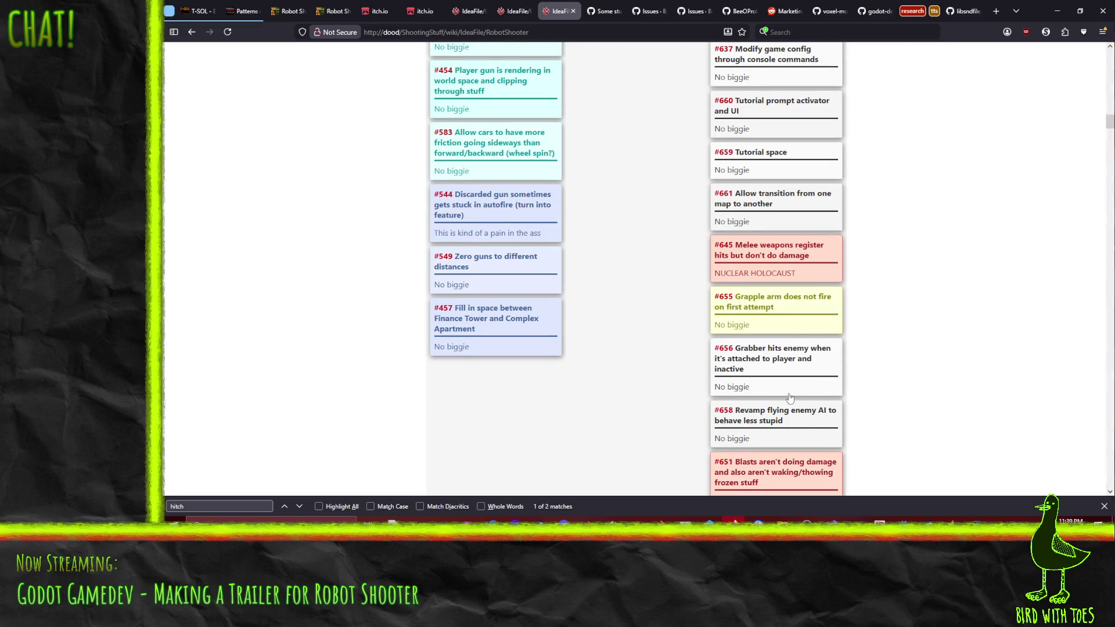
scroll(789, 397, up, 1)
scroll(789, 398, down, 5)
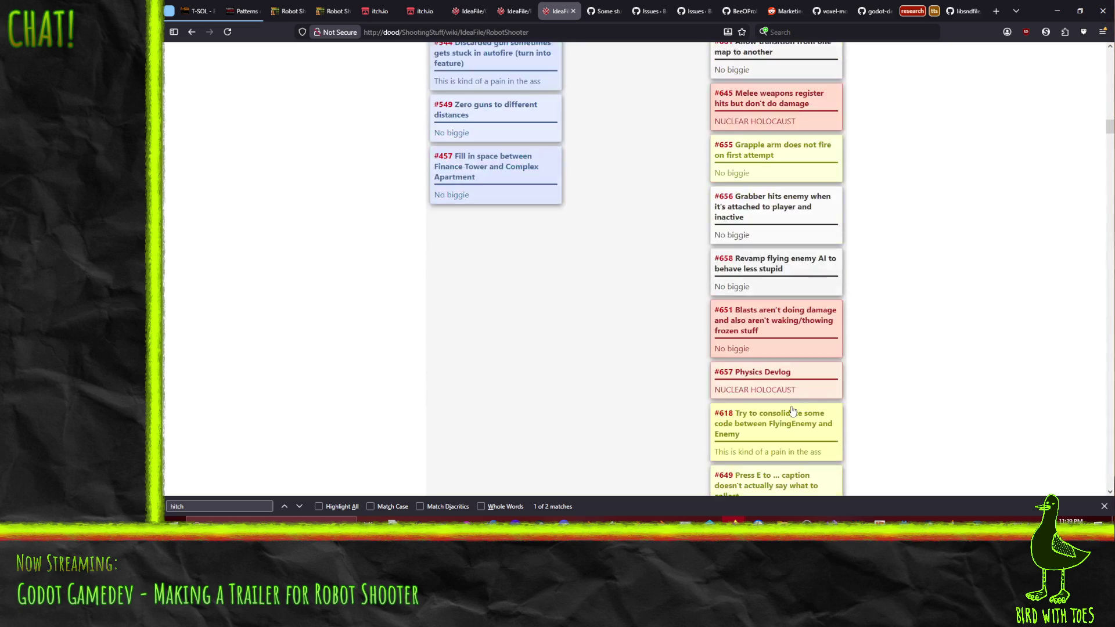
scroll(784, 374, down, 5)
scroll(780, 357, down, 4)
scroll(780, 357, down, 2)
scroll(781, 361, down, 3)
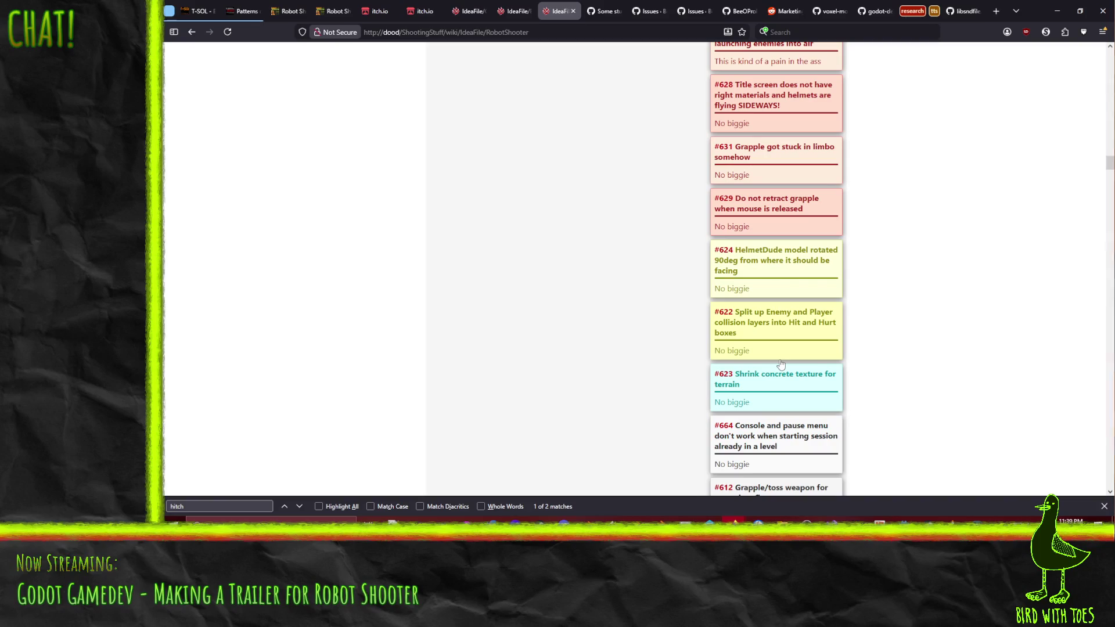
scroll(781, 363, down, 3)
scroll(781, 362, down, 2)
scroll(790, 373, up, 2)
scroll(792, 375, down, 3)
scroll(792, 374, down, 1)
scroll(804, 357, down, 3)
scroll(725, 300, down, 2)
scroll(849, 386, up, 1)
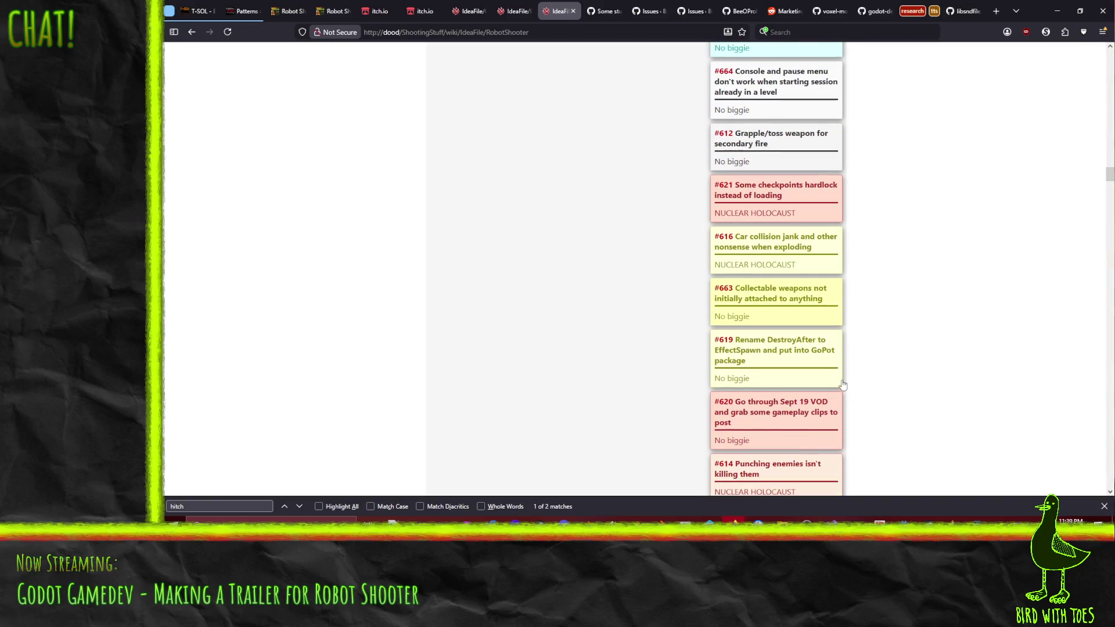
scroll(845, 379, up, 3)
scroll(845, 381, up, 2)
scroll(845, 381, up, 2)
scroll(826, 396, up, 1)
scroll(825, 395, up, 2)
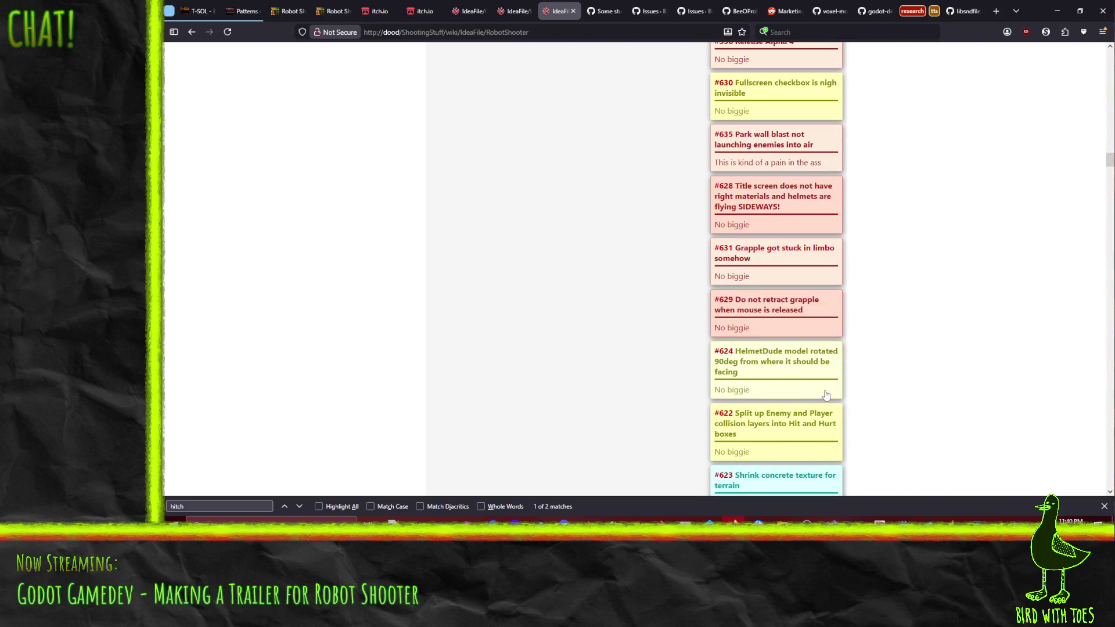
scroll(826, 395, up, 3)
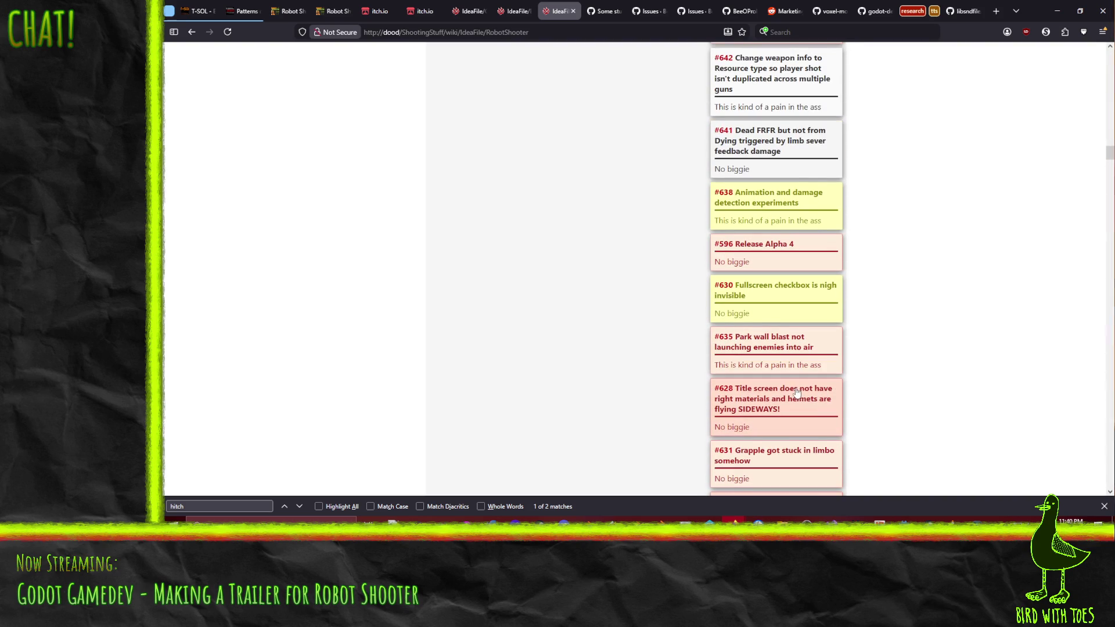
scroll(795, 393, up, 3)
scroll(795, 393, up, 3)
scroll(796, 393, up, 2)
scroll(795, 393, up, 2)
scroll(799, 370, up, 2)
scroll(791, 357, up, 2)
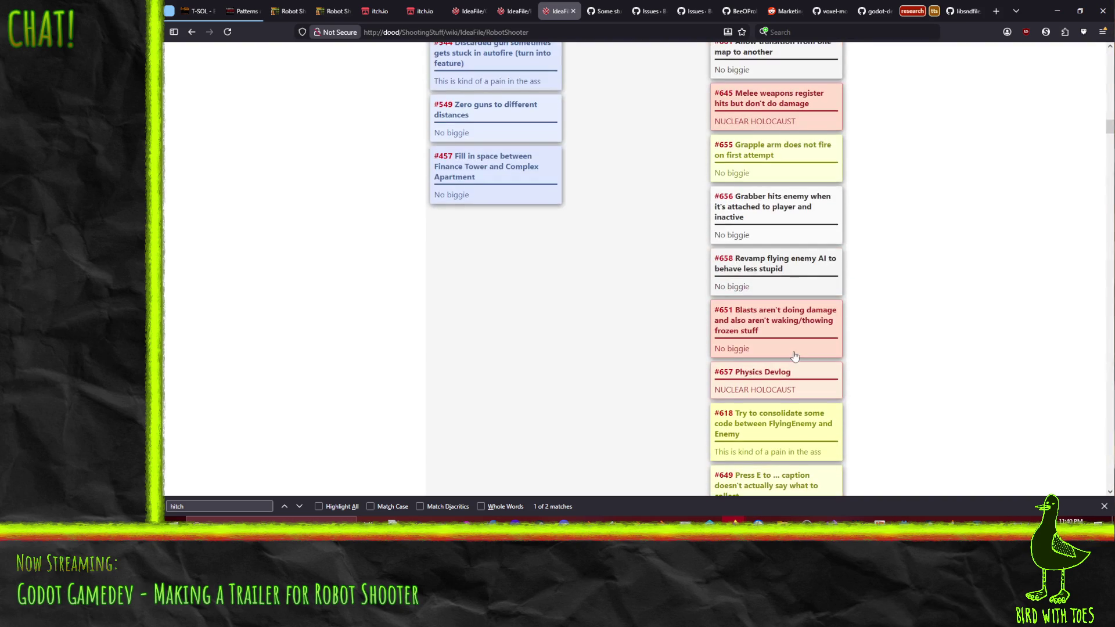
scroll(794, 356, up, 2)
scroll(795, 356, up, 2)
scroll(794, 356, up, 2)
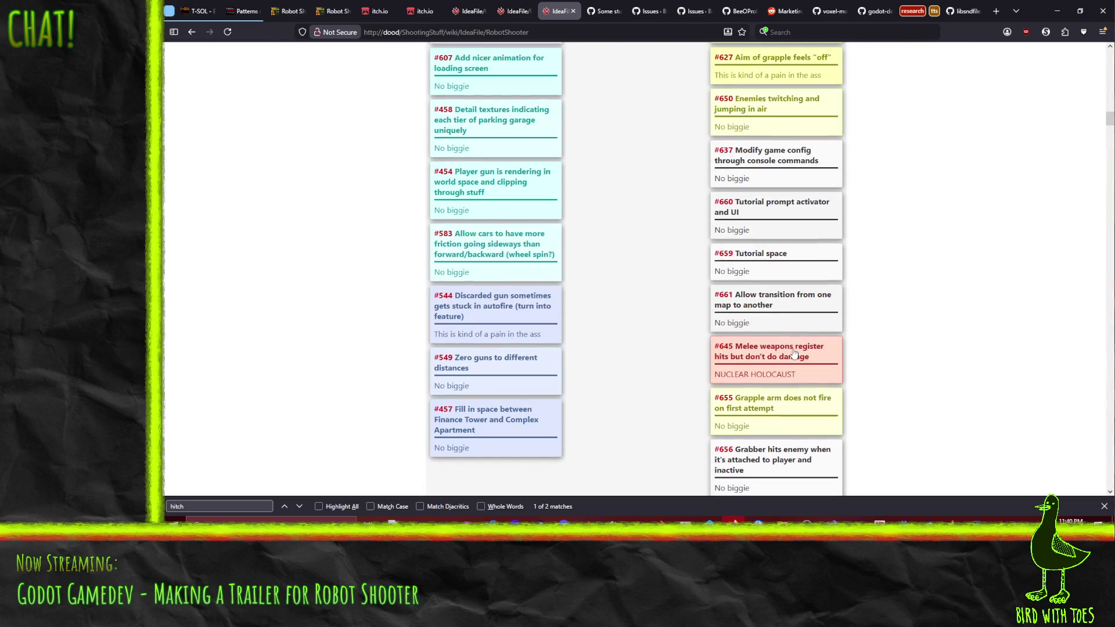
Browse the BillyBean, CustomEngineWishlist and kanban tabs, ending on the Alpha 4 devlog.
click(471, 11)
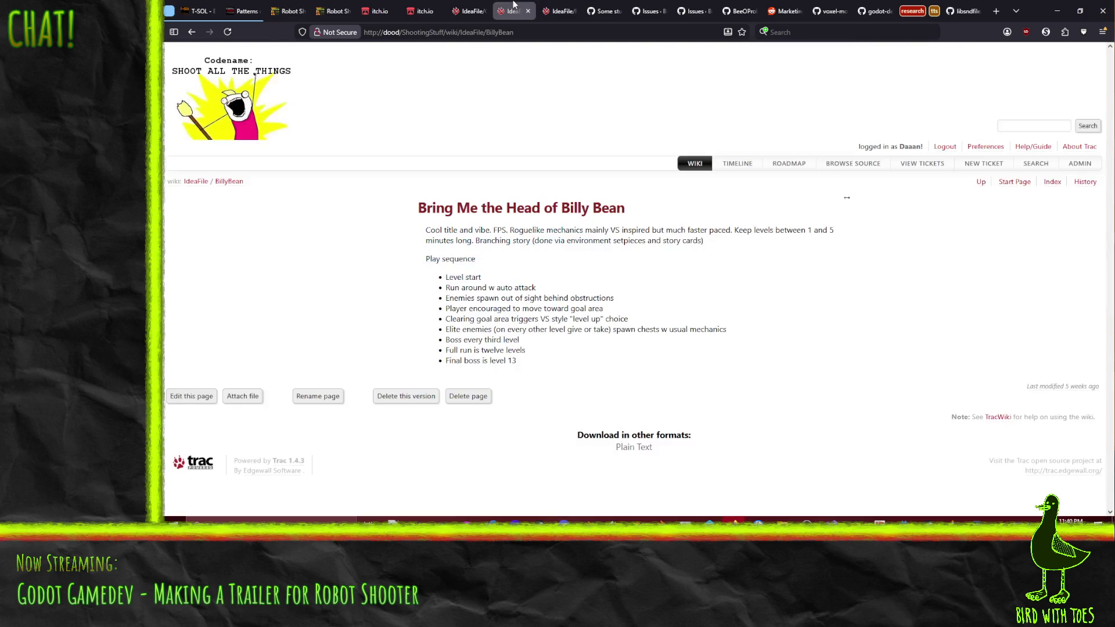
click(468, 11)
click(428, 11)
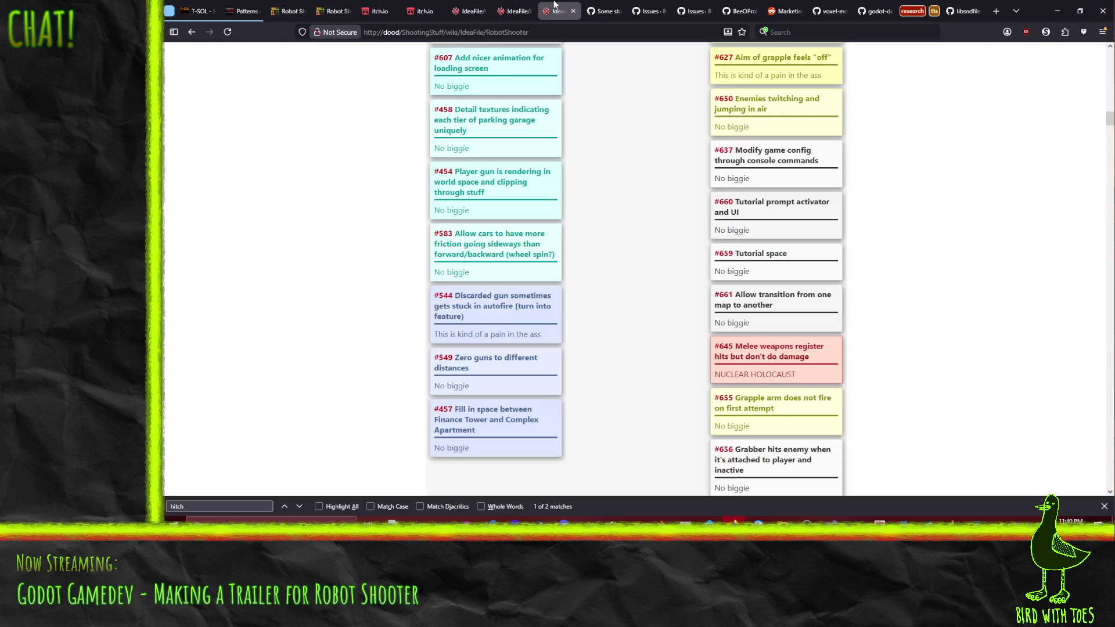
click(335, 11)
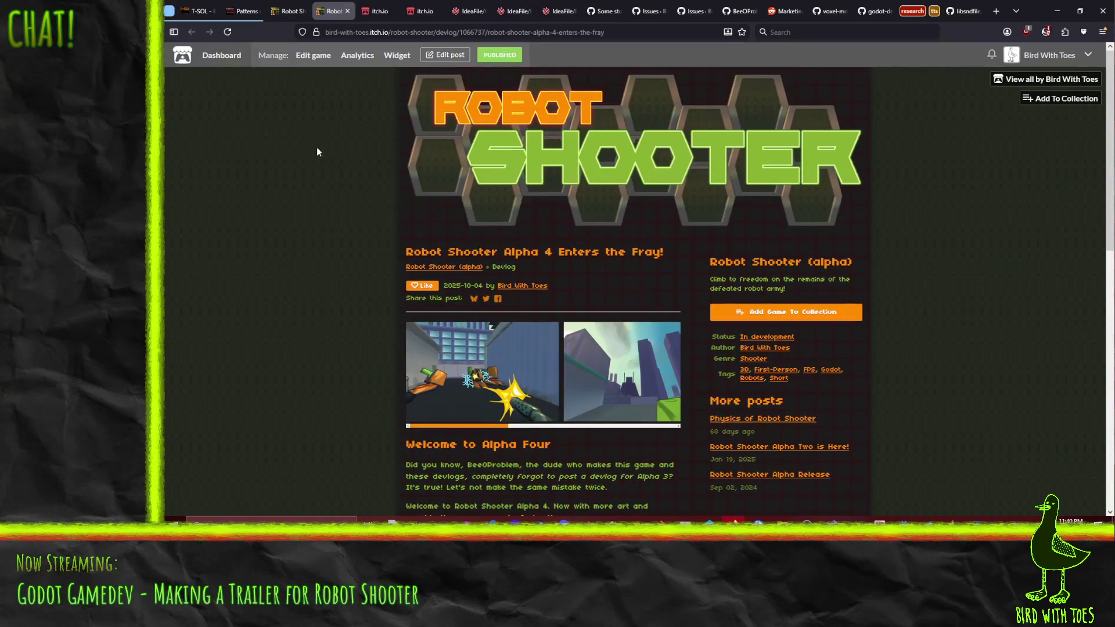
scroll(321, 218, down, 5)
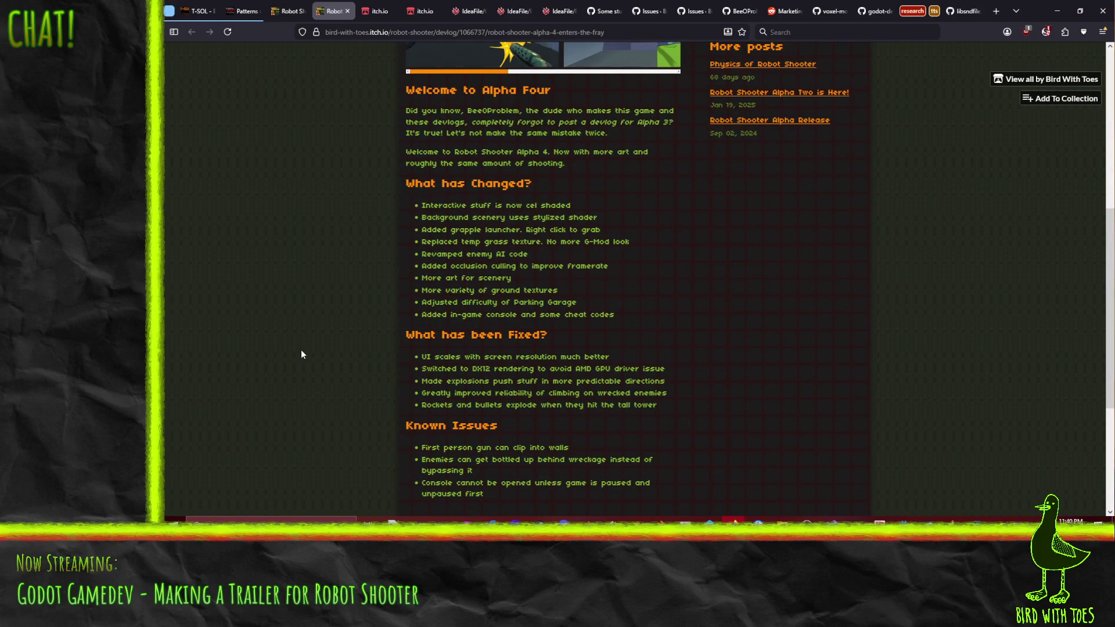
scroll(301, 350, down, 2)
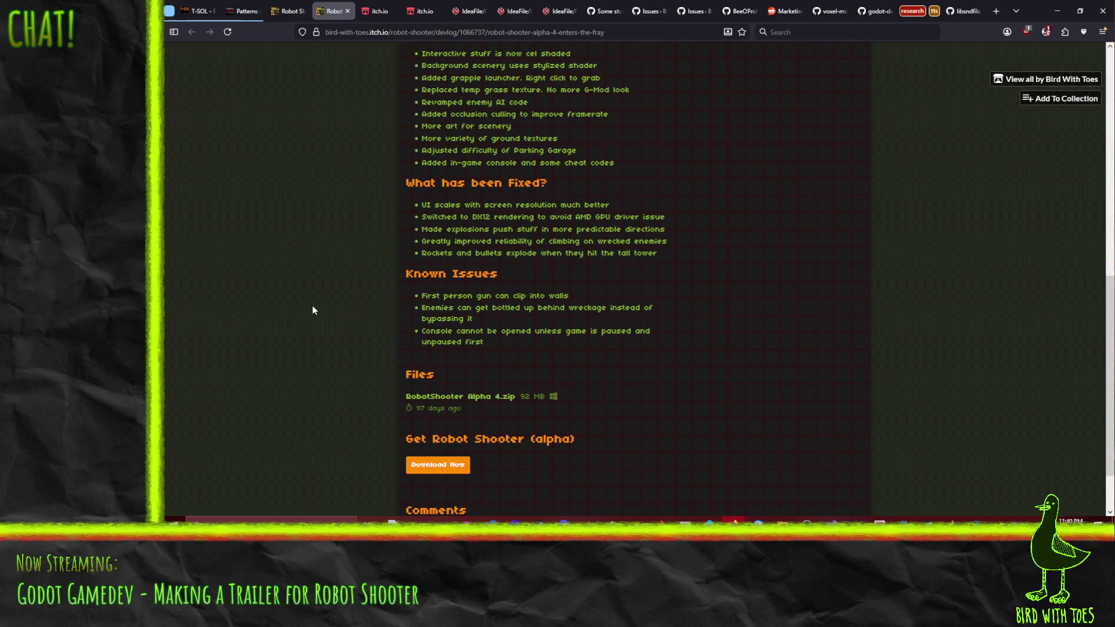
scroll(540, 224, up, 3)
scroll(595, 249, up, 5)
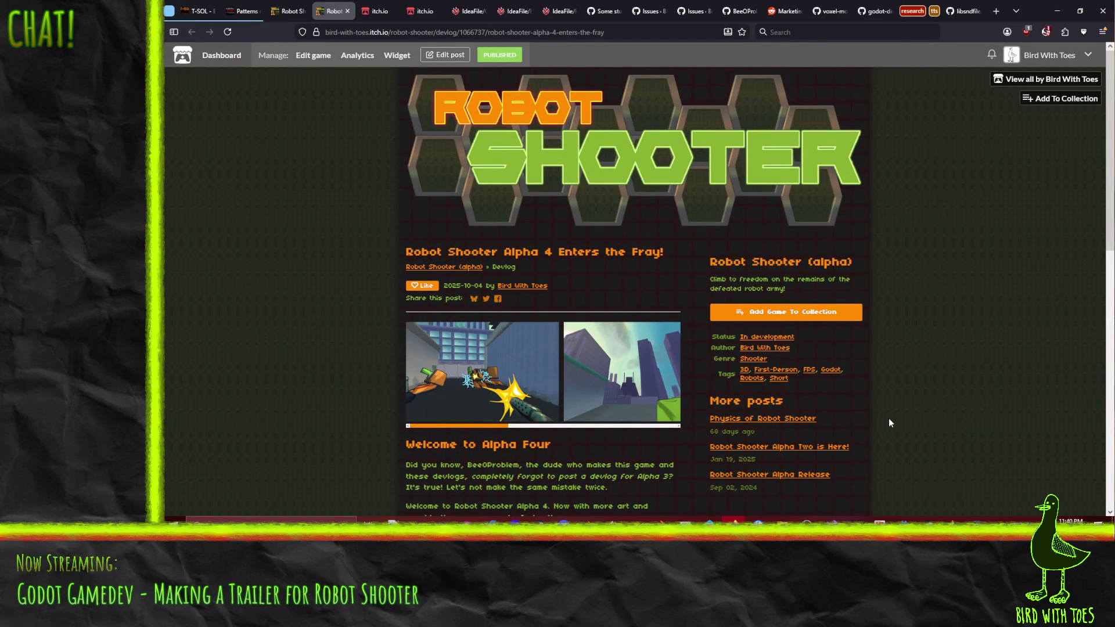
Start a new devlog post from the Robot Shooter game page.
click(287, 11)
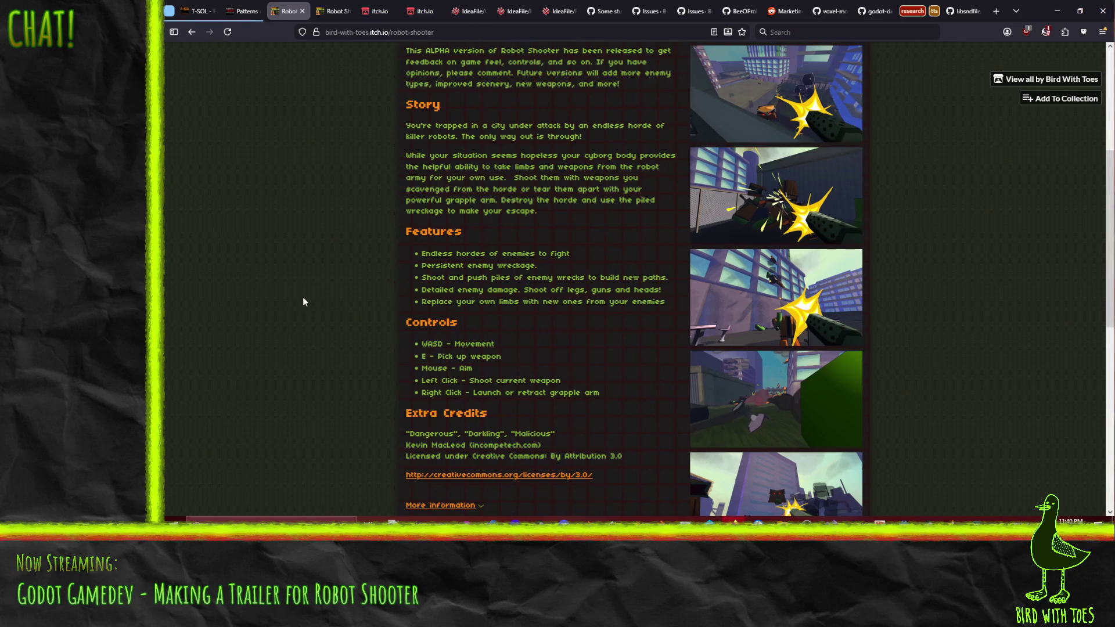
scroll(296, 321, up, 5)
scroll(299, 332, down, 2)
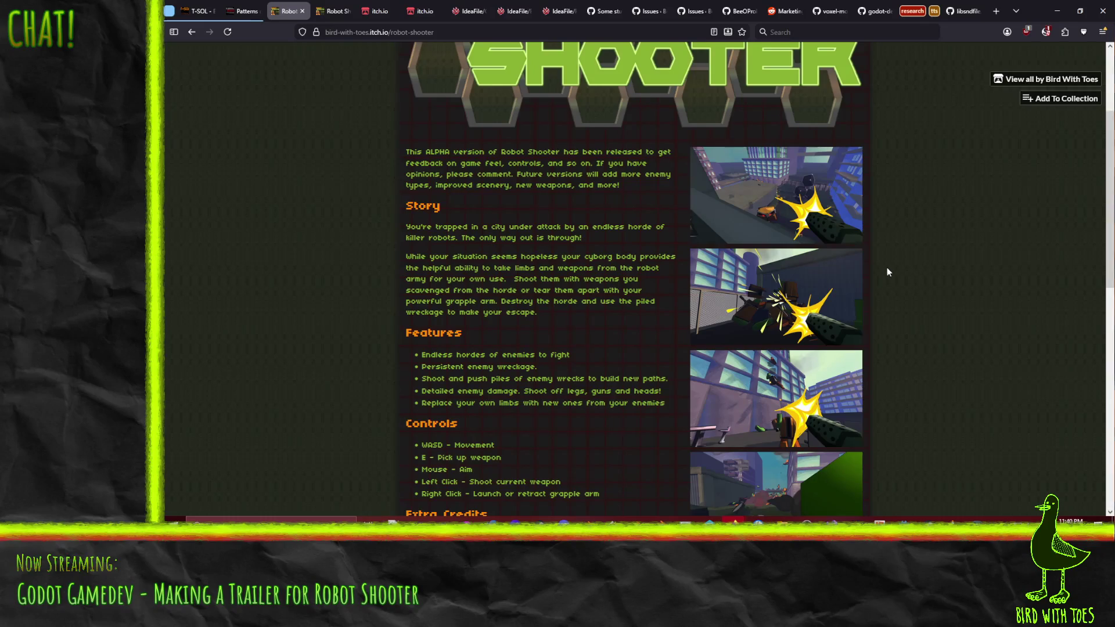
scroll(884, 268, up, 3)
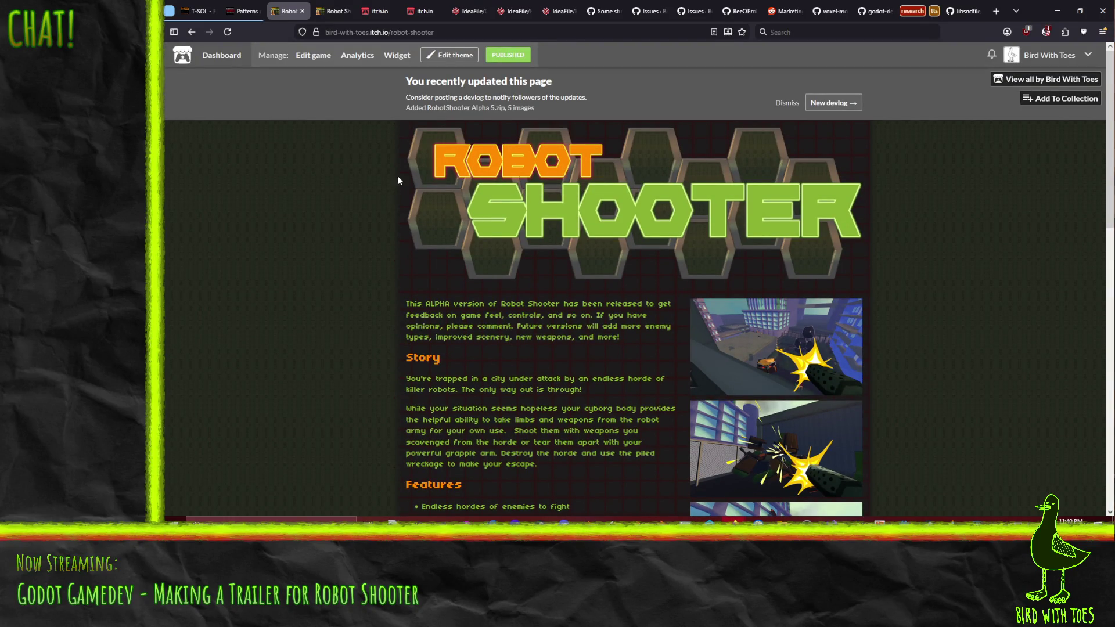
click(834, 101)
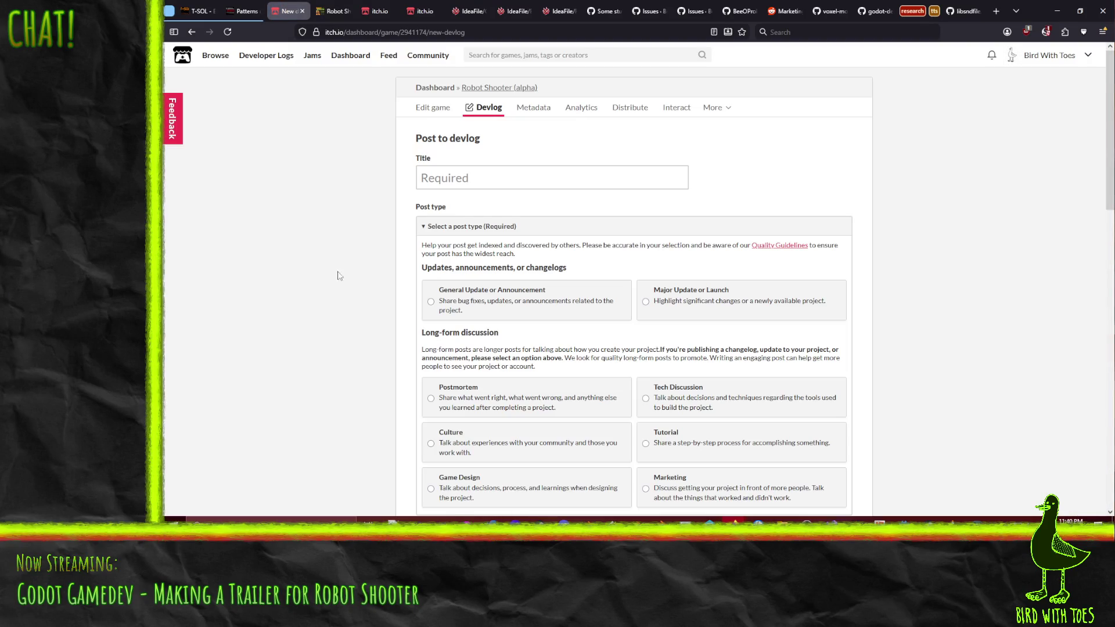
scroll(341, 279, down, 1)
Class the post as a Major Update and title it 'Time for Alpha 5!'.
click(558, 205)
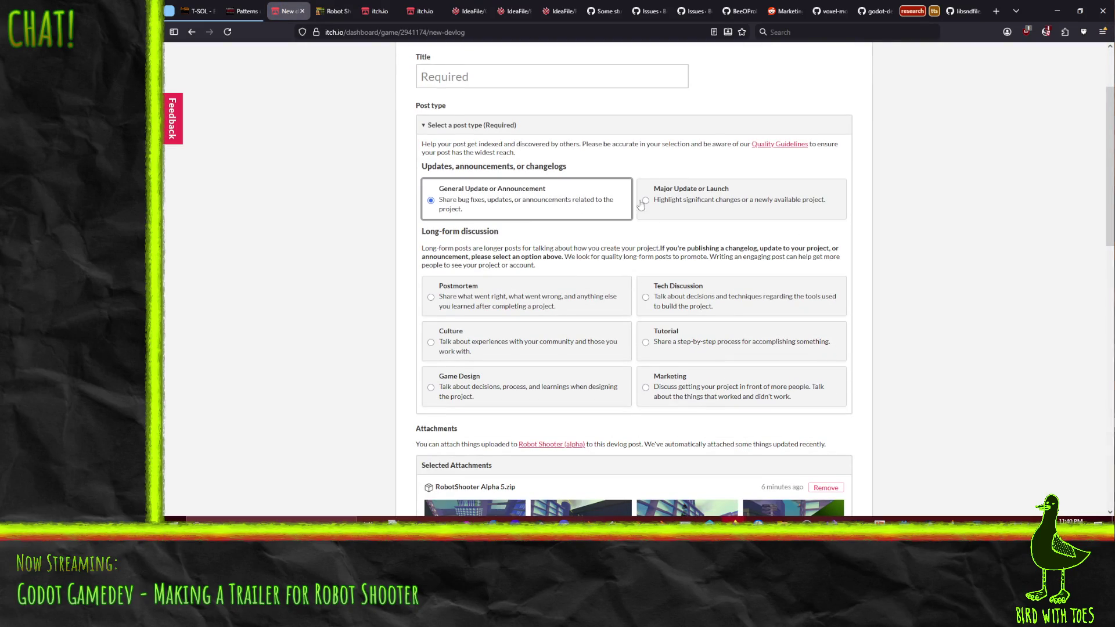
click(704, 193)
scroll(266, 279, down, 4)
scroll(265, 296, down, 4)
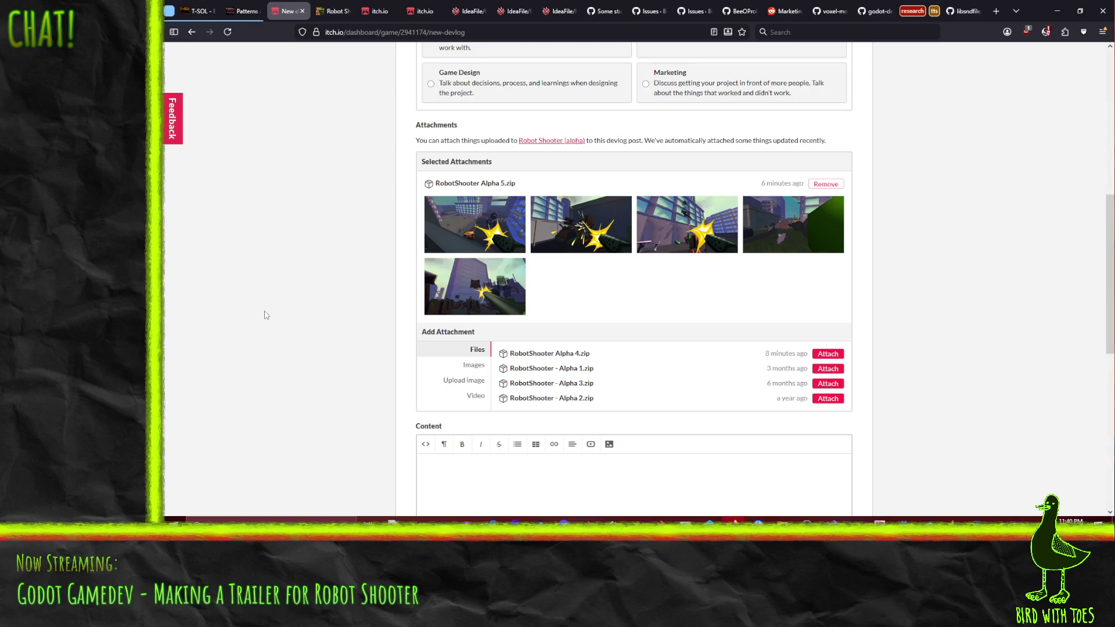
scroll(266, 315, down, 2)
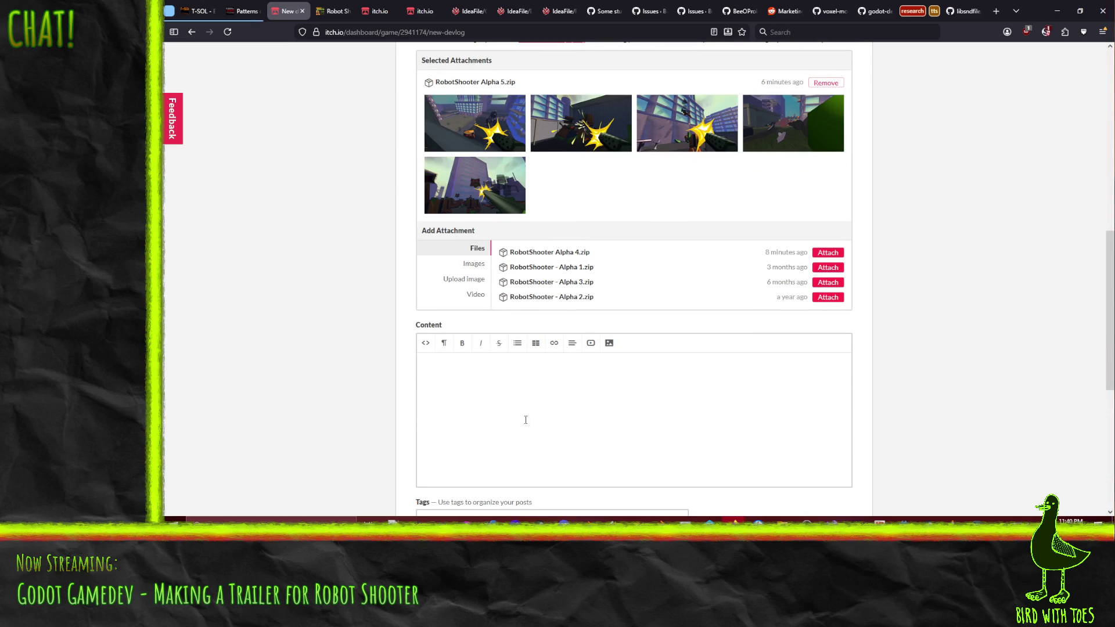
scroll(426, 408, down, 1)
scroll(348, 306, up, 5)
scroll(261, 261, up, 5)
scroll(218, 227, up, 4)
click(529, 177)
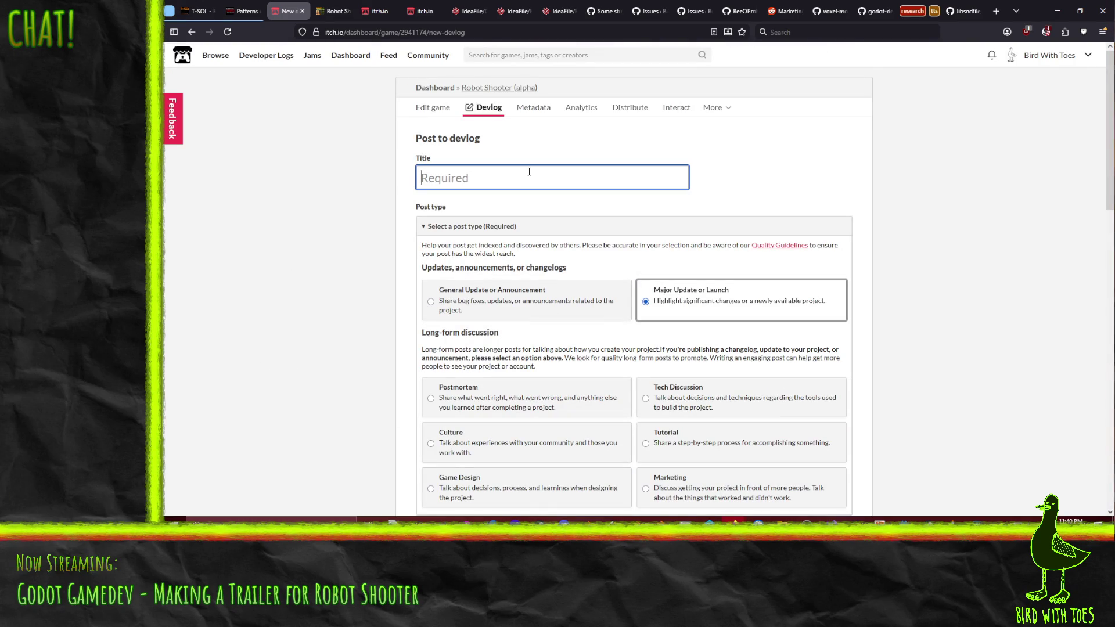
text(Annoucing Alpha 5)
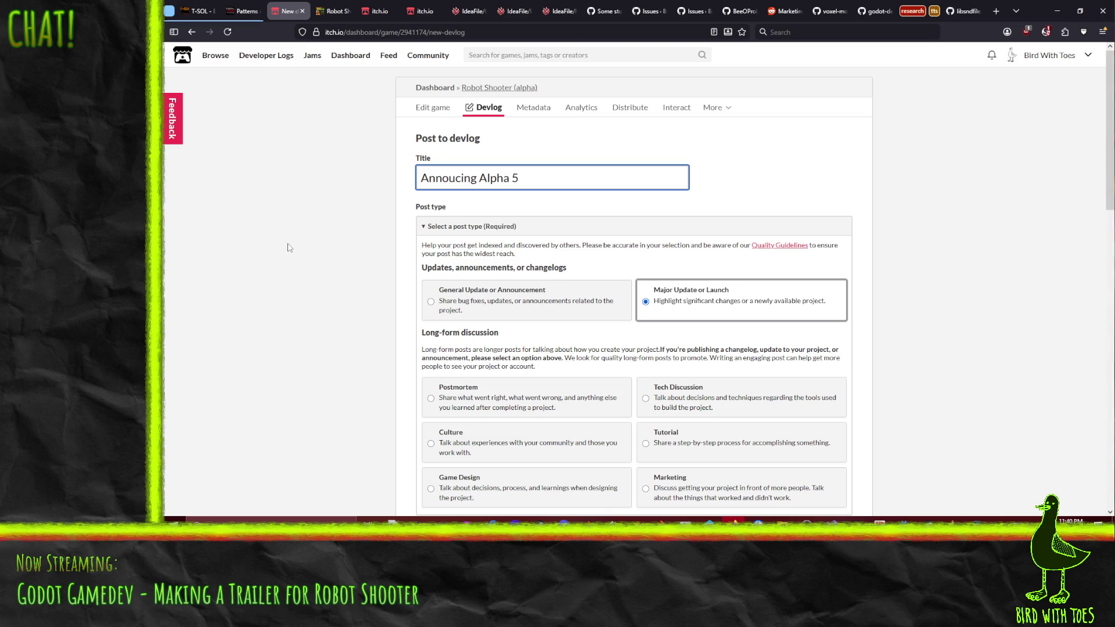
key(ctrl+a)
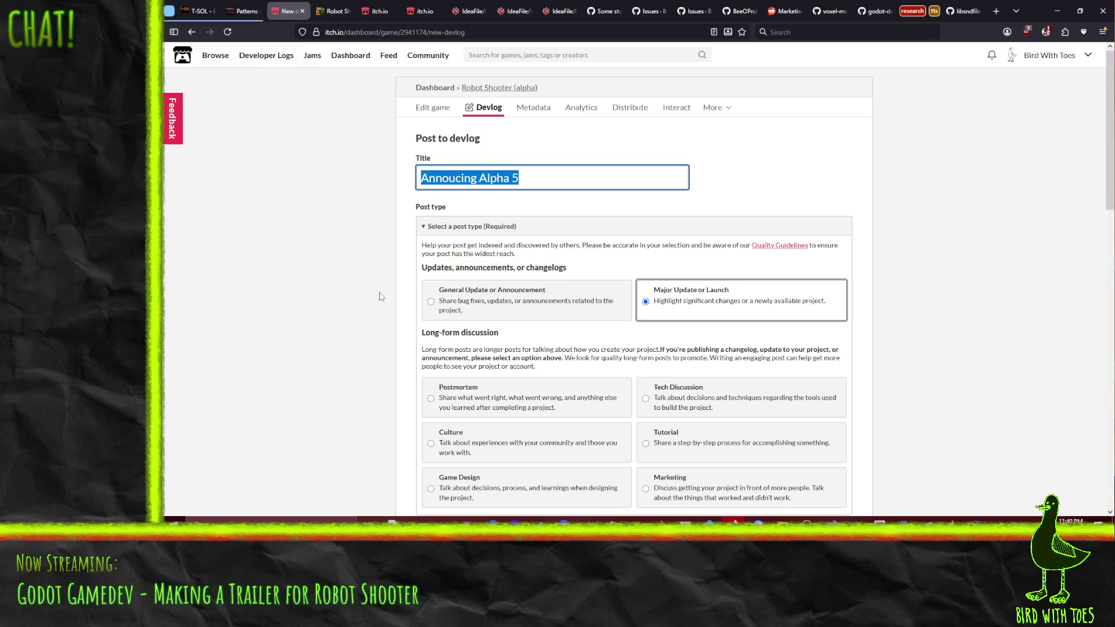
text(Time for ALph)
key(BackSpace)
key(BackSpace)
key(BackSpace)
text(lpha 5!)
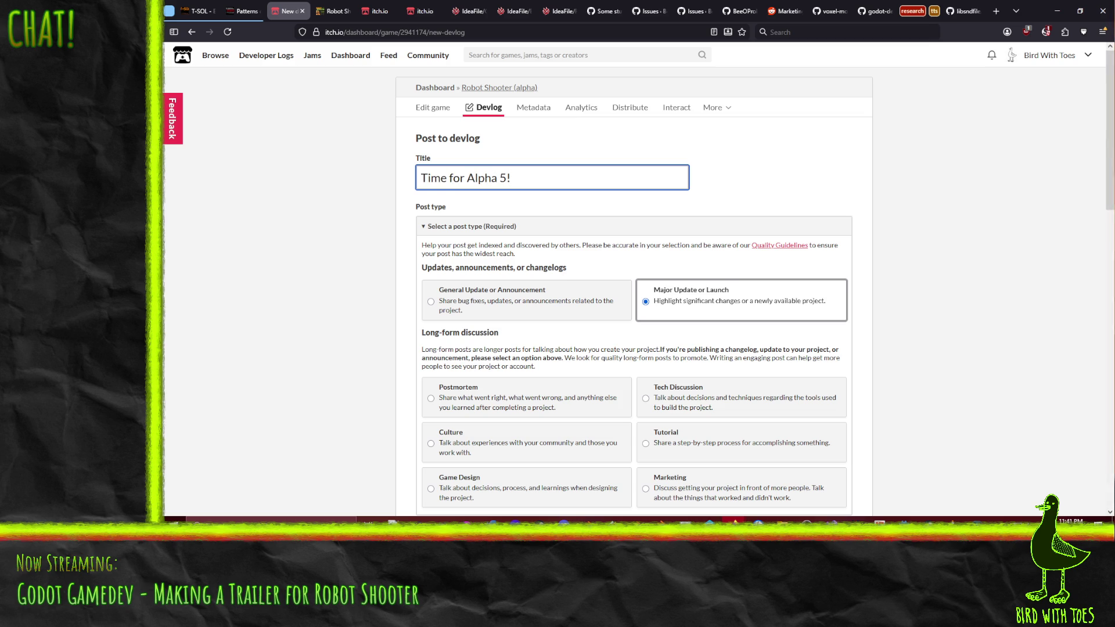
scroll(349, 371, down, 10)
scroll(349, 371, down, 4)
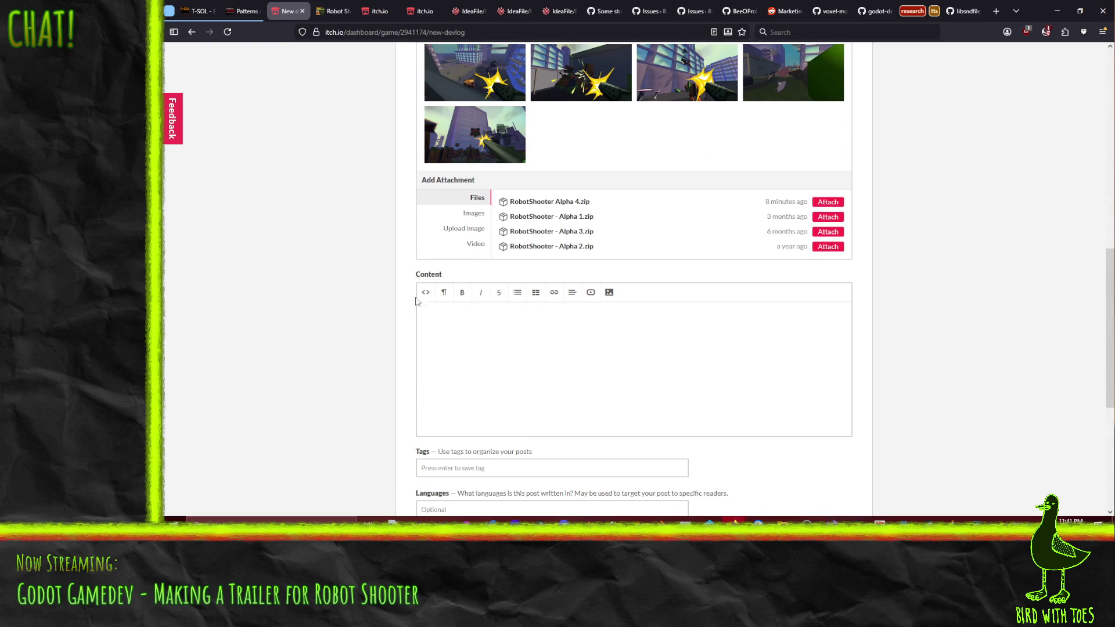
Switch the body to raw HTML editing and begin the intro with 'Today marks', checking the Alpha 4 changelog.
click(543, 338)
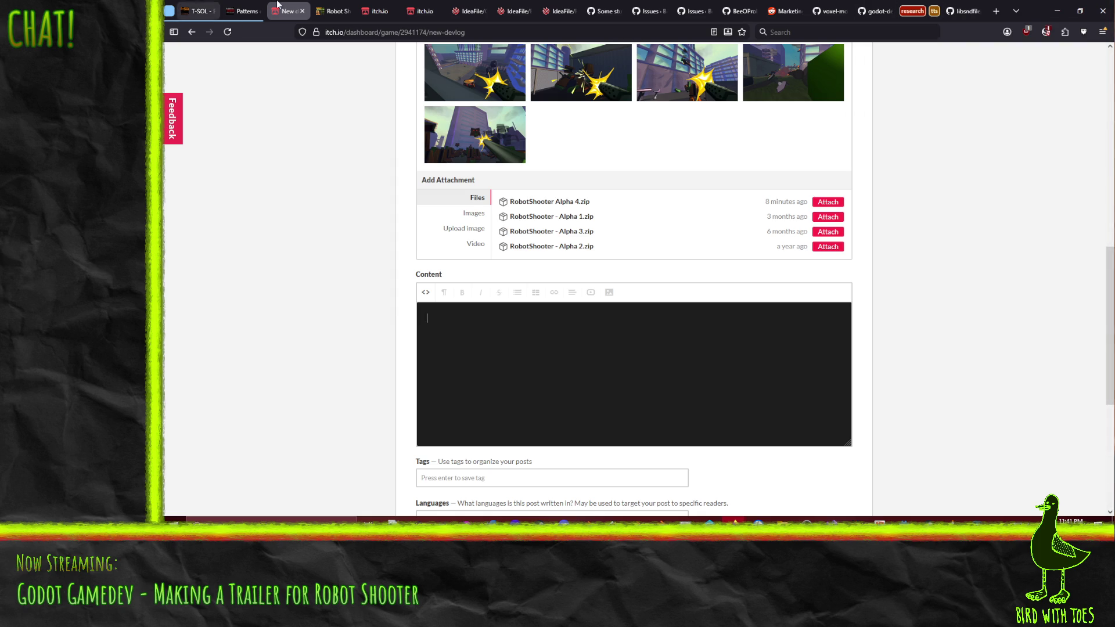
click(334, 11)
scroll(249, 294, down, 8)
scroll(257, 296, down, 4)
scroll(258, 296, down, 1)
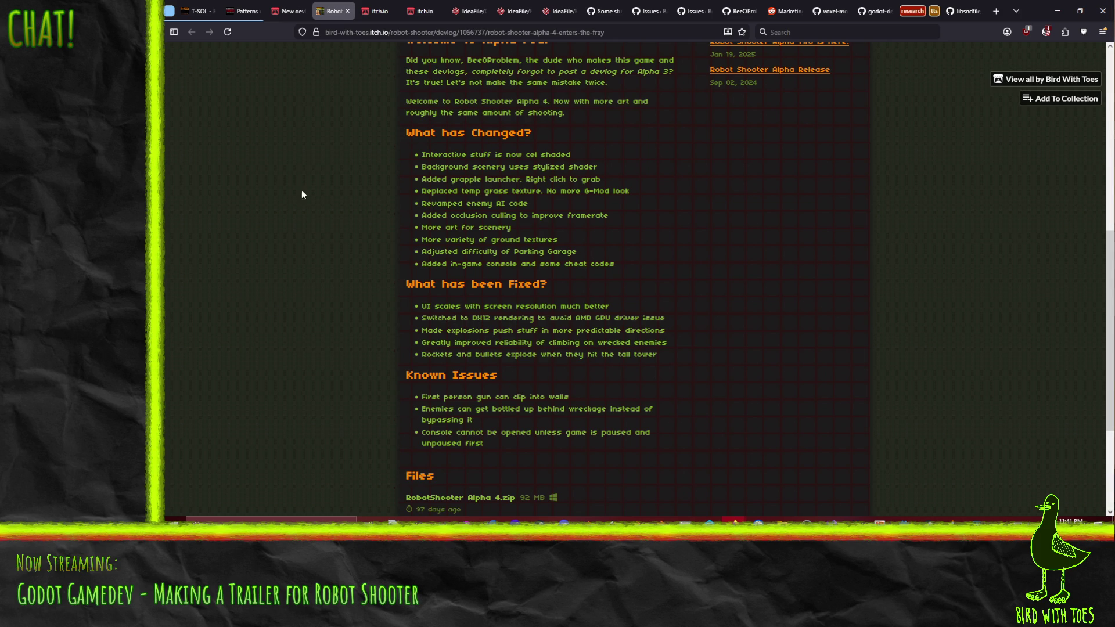
key(ctrl+shift+Tab)
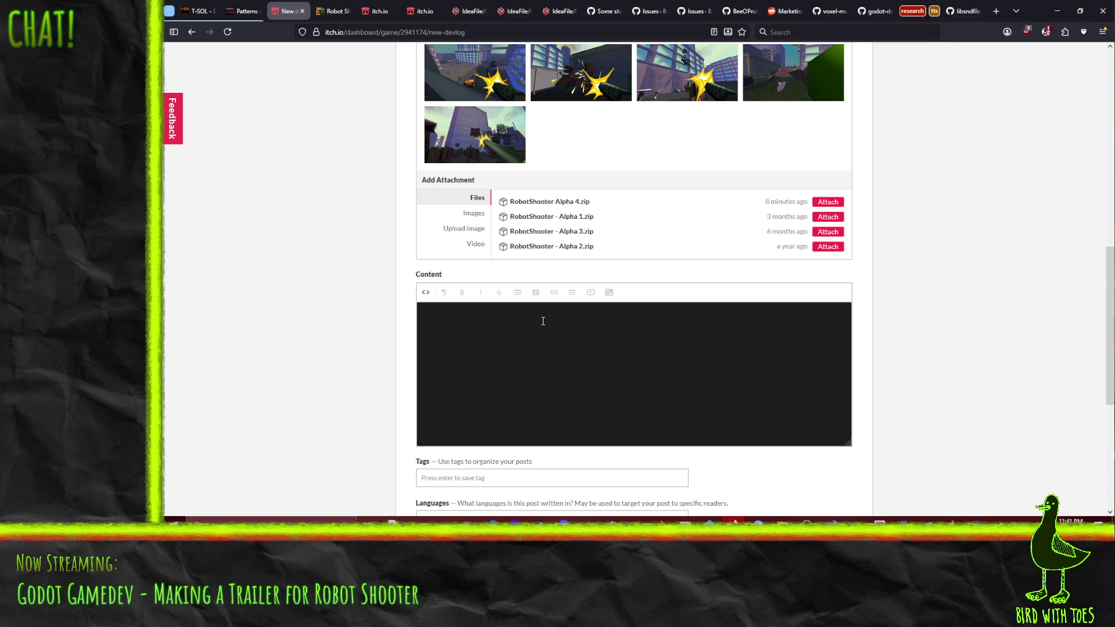
key(BackSpace)
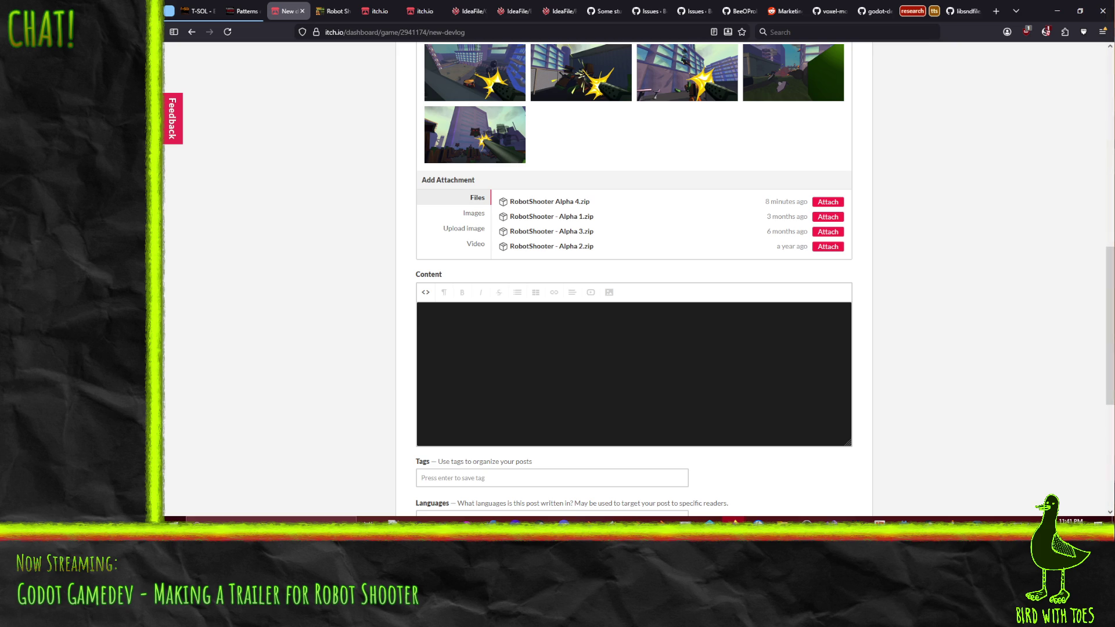
text(Sure)
Rewrite the intro opening about Robot Shooter's second year of development, fixing typos.
key(ctrl+a)
key(End)
text(it's)
key(ctrl+a)
text(Today marks)
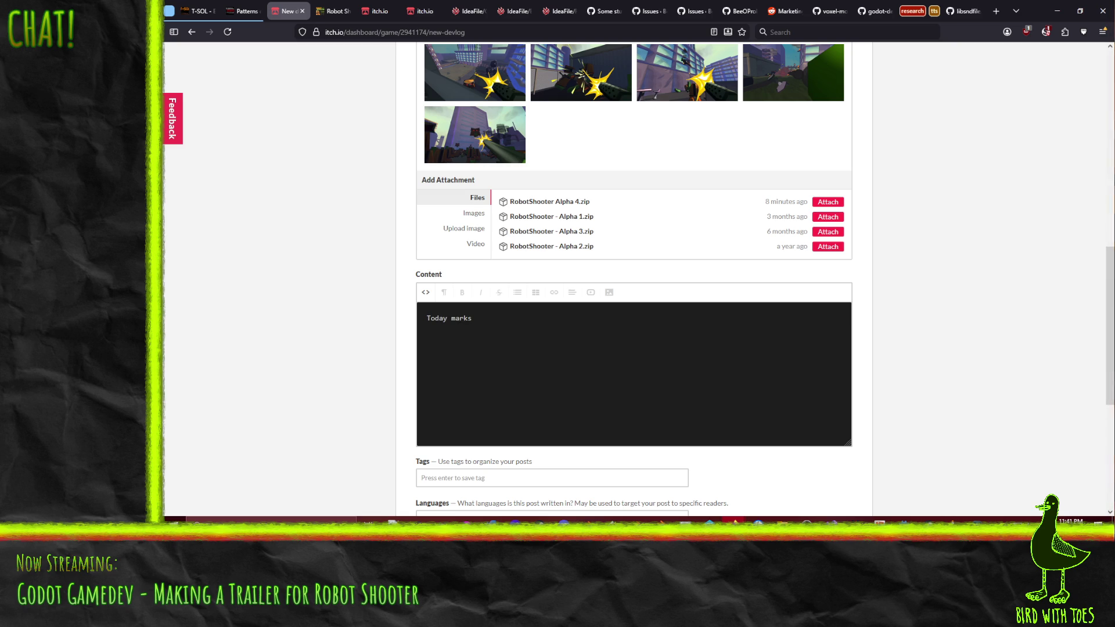
text( roughly the second year of Robot Shooter)
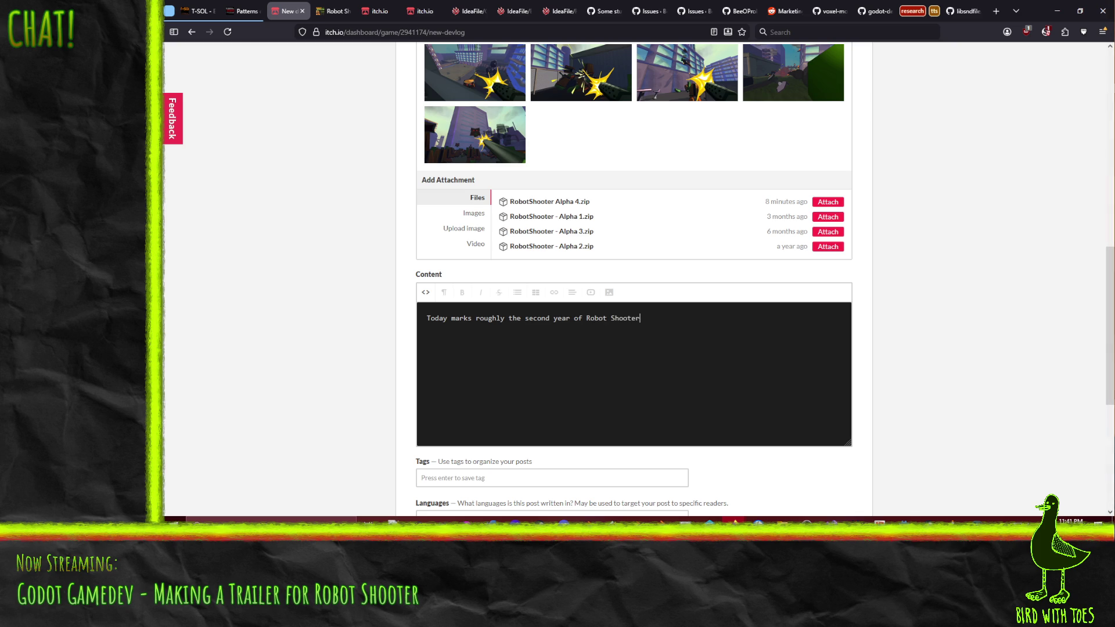
text('s off and on again develipm)
key(BackSpace)
key(BackSpace)
key(BackSpace)
text(opment.)
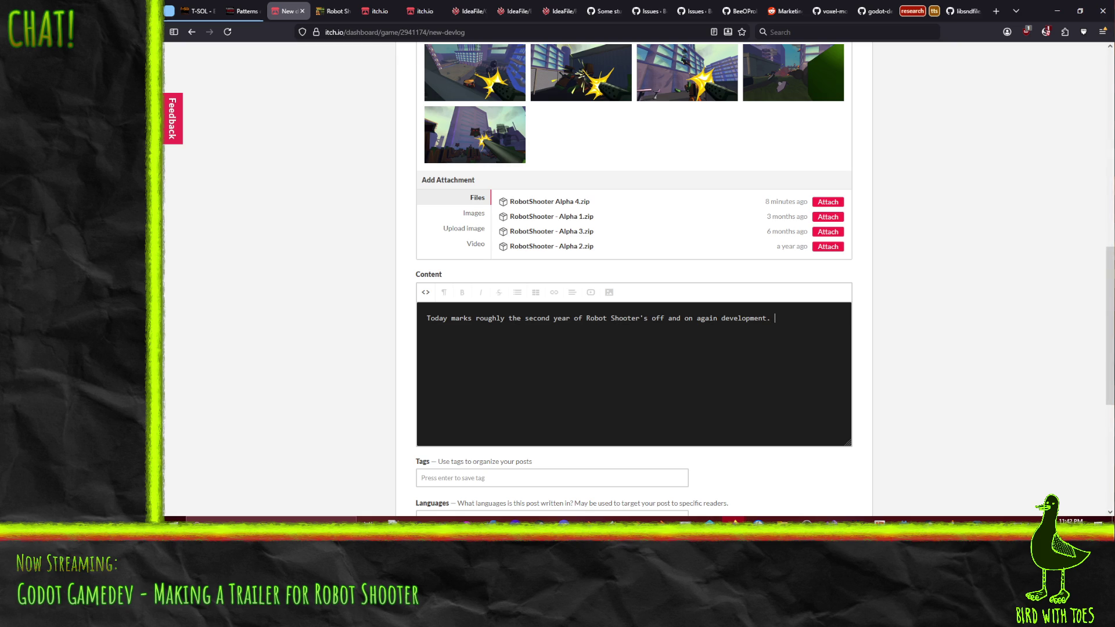
text(What a lon)
text(g)
key(BackSpace)
key(BackSpace)
key(BackSpace)
key(BackSpace)
key(BackSpace)
key(BackSpace)
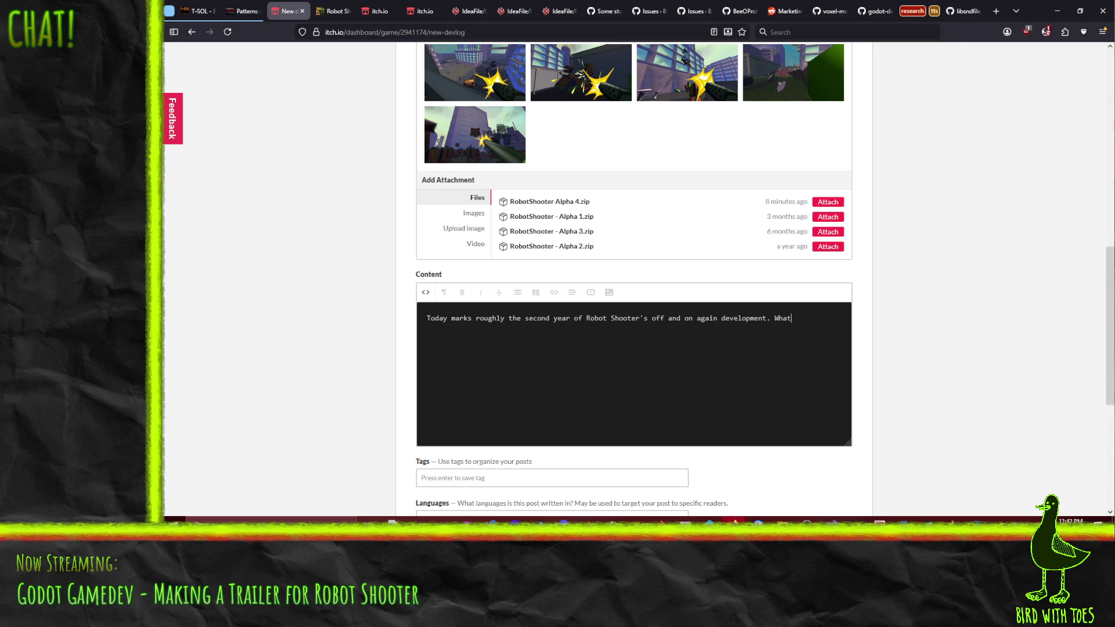
text(It's been fun so)
text( far and)
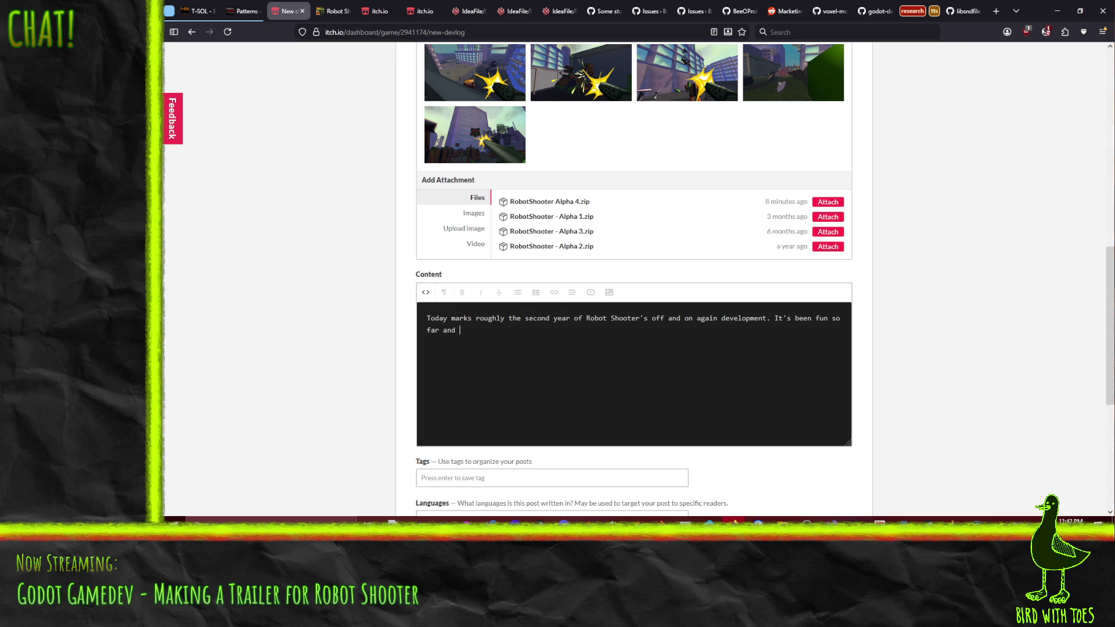
text(it's time to show)
text( off)
text( what's change)
text(d.)
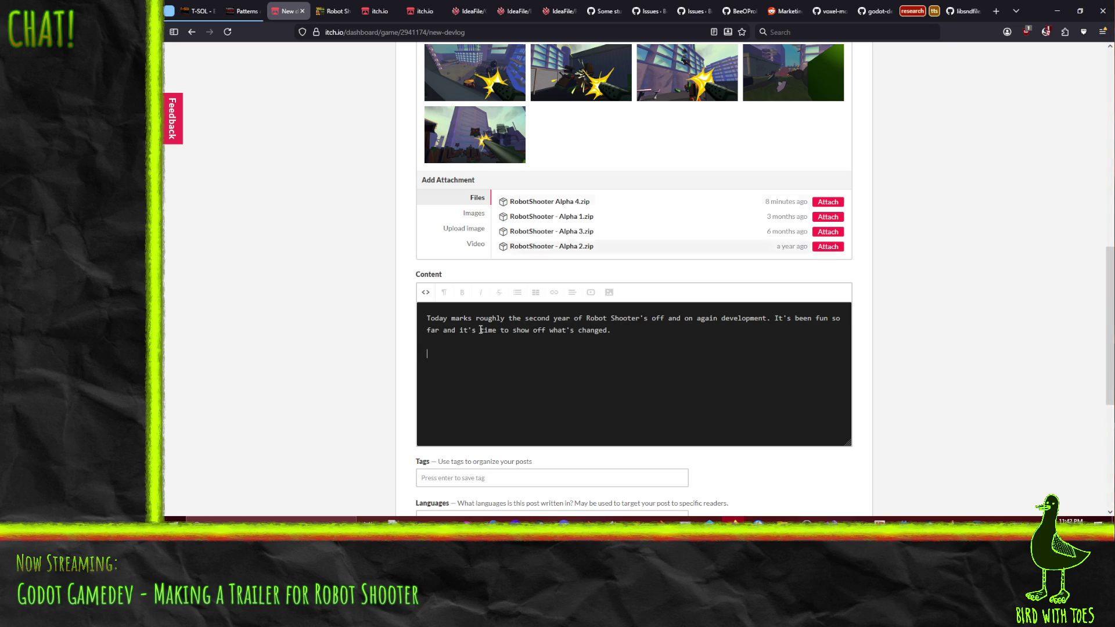
text( A)
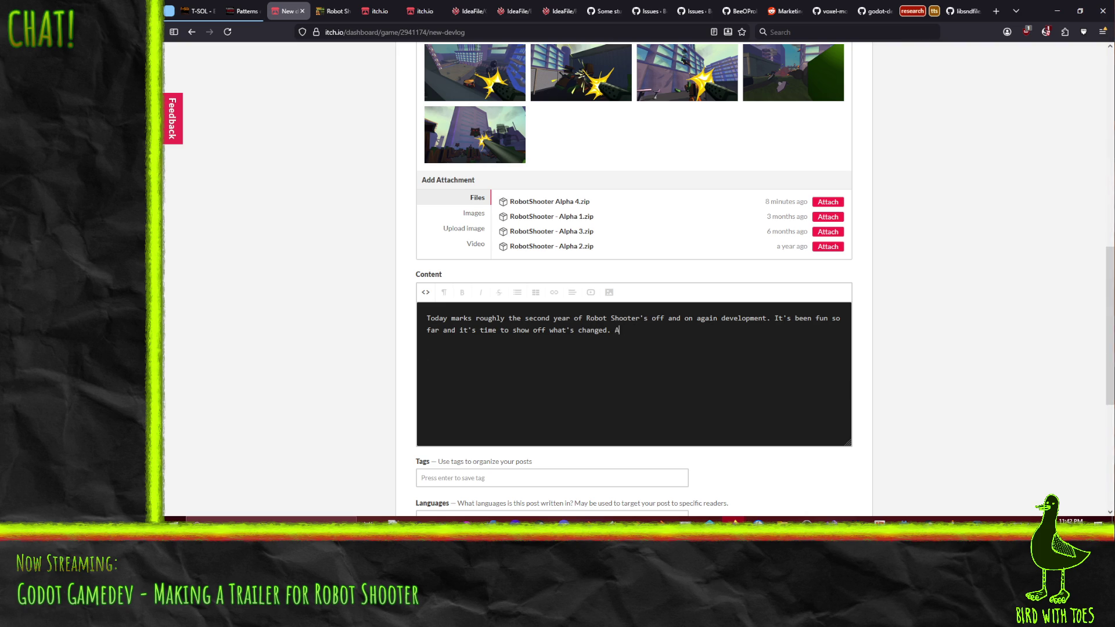
text( lot of improvements are internal )
text(but)
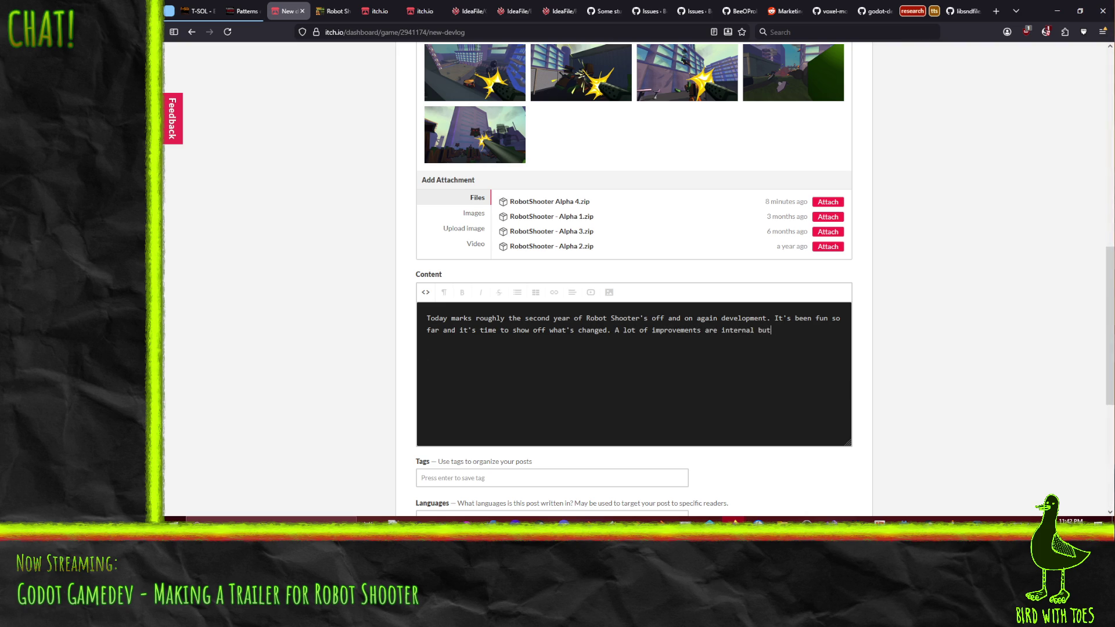
text( plenty are)
End the intro with "it's time to show off what's changed." and remove the unfinished sentence.
key(BackSpace)
key(BackSpace)
key(BackSpace)
key(BackSpace)
key(BackSpace)
key(BackSpace)
key(BackSpace)
key(BackSpace)
key(BackSpace)
key(BackSpace)
key(BackSpace)
key(BackSpace)
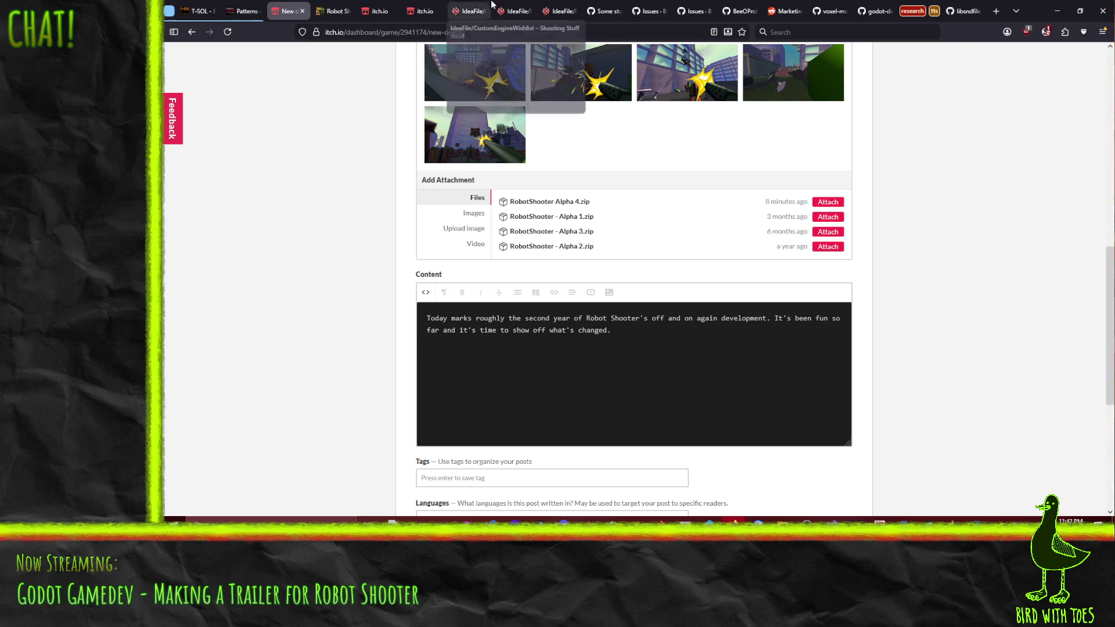
click(333, 10)
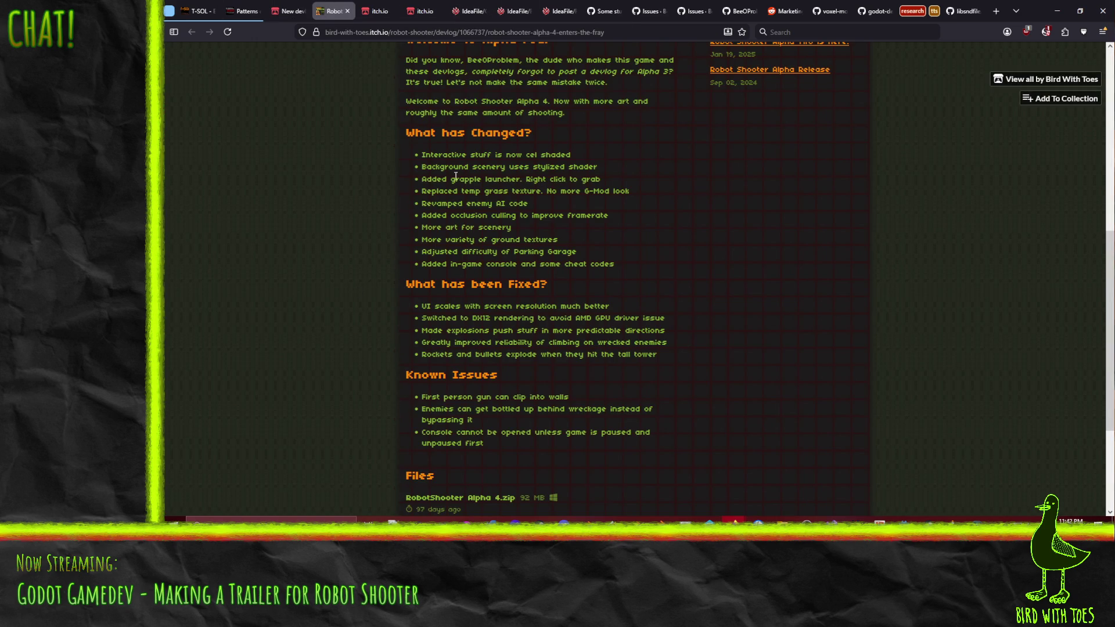
scroll(364, 272, up, 5)
scroll(364, 273, down, 3)
click(288, 10)
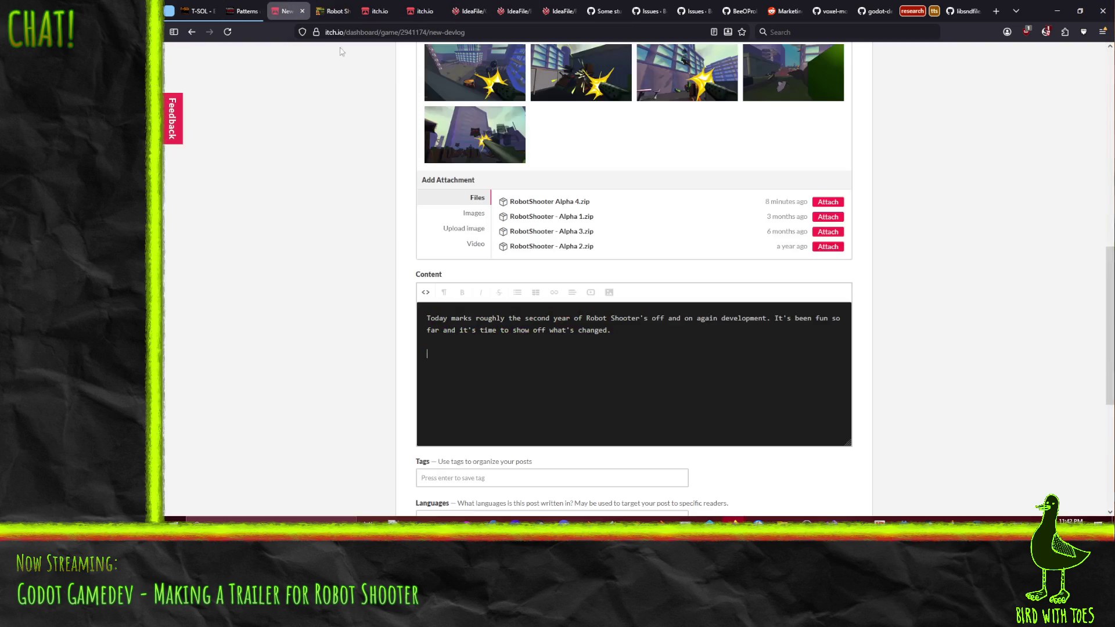
text(What has Changed)
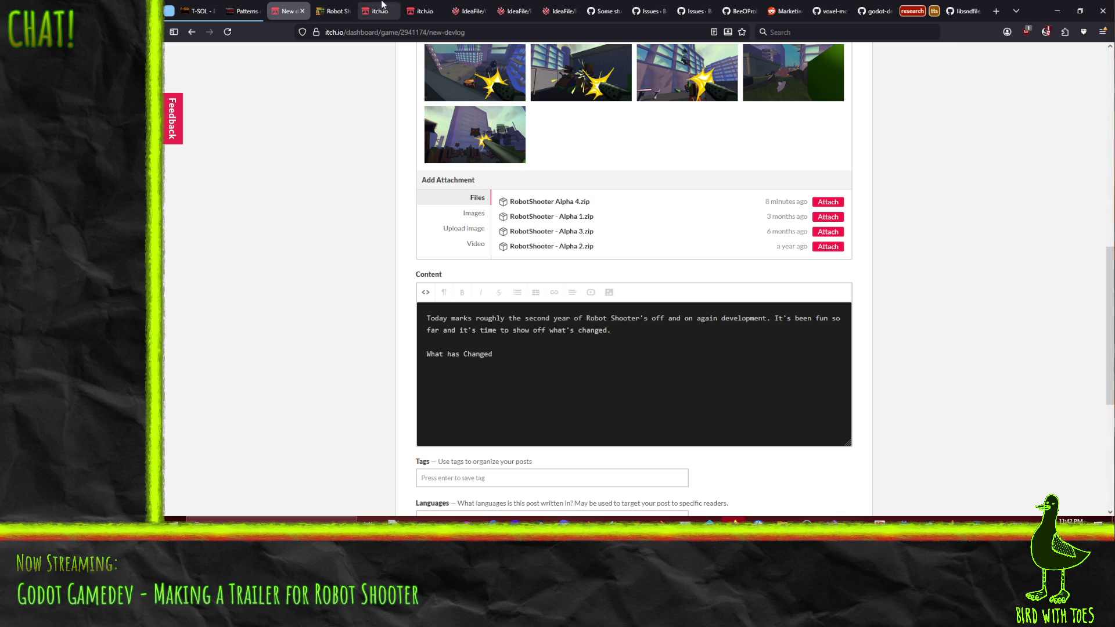
Add the What has Changed? and What has been Fixed? heading lines.
click(335, 10)
click(287, 11)
key(Return)
key(Return)
text(What has been Fixed?)
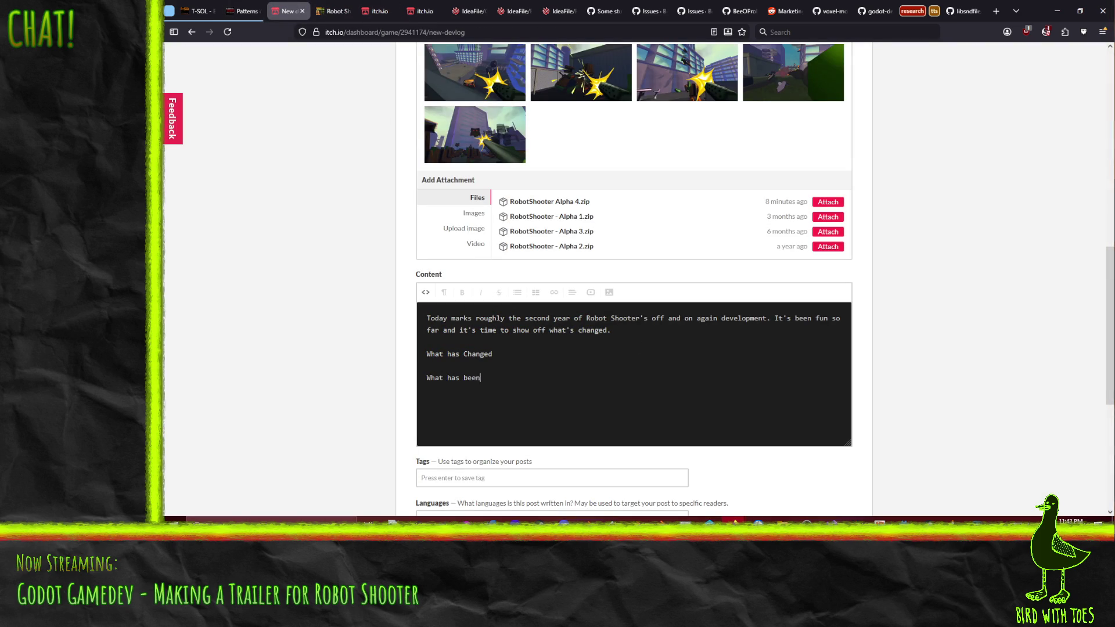
text(>)
text(?)
click(514, 378)
key(Return)
text(Framerate in)
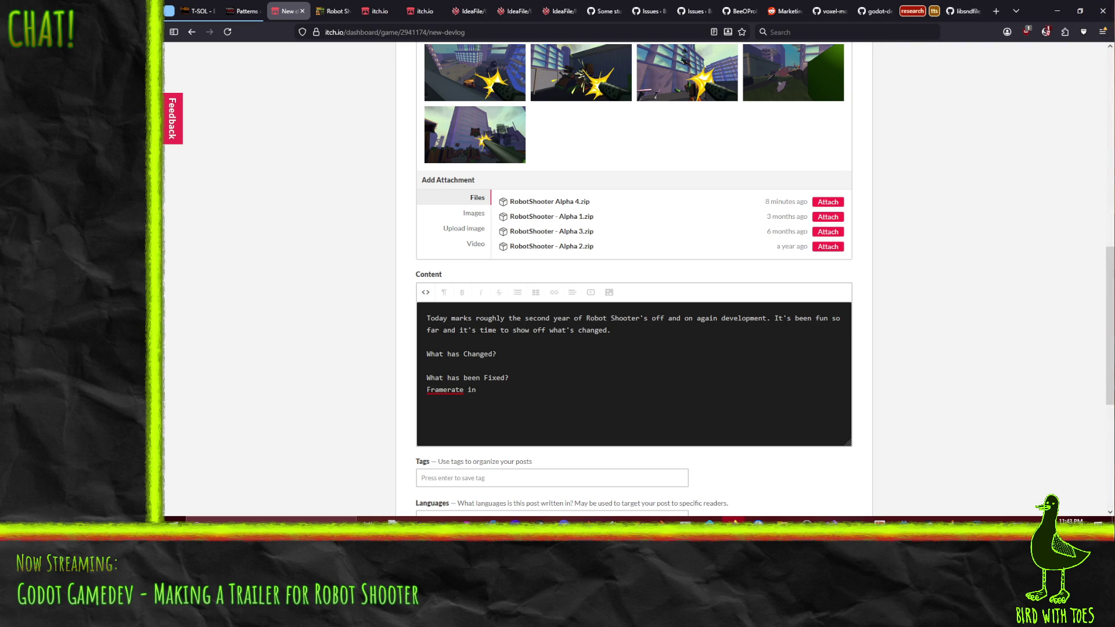
Write the fix note that framerate in the parking garage is improved, revising its wording.
key(shift+Home)
text(Overal)
key(shift+Home)
text(Performance should be )
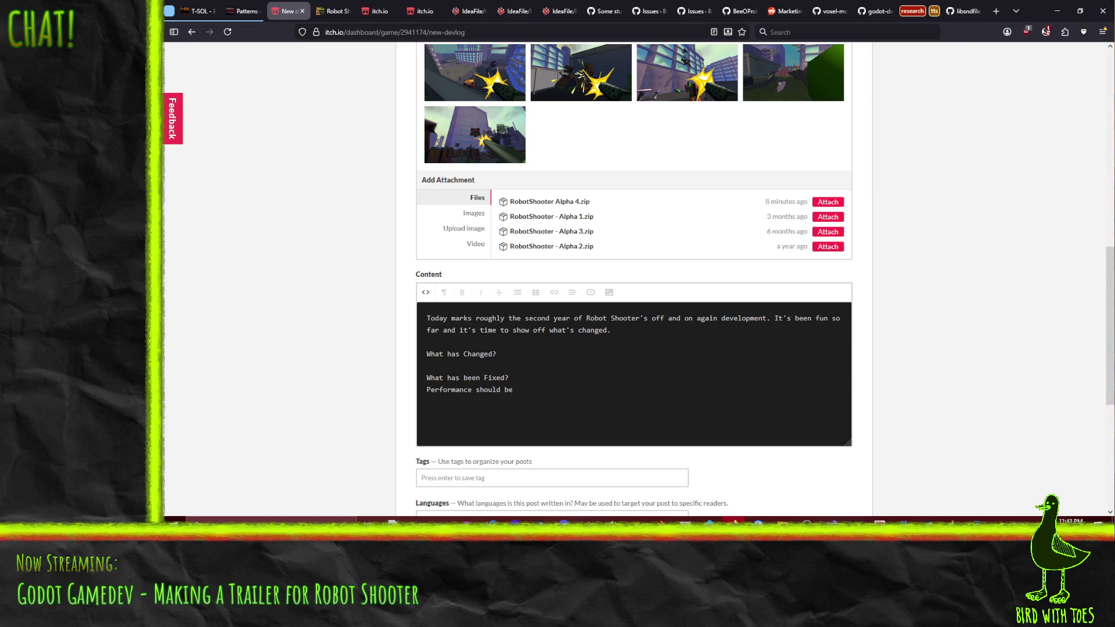
text(im)
key(shift+Home)
text(Framer)
key(BackSpace)
text(rates)
key(BackSpace)
key(BackSpace)
key(BackSpace)
text(ted)
key(BackSpace)
key(BackSpace)
text(should be )
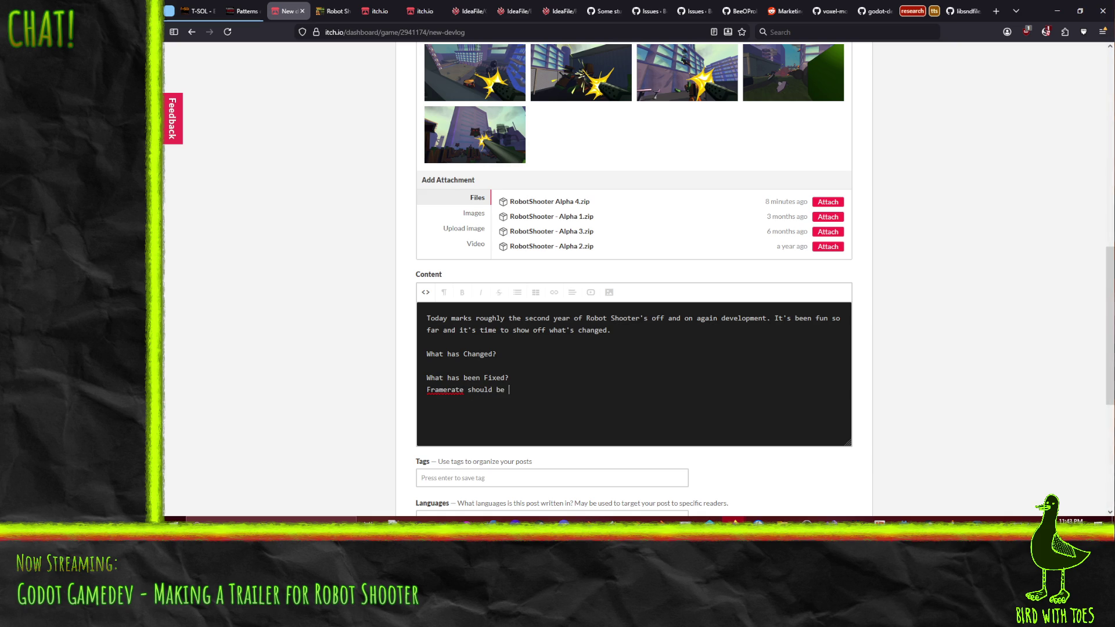
text(imo)
key(BackSpace)
key(BackSpace)
text(mop)
key(BackSpace)
key(BackSpace)
text(proved especially in the)
text(ing garage)
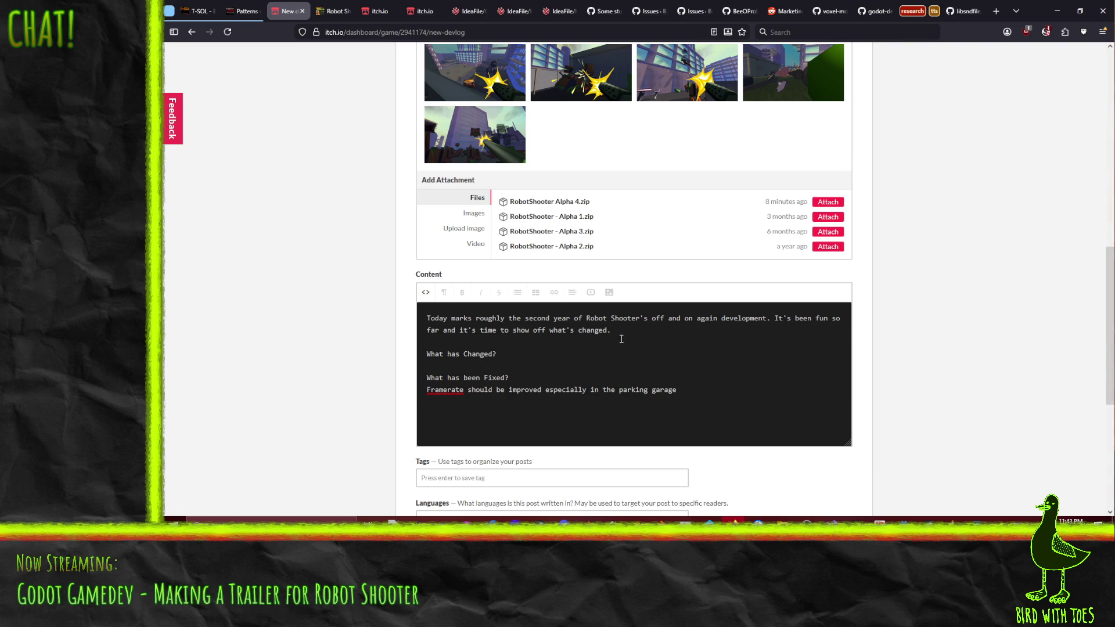
click(334, 10)
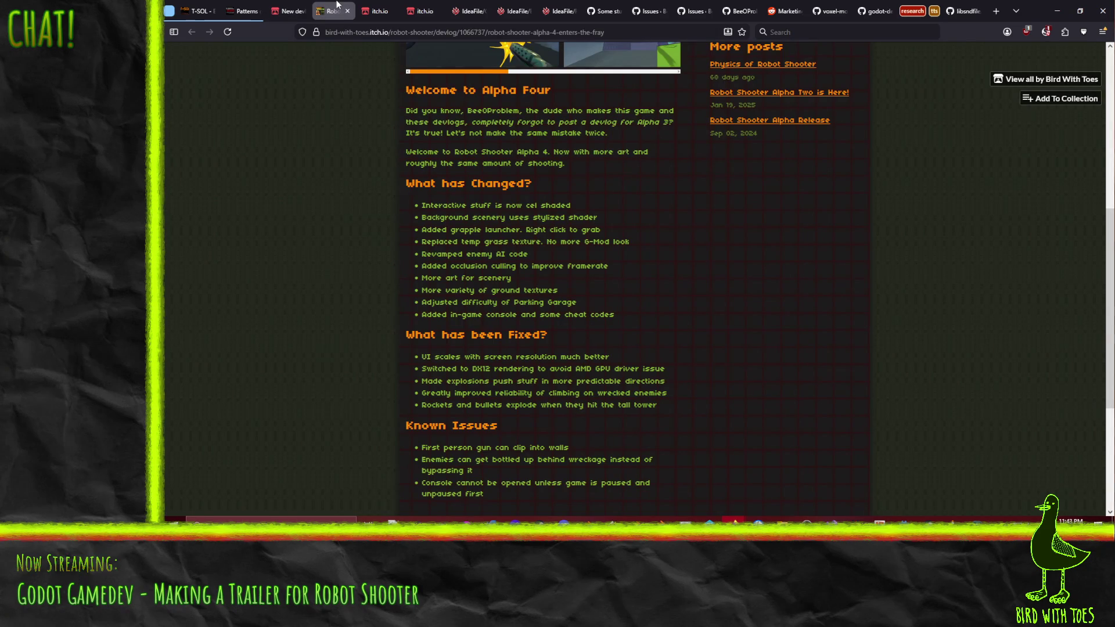
click(287, 10)
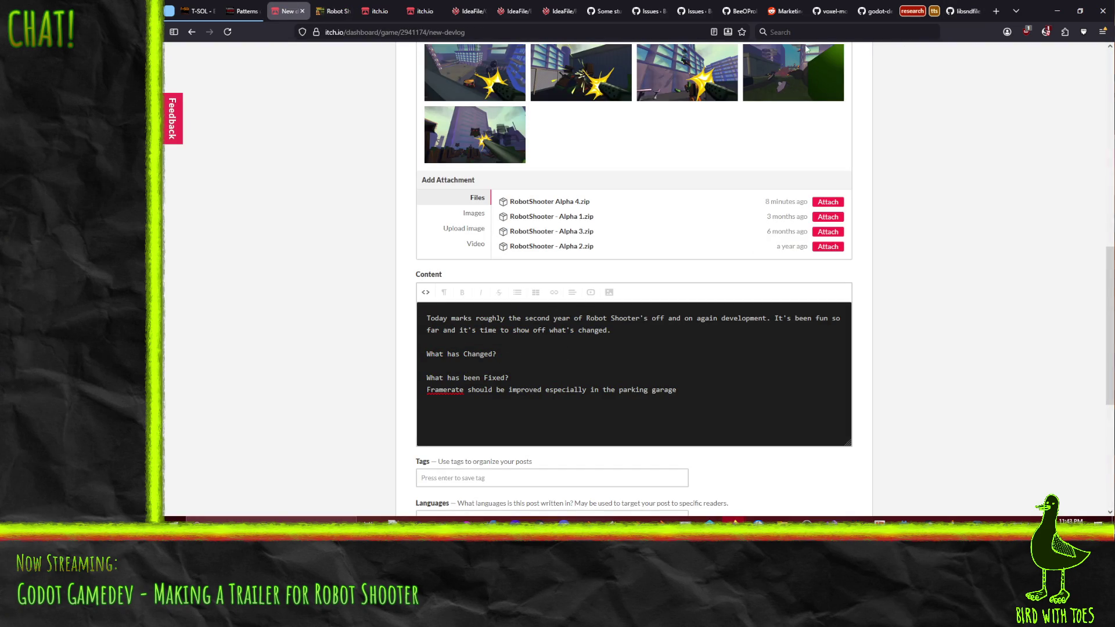
click(559, 11)
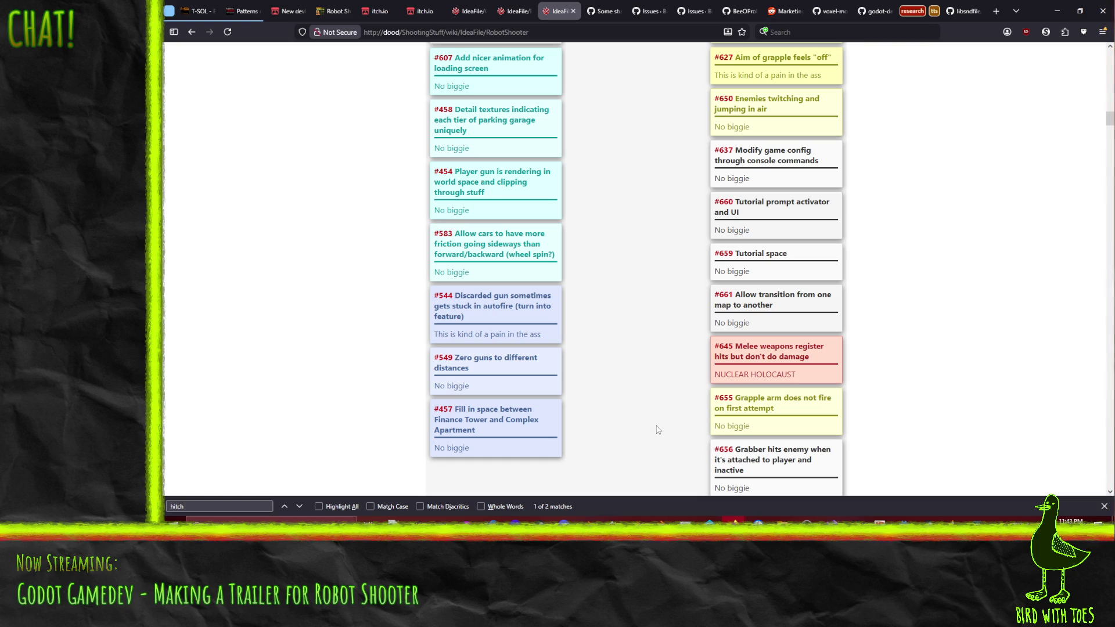
scroll(658, 422, up, 2)
scroll(652, 417, up, 2)
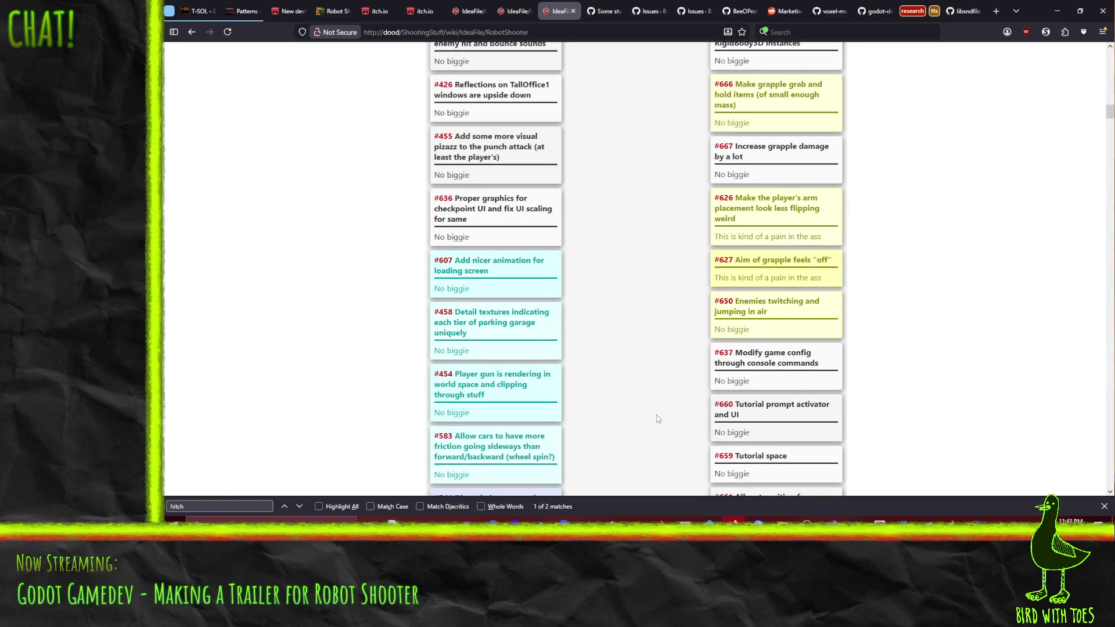
scroll(657, 418, up, 1)
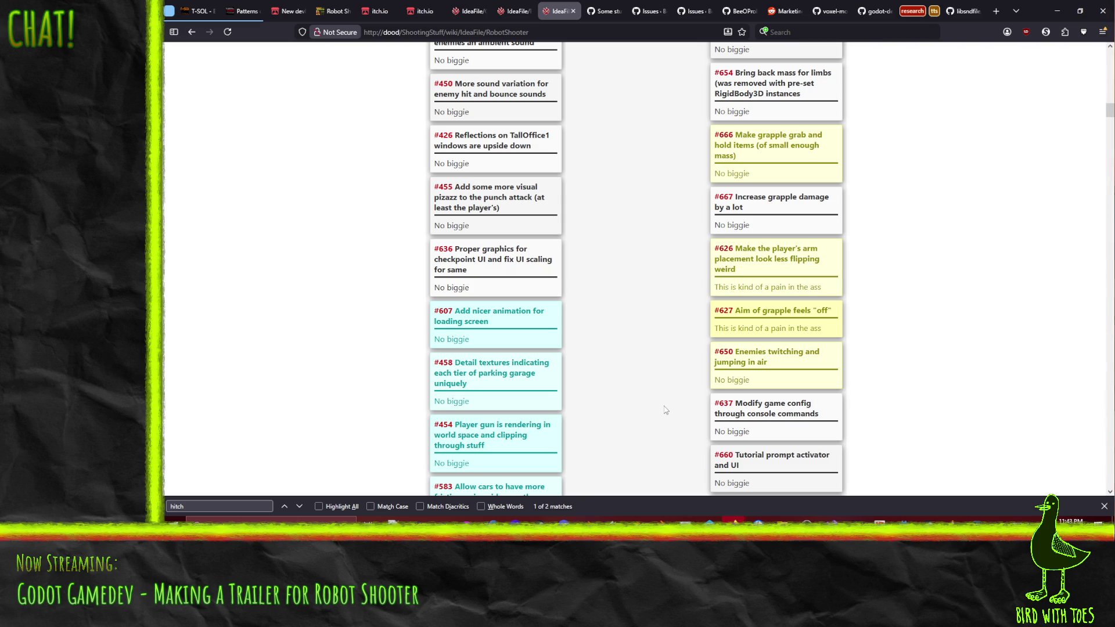
scroll(665, 409, up, 1)
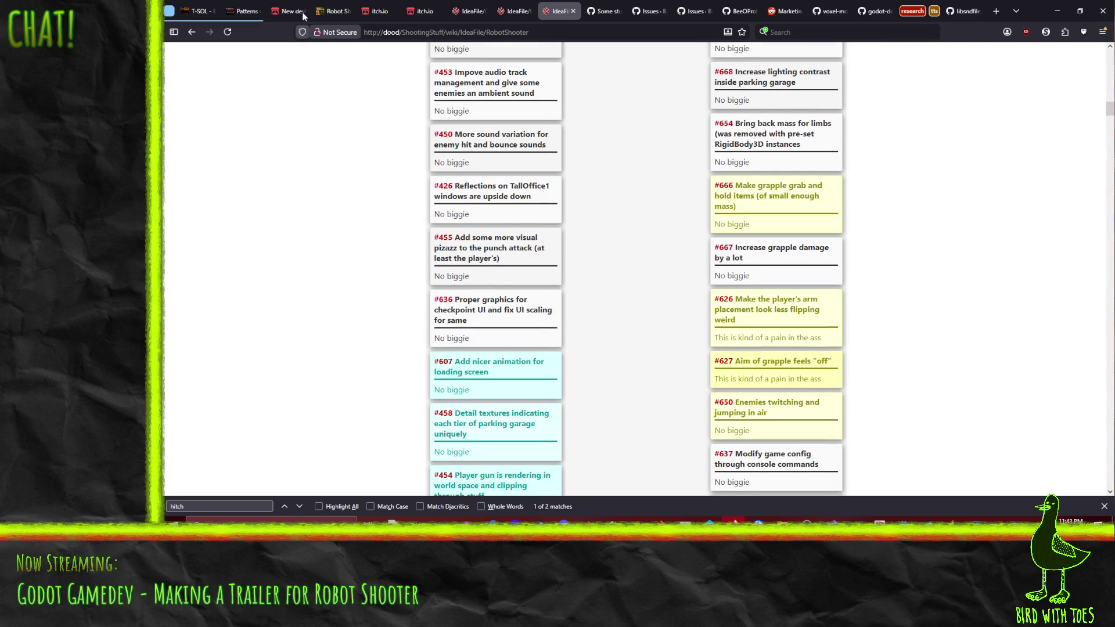
click(287, 11)
text(Aim)
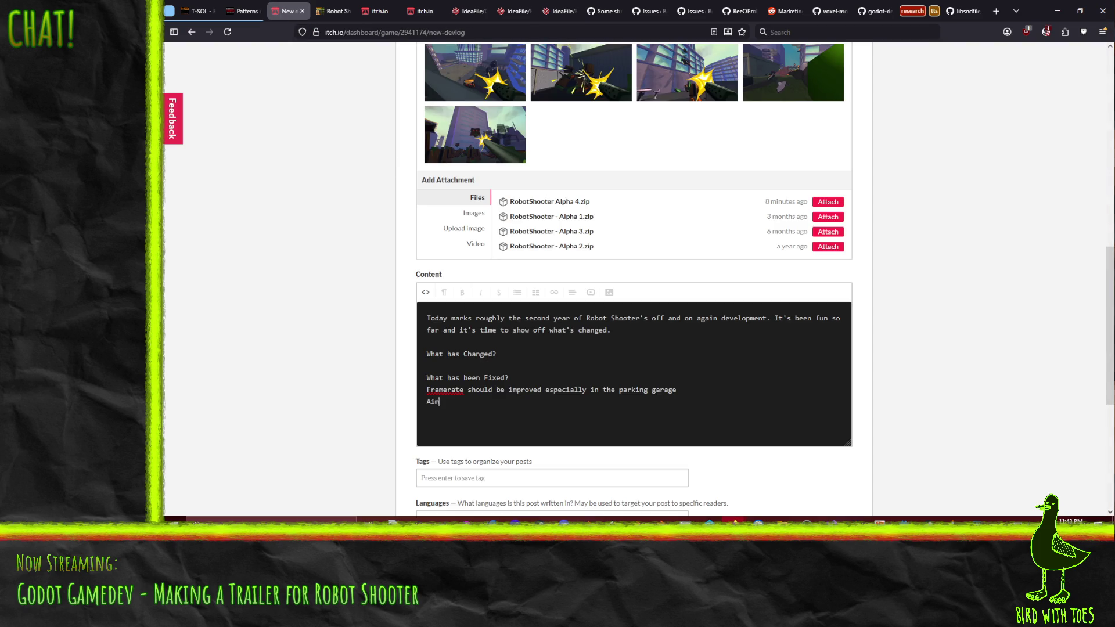
text(grapple shouldfeel a bit l)
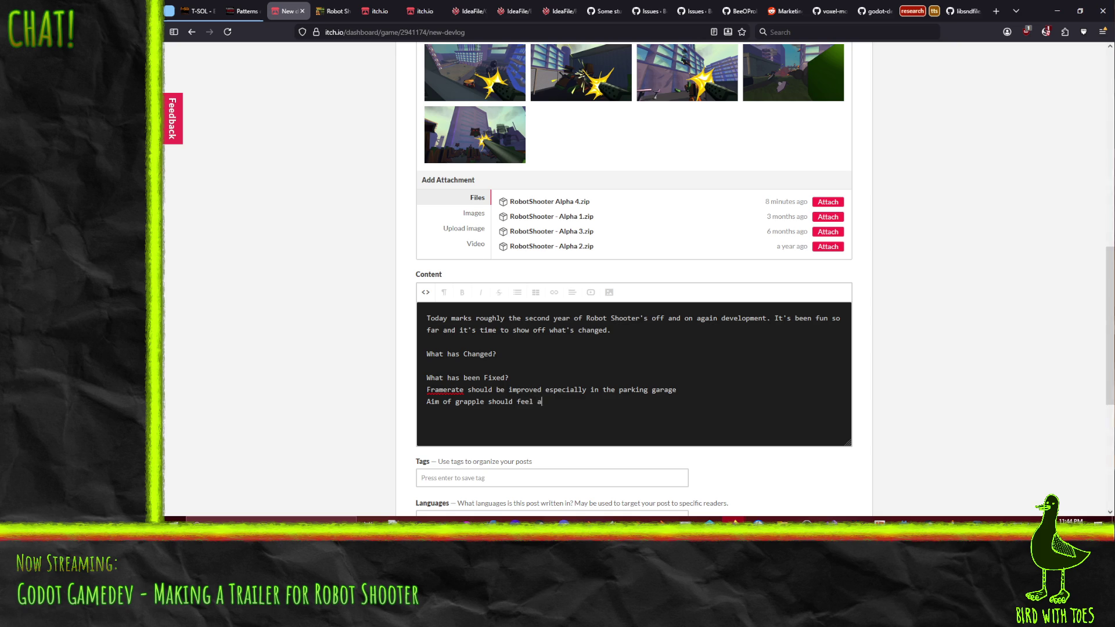
text(ess "off" )
text(compared)
text( to gun)
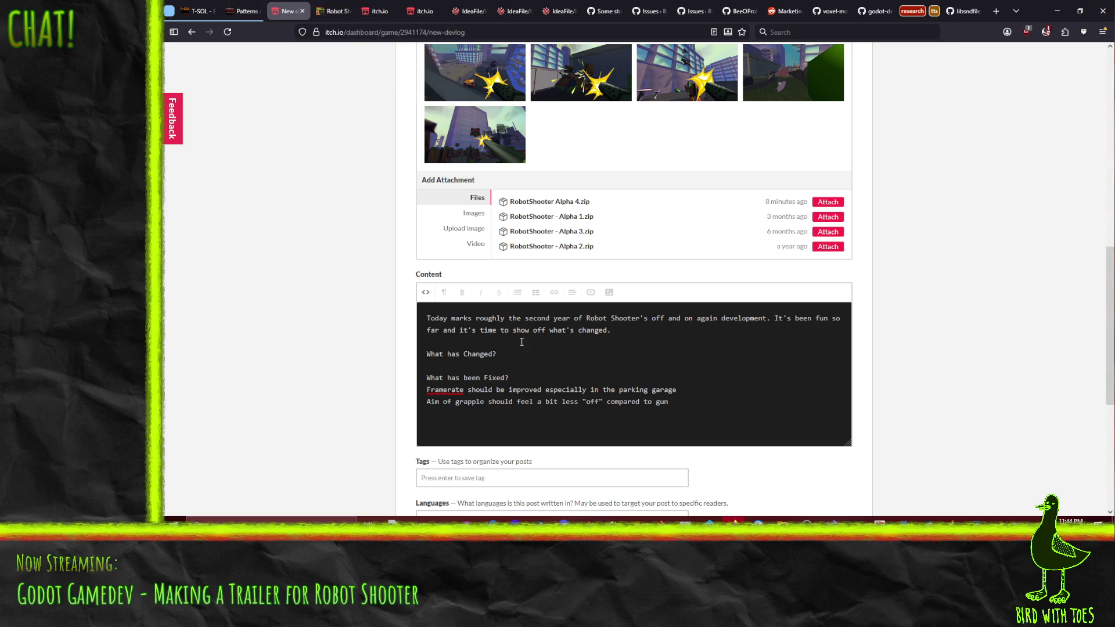
Trim 'a bit' so the grapple line reads "should feel less 'off' compared to gun", then reopen the issue board.
double_click(557, 403)
key(BackSpace)
double_click(542, 402)
key(BackSpace)
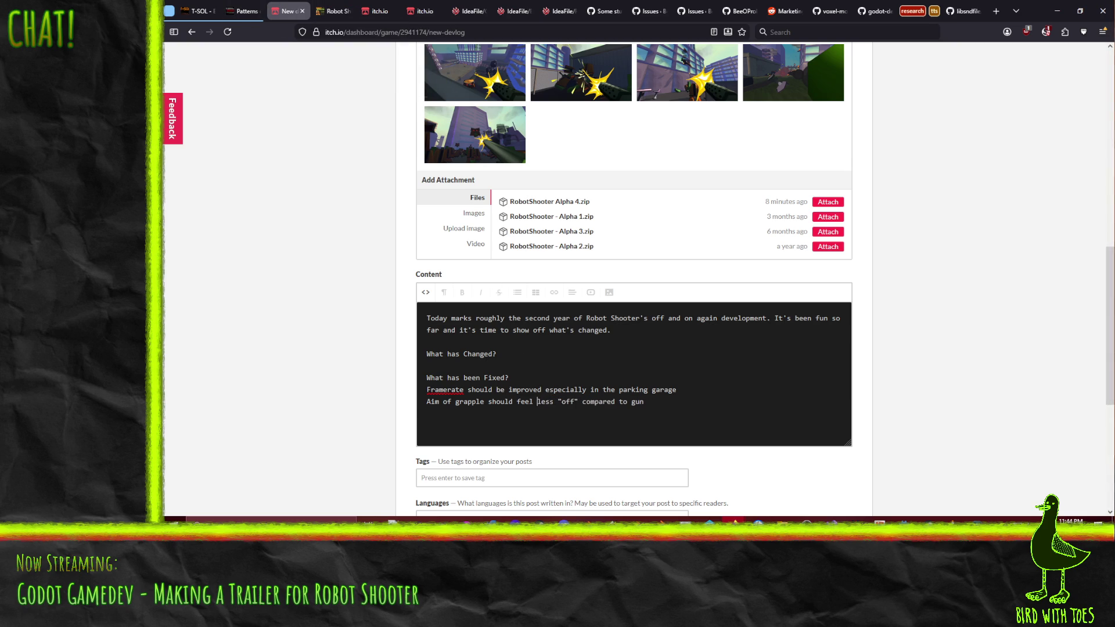
click(333, 10)
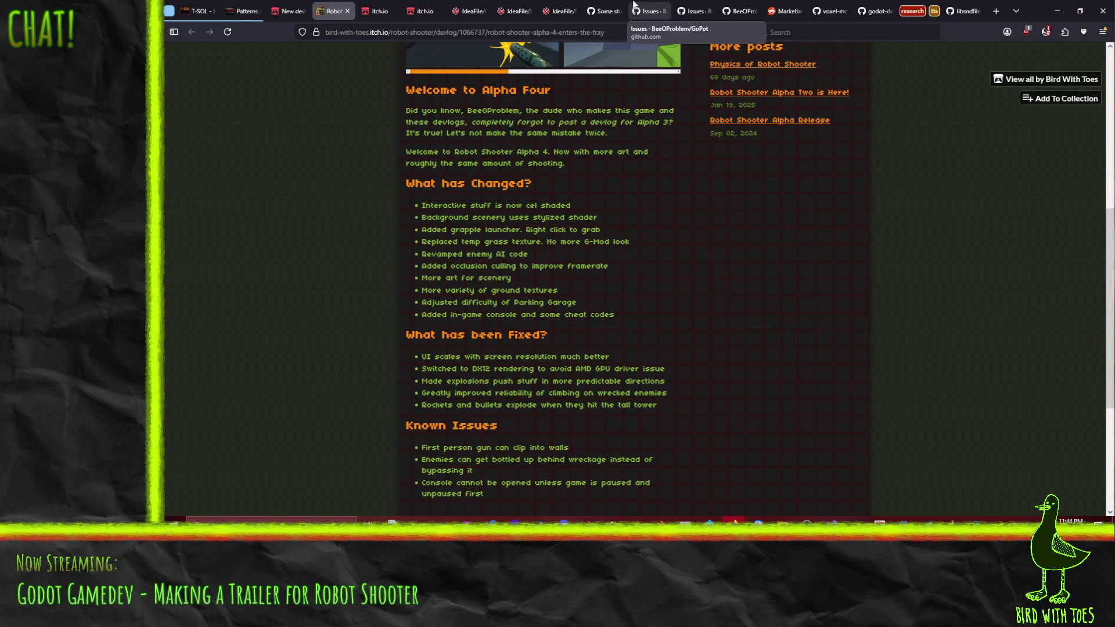
click(558, 11)
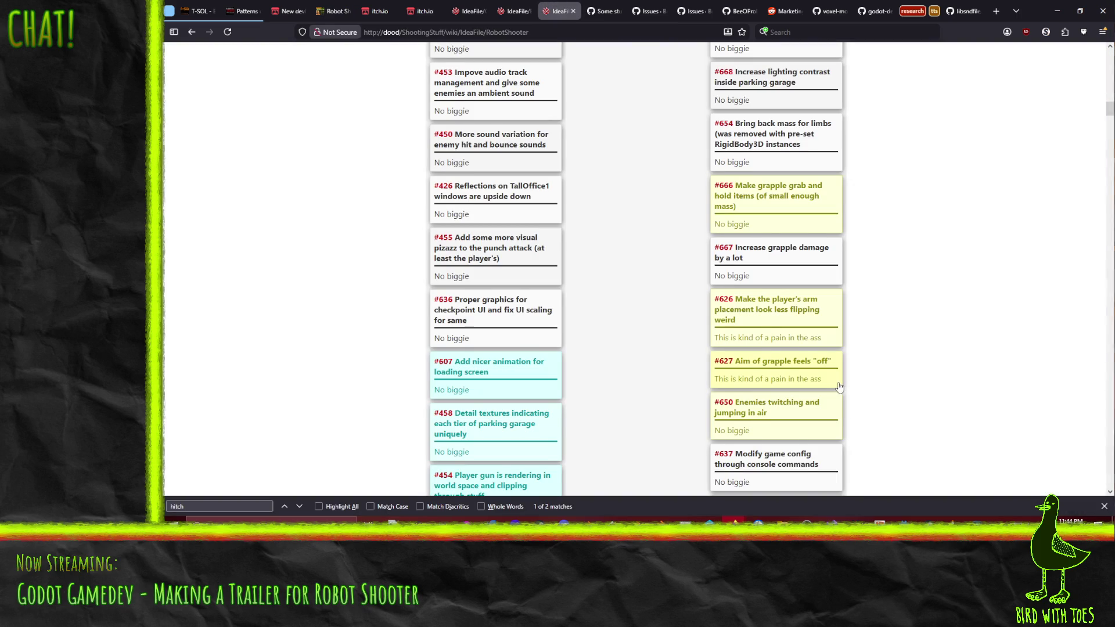
scroll(838, 383, up, 3)
scroll(845, 349, up, 2)
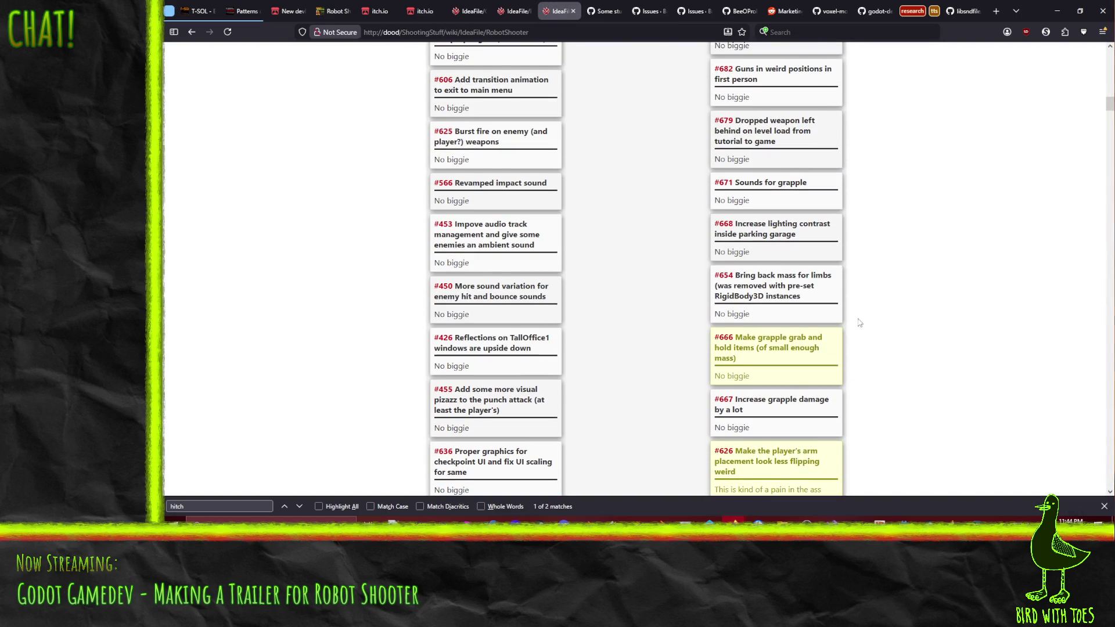
scroll(869, 315, up, 2)
scroll(871, 314, up, 1)
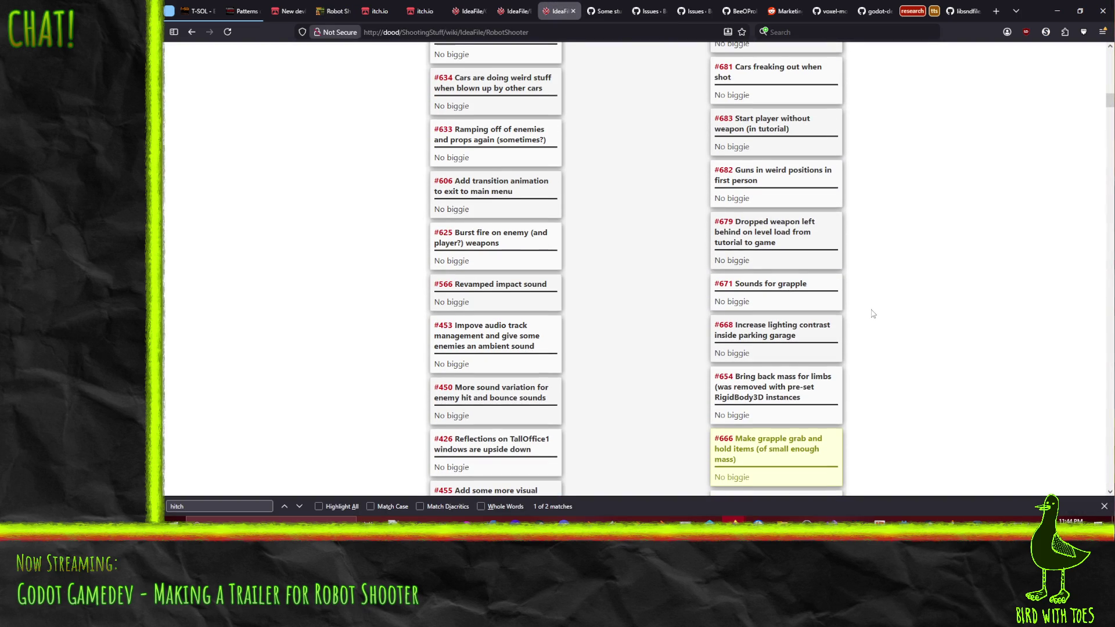
scroll(873, 314, up, 1)
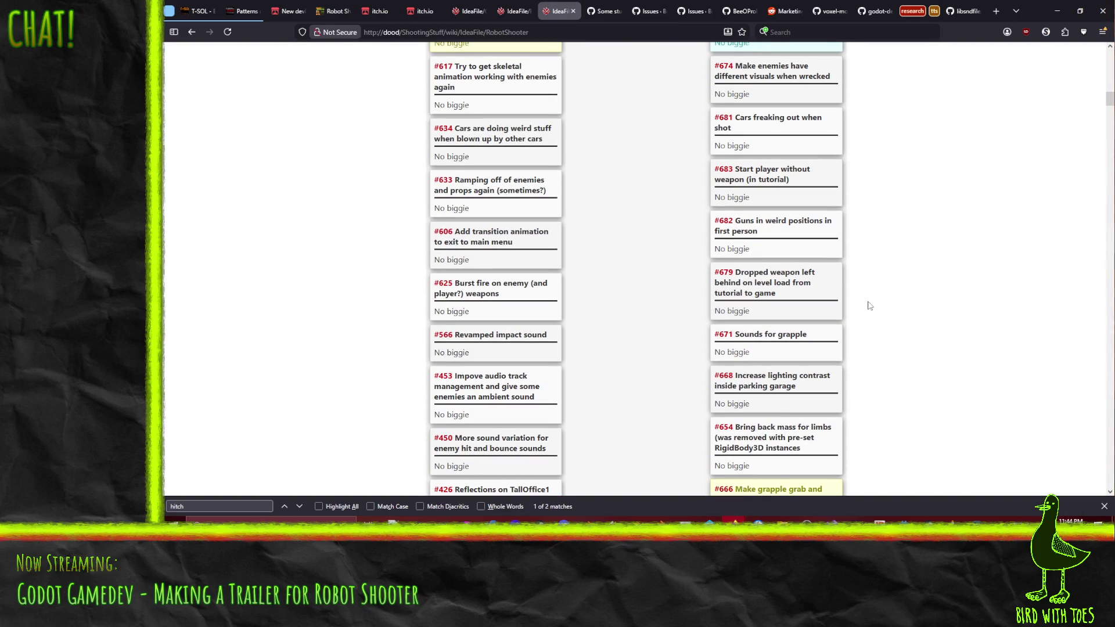
scroll(869, 303, up, 1)
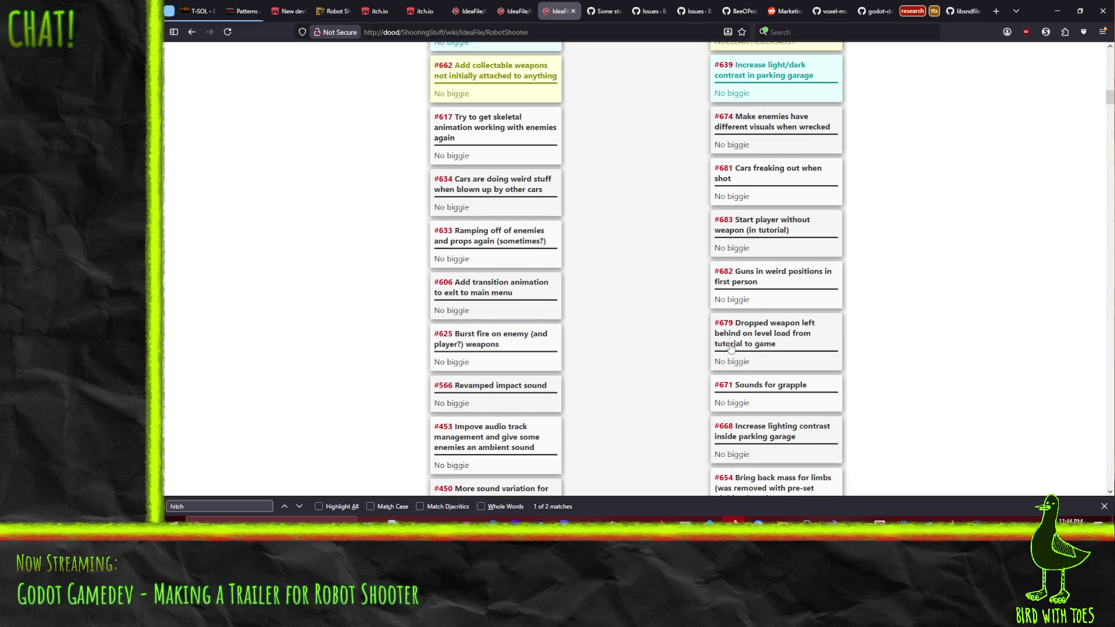
scroll(679, 324, up, 1)
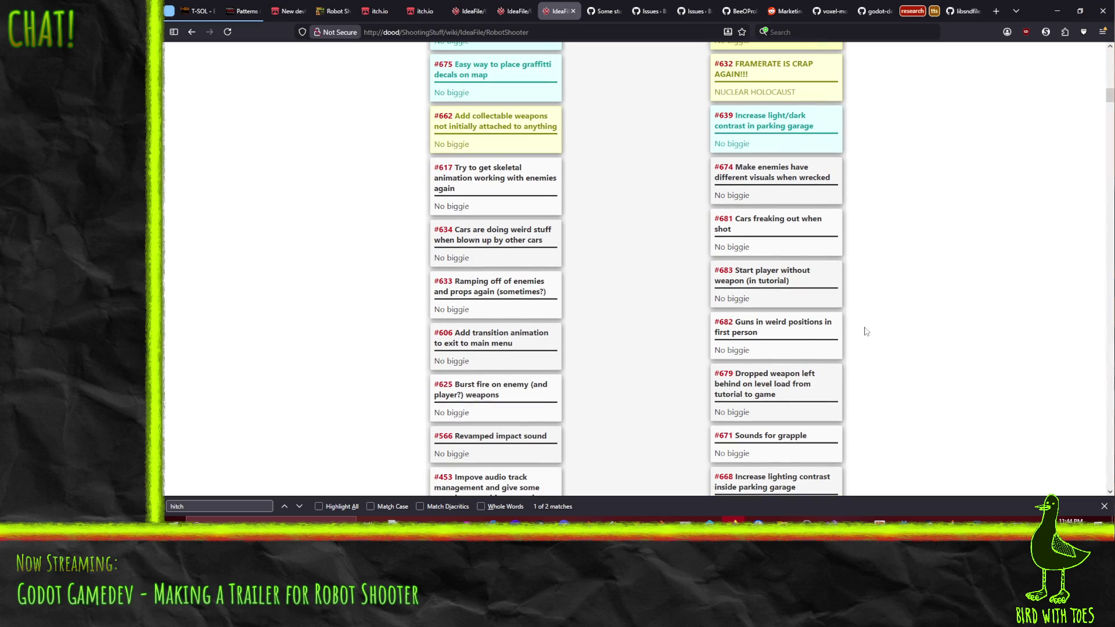
scroll(899, 332, up, 1)
scroll(899, 332, up, 1)
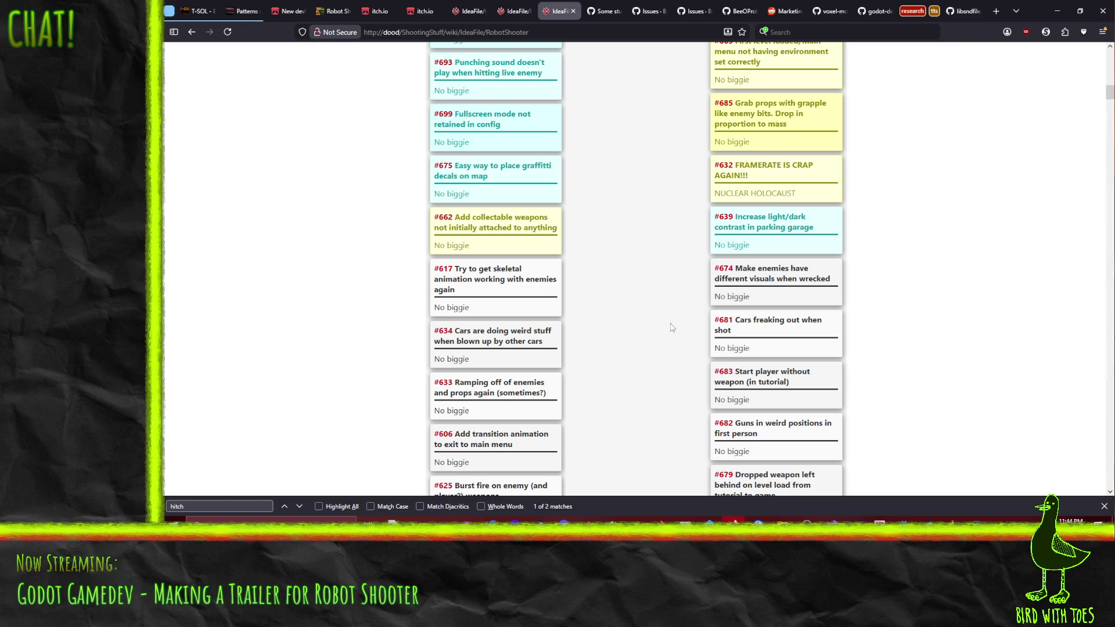
scroll(666, 324, up, 2)
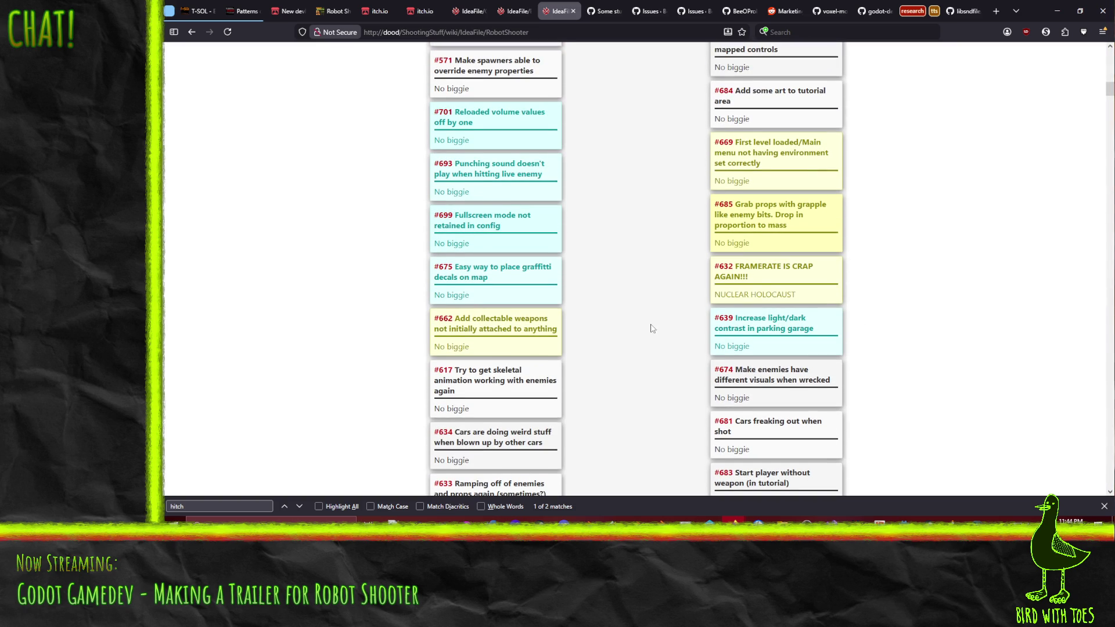
scroll(652, 328, up, 1)
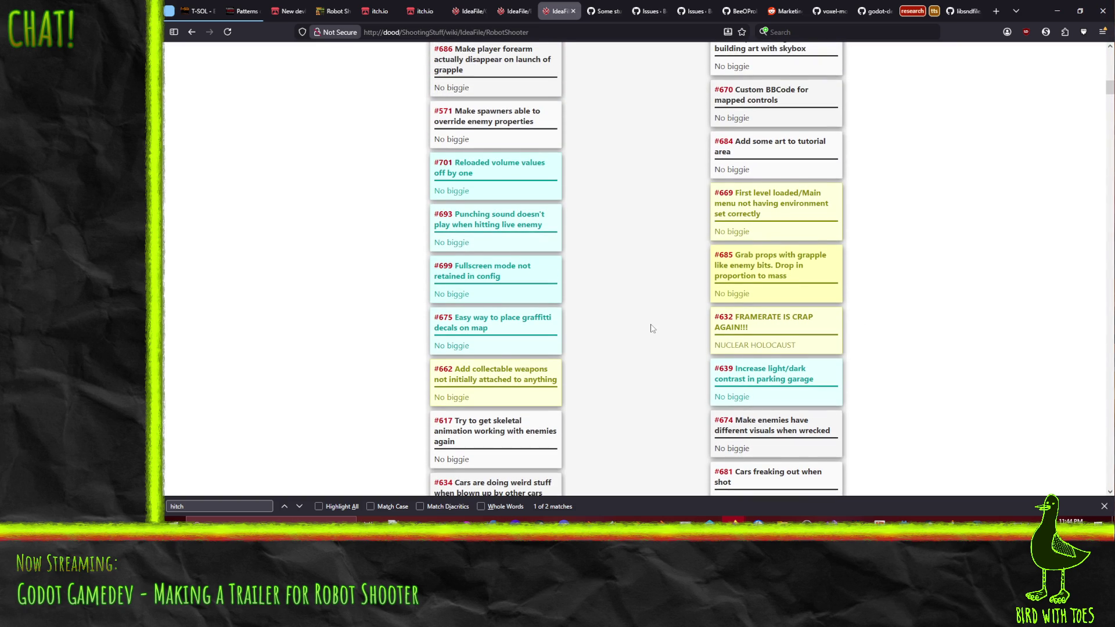
scroll(652, 328, up, 1)
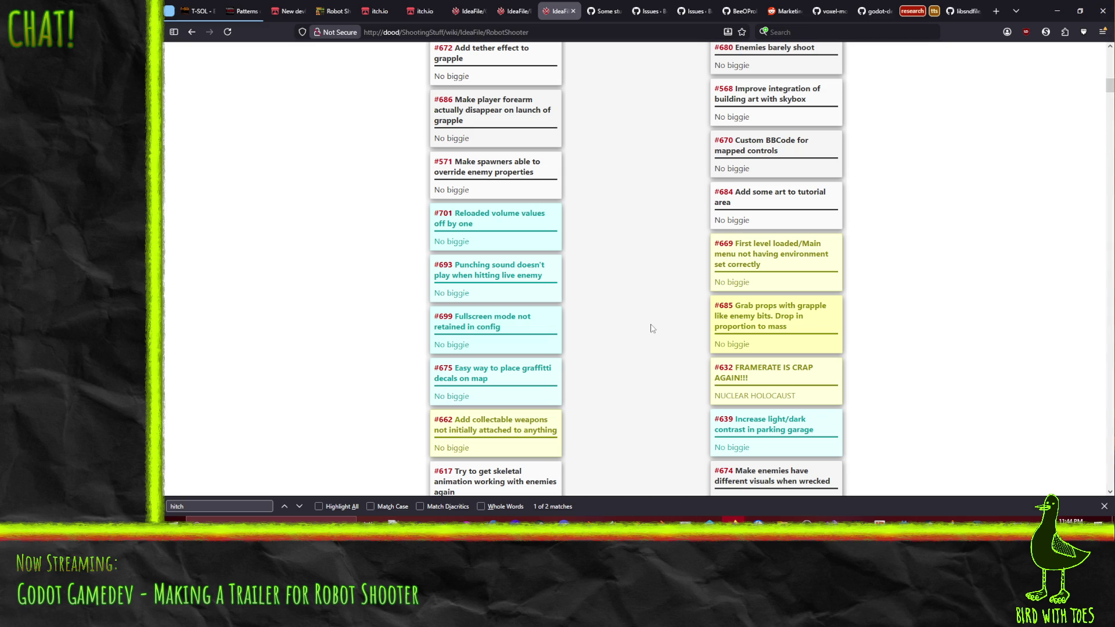
scroll(652, 329, up, 1)
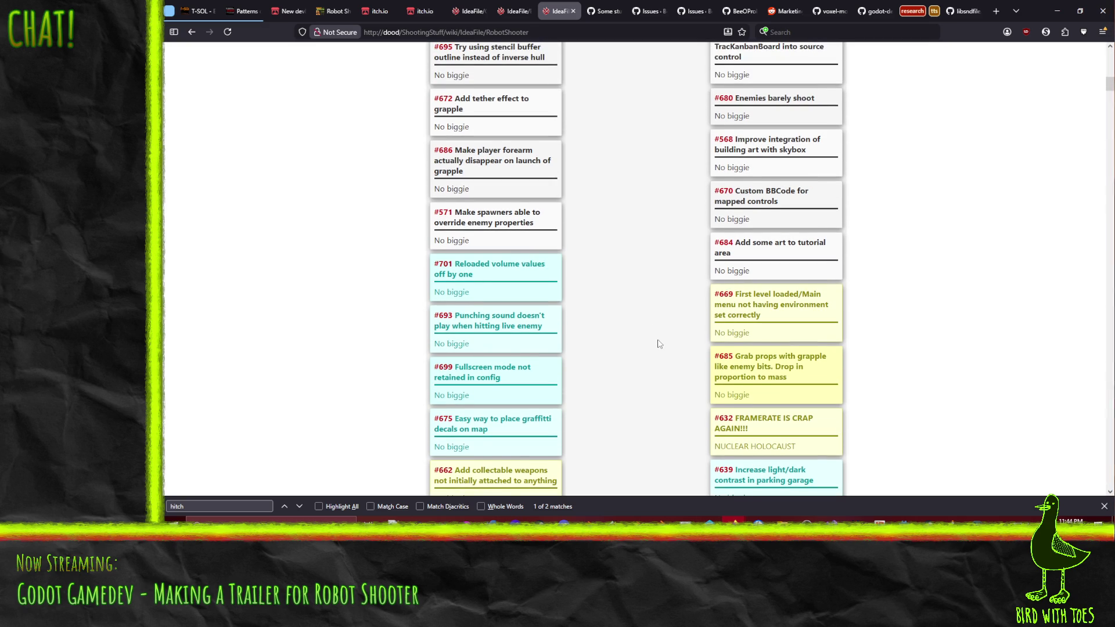
scroll(658, 343, up, 1)
scroll(659, 344, up, 1)
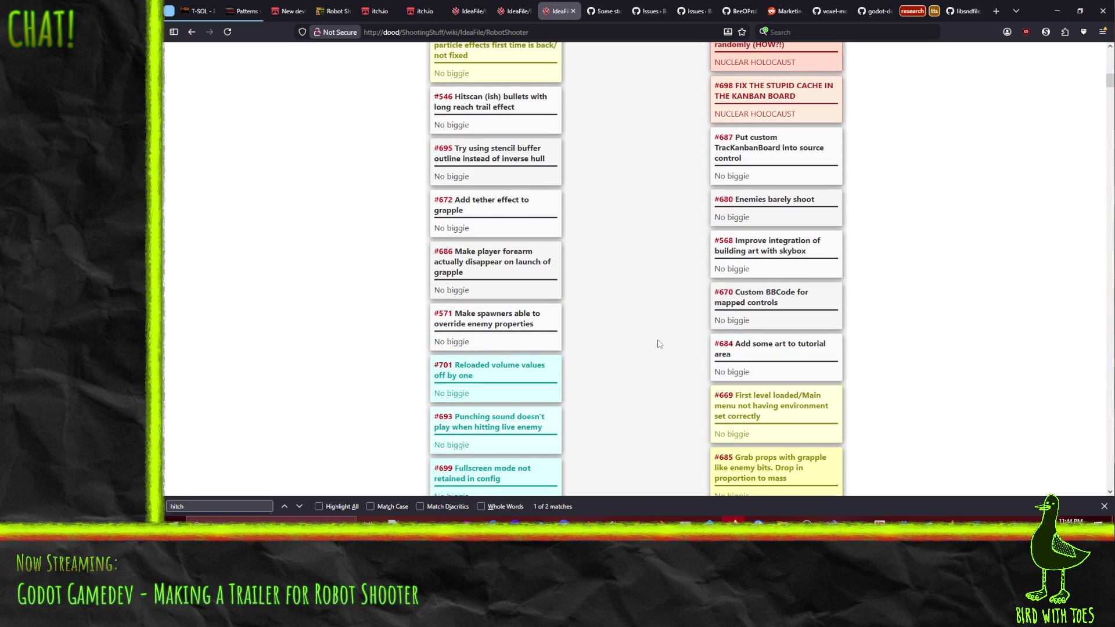
scroll(658, 343, up, 1)
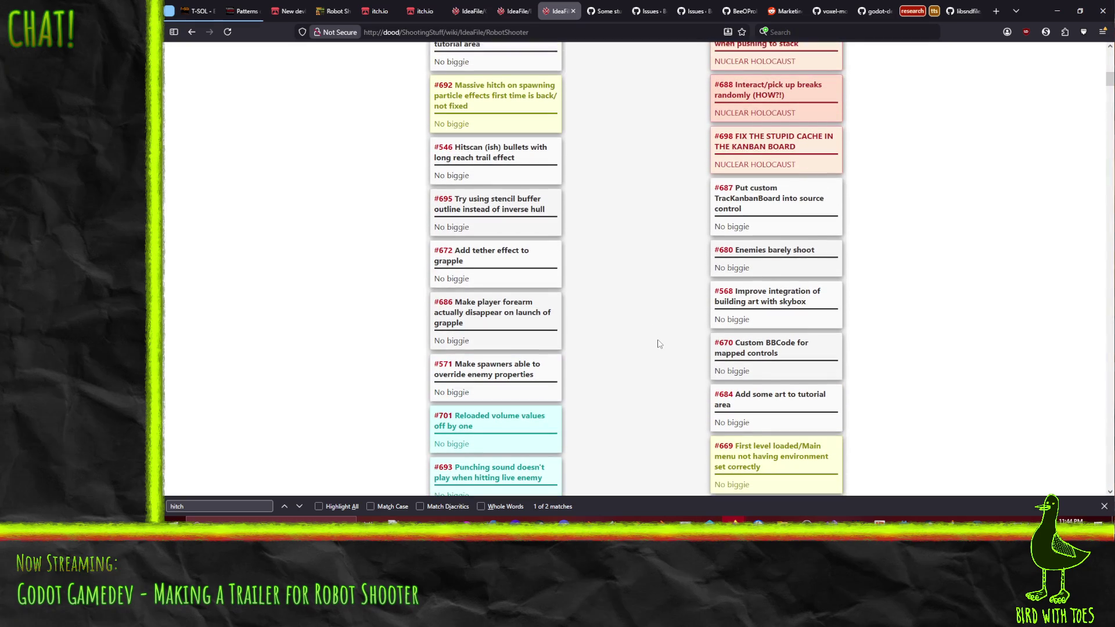
scroll(659, 344, up, 1)
scroll(659, 343, up, 1)
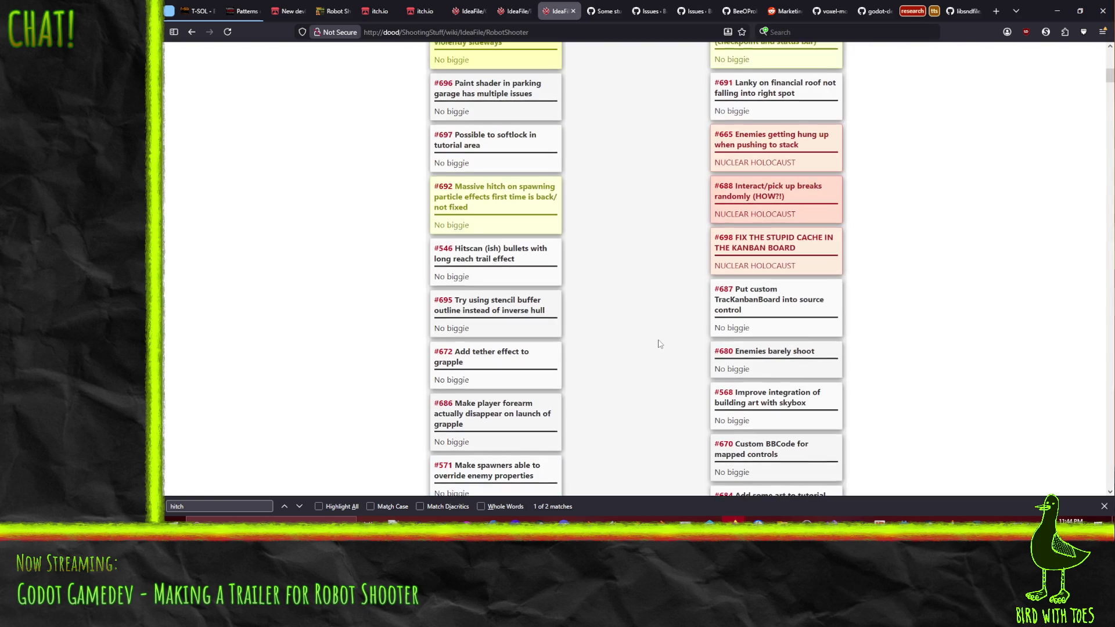
scroll(658, 343, up, 1)
scroll(659, 343, up, 1)
scroll(659, 343, up, 1)
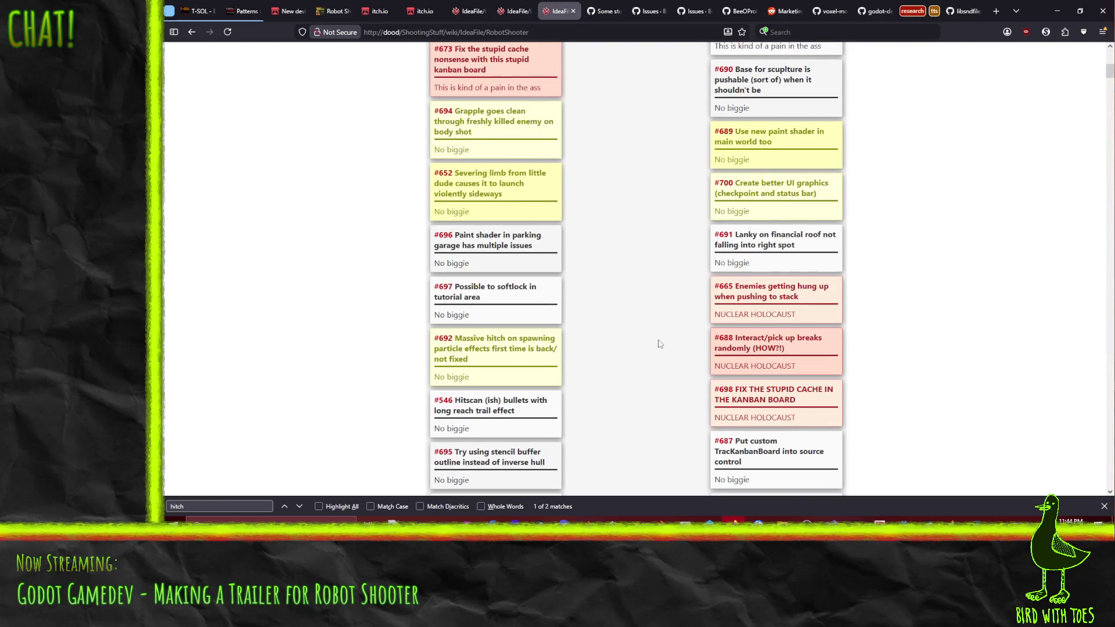
scroll(659, 343, up, 2)
scroll(659, 343, up, 2)
scroll(659, 343, up, 2)
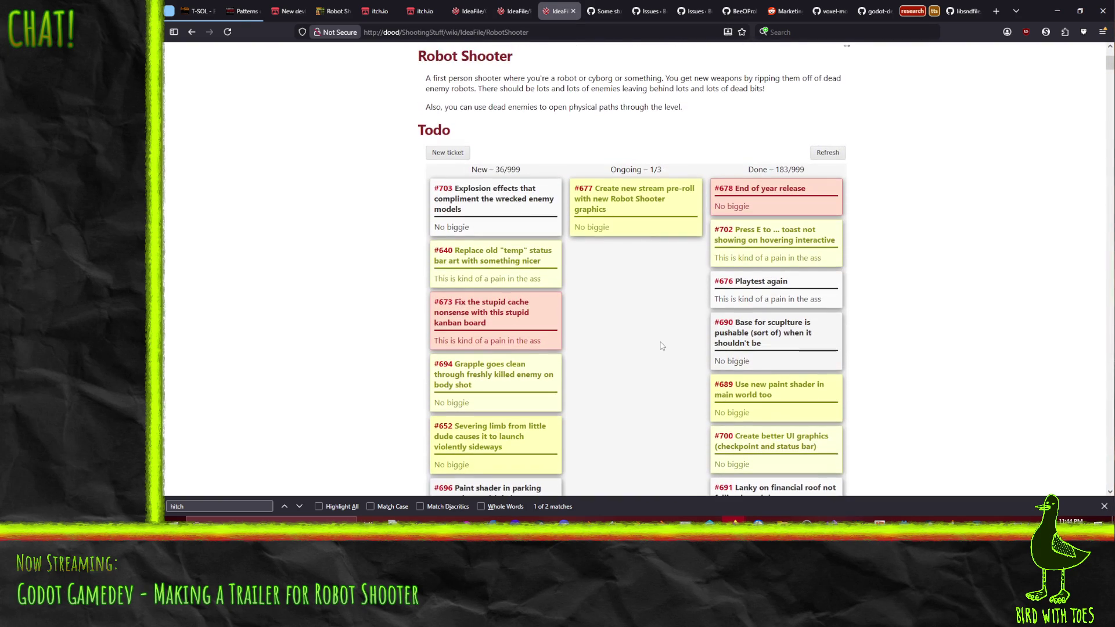
scroll(661, 345, down, 5)
scroll(661, 345, down, 5)
scroll(665, 355, down, 3)
scroll(668, 356, down, 3)
scroll(668, 356, down, 2)
scroll(653, 310, up, 8)
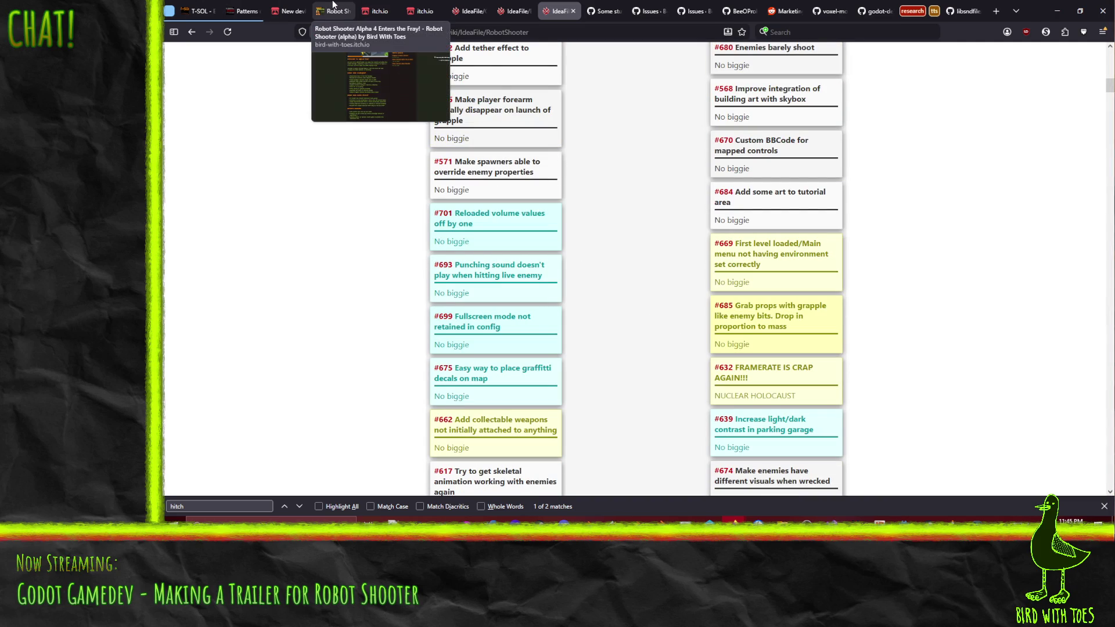
Bring up the published Alpha 4 devlog after looking over the ticket cards.
click(333, 11)
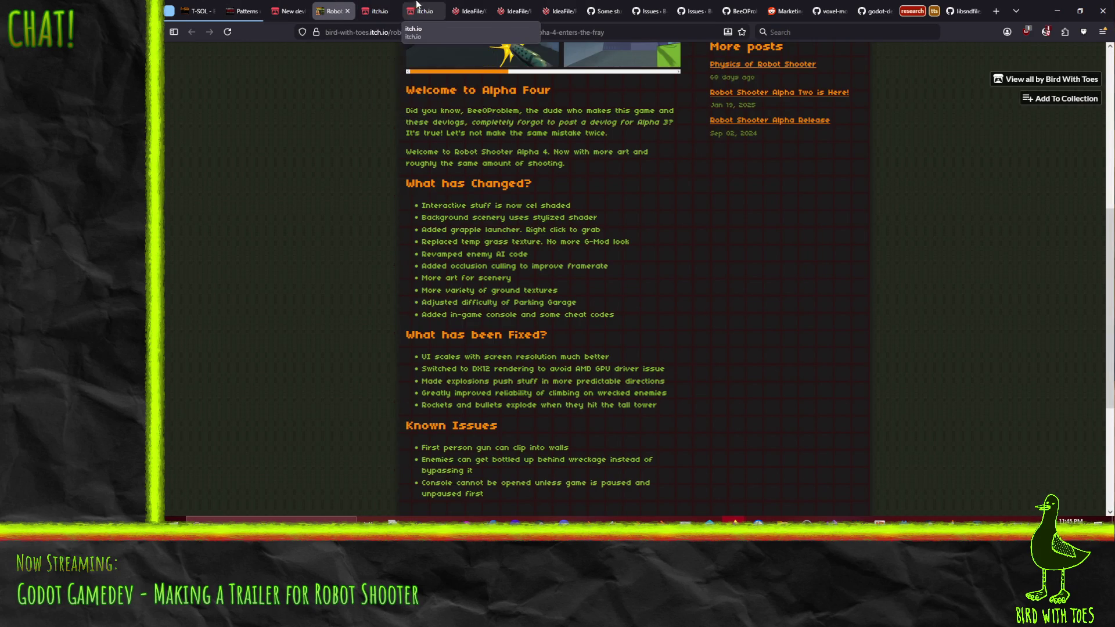
Add the grapple tutorial entry under What has Changed?, rewriting its ending.
click(287, 10)
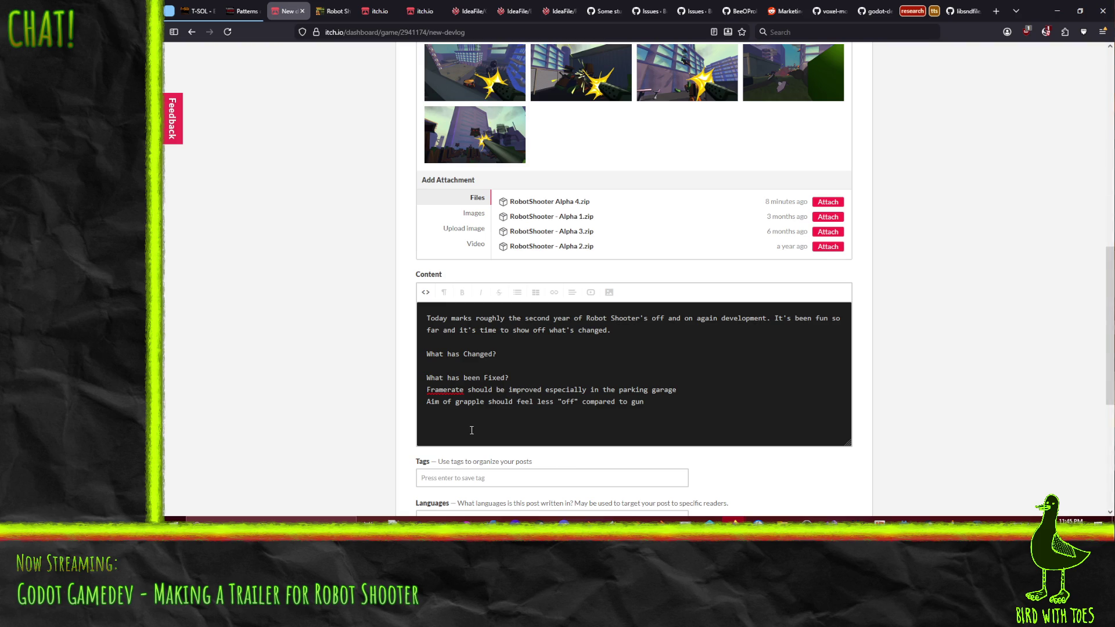
drag(477, 434, 486, 443)
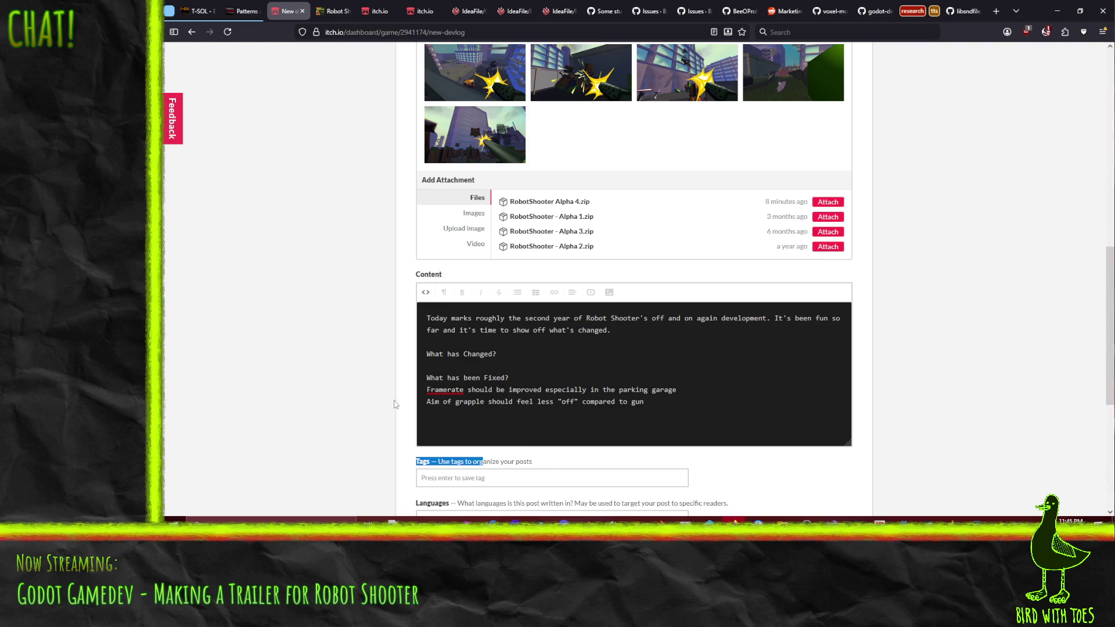
click(513, 359)
key(Return)
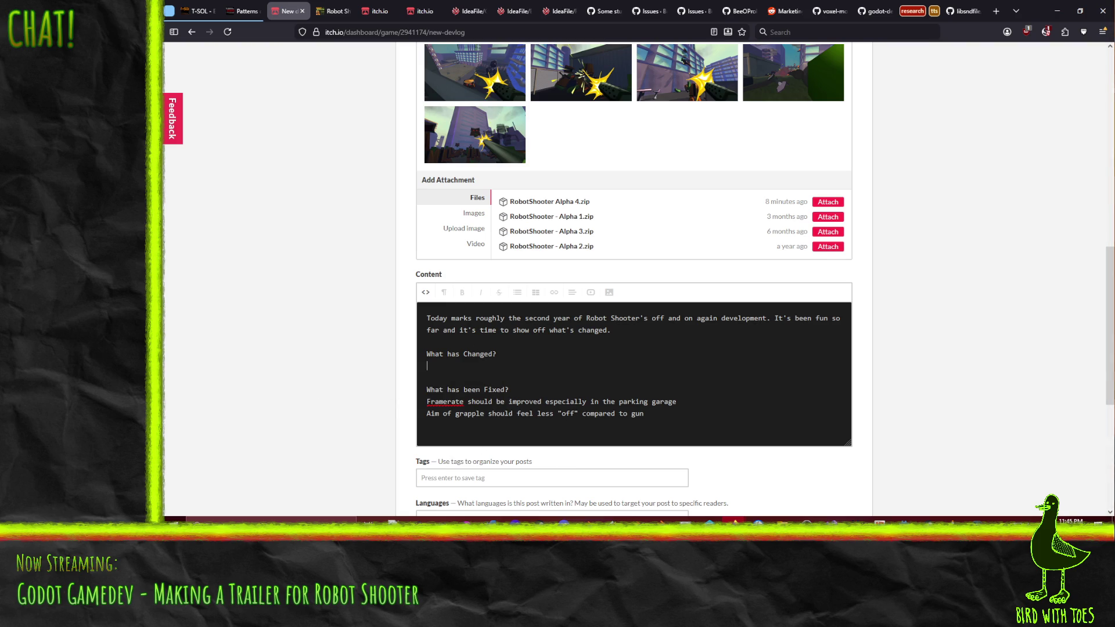
text(:Q)
key(BackSpace)
key(BackSpace)
text(tutorial)
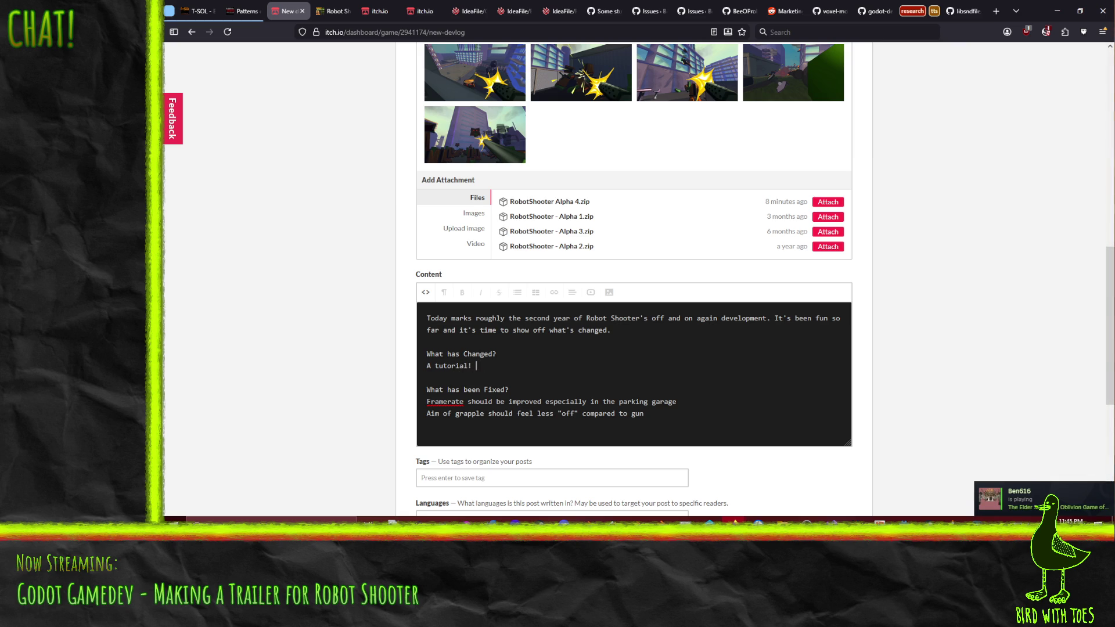
key(shift+Home)
text(A short)
text( tutorial)
key(Home)
text(Added a)
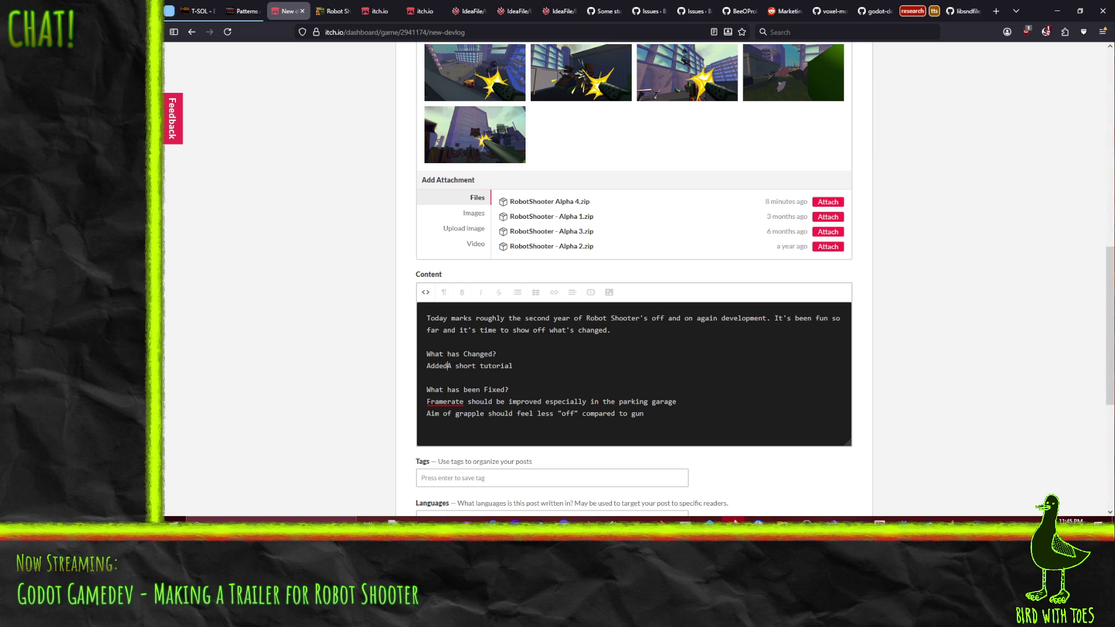
text( short tutorial to use the grapple)
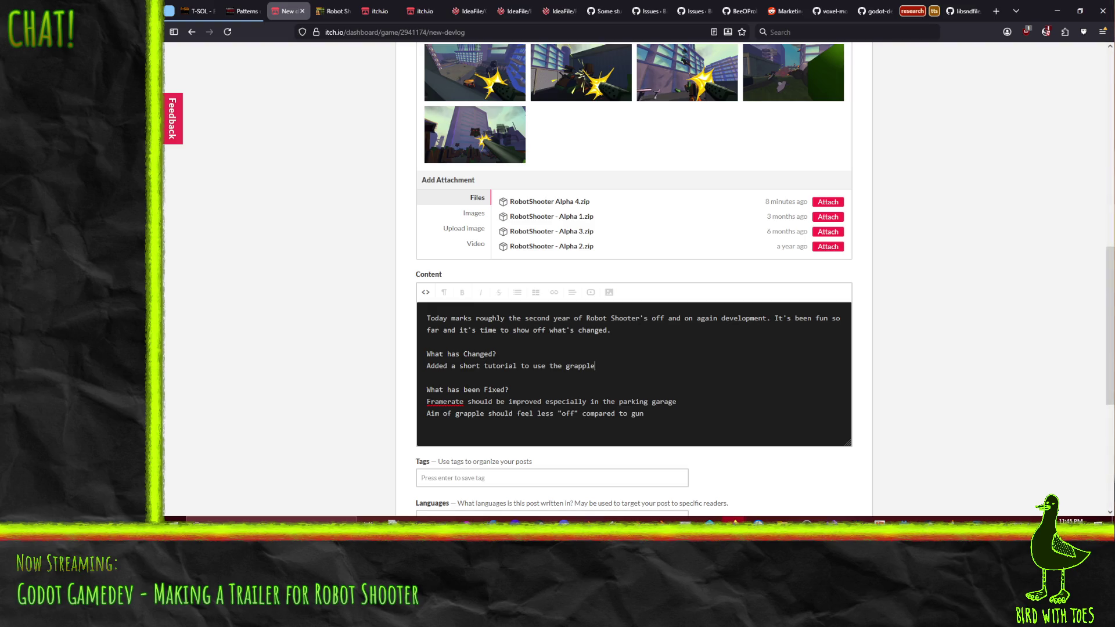
key(BackSpace)
key(BackSpace)
key(BackSpace)
key(BackSpace)
key(BackSpace)
key(BackSpace)
text(for)
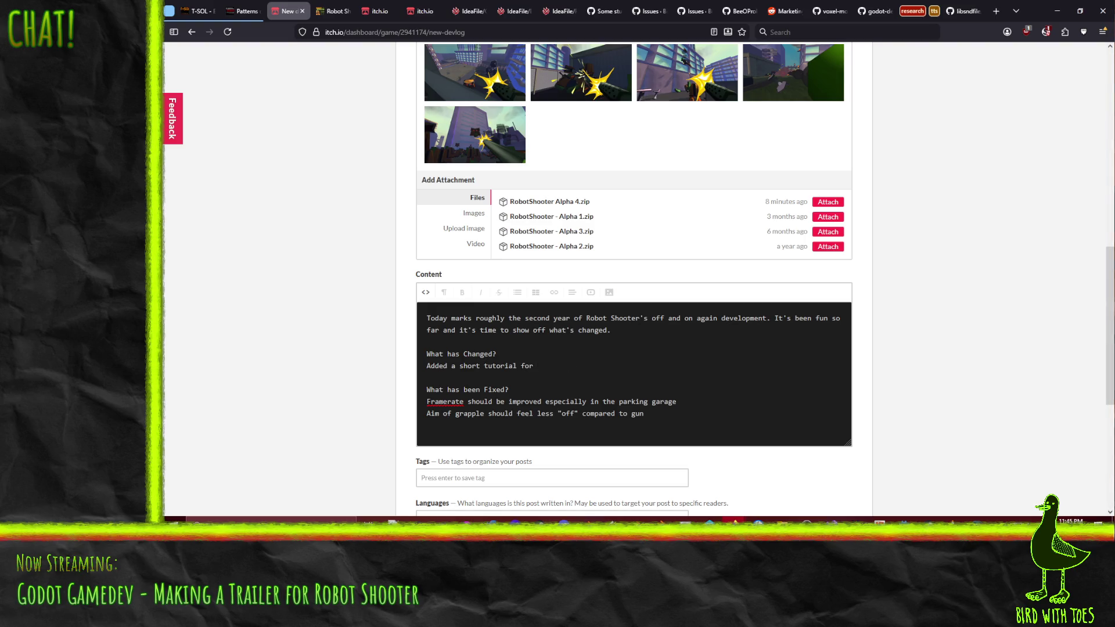
text( the grapple and picking u)
text(p guns)
Add the enemy AI and painterly shader entries, then return to the Alpha 4 post.
key(Return)
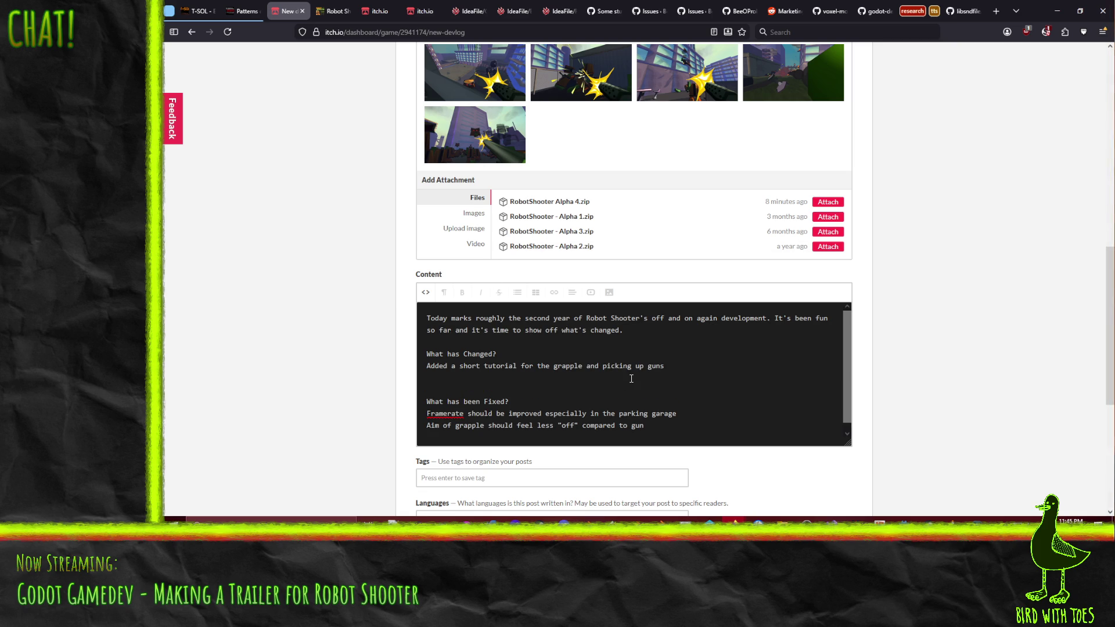
text(Further improvements to enemy AI)
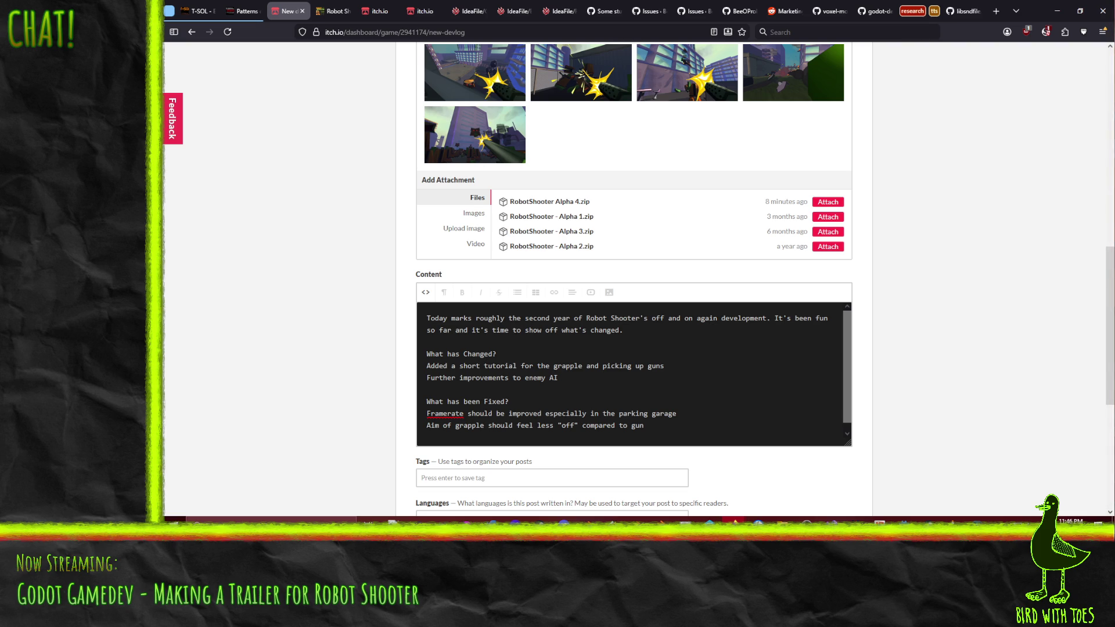
key(Return)
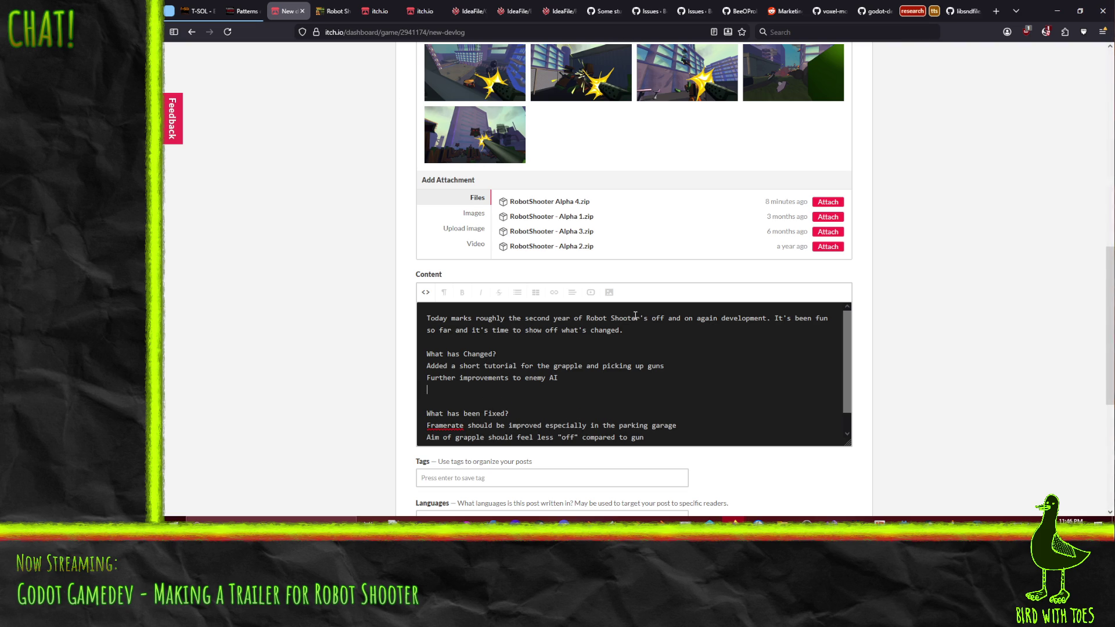
text(Major revamp of )
text(backgroun)
text( art shad)
key(BackSpace)
key(BackSpace)
key(BackSpace)
key(BackSpace)
text(sh)
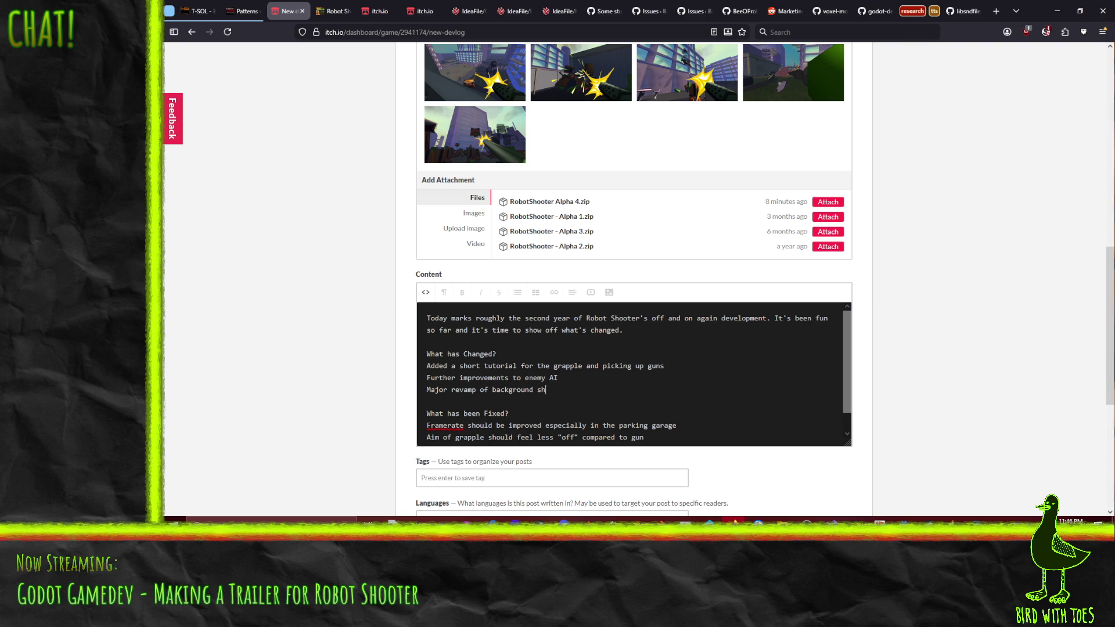
text(er to look more like paint)
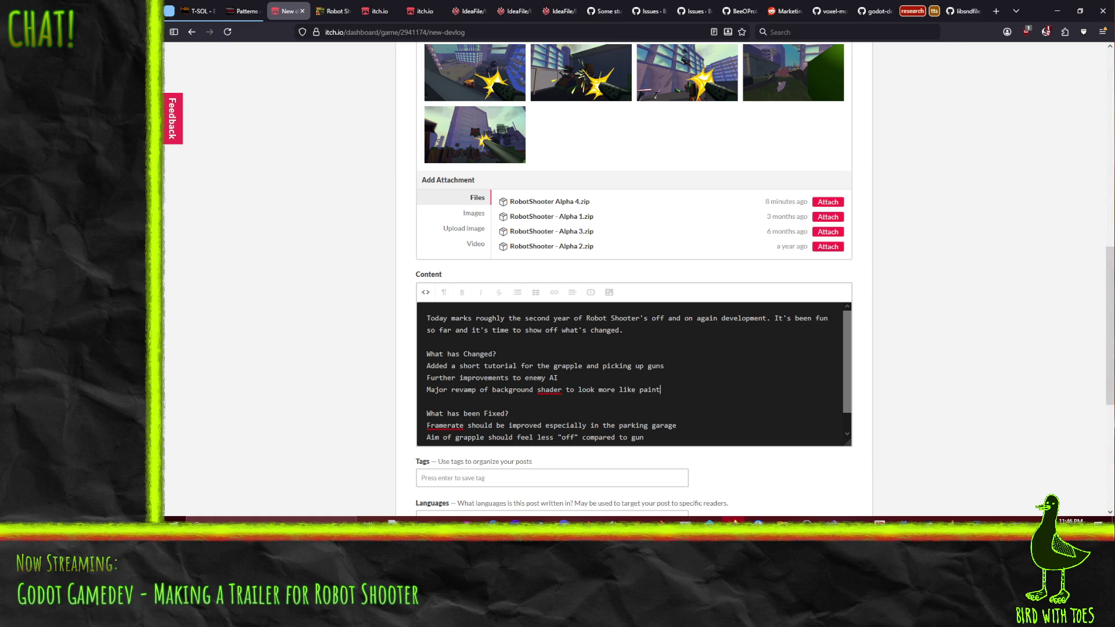
key(Return)
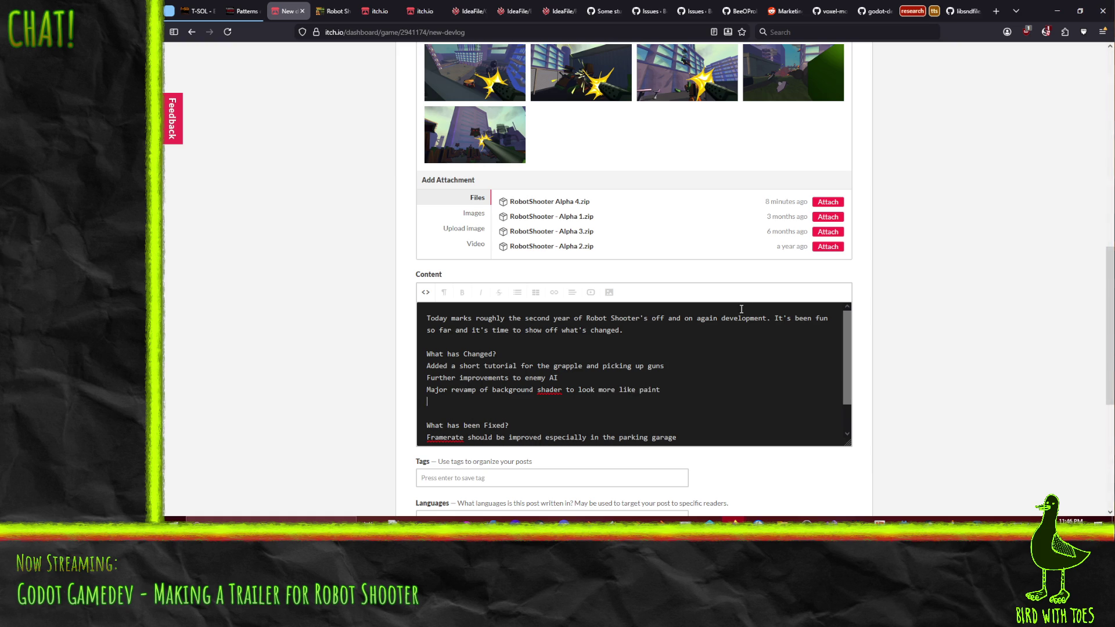
click(577, 389)
text(make it)
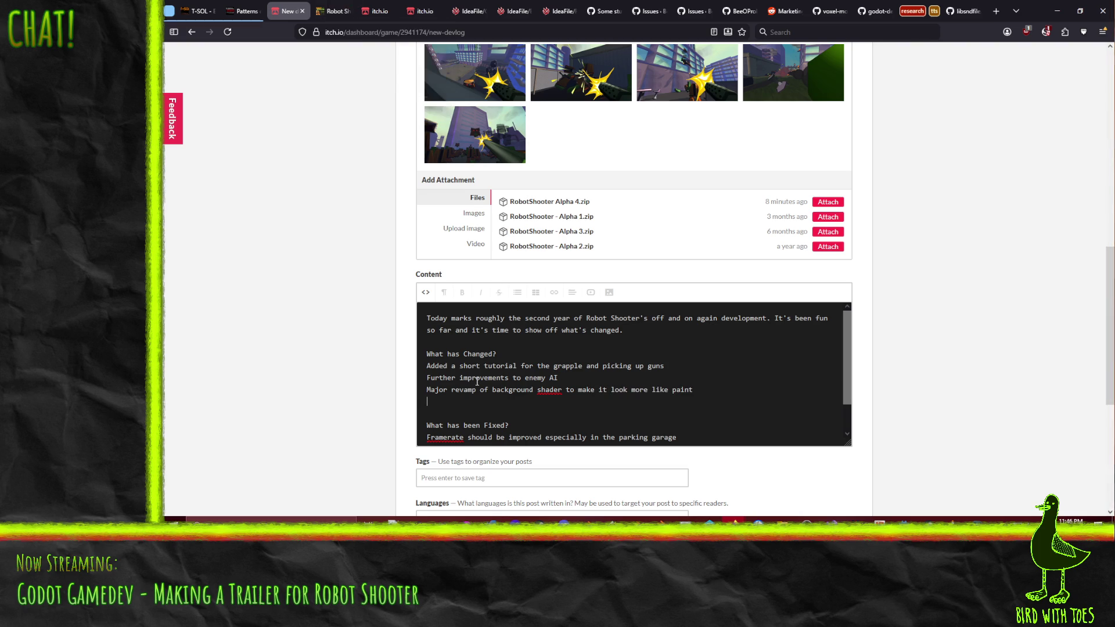
click(333, 11)
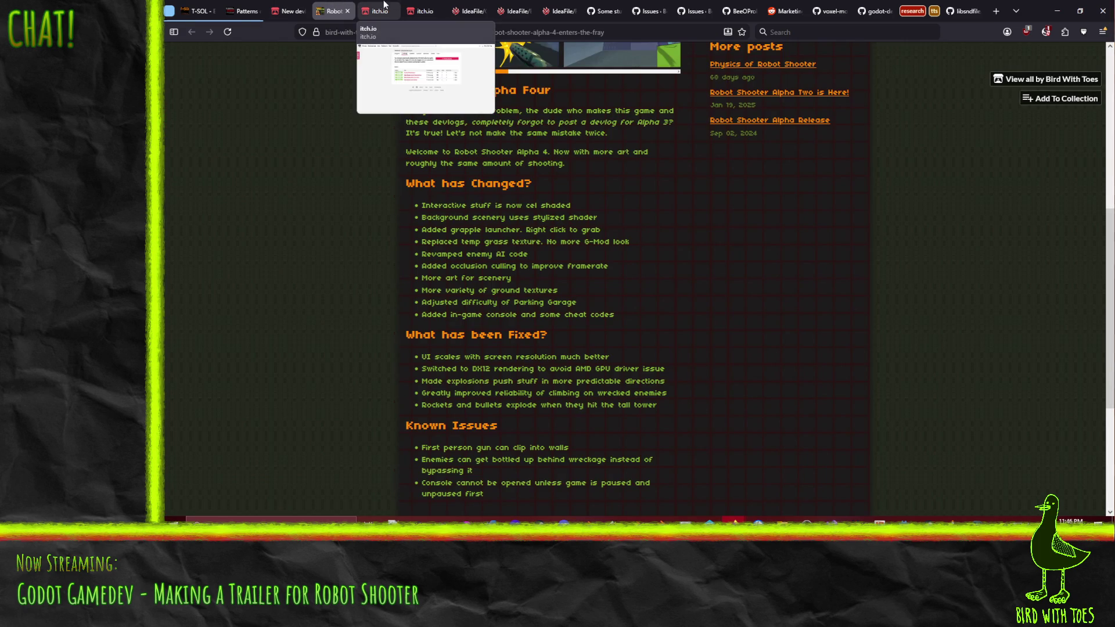
Glance over the Robot Shooter kanban tickets in Trac, then return to the new devlog draft.
click(510, 11)
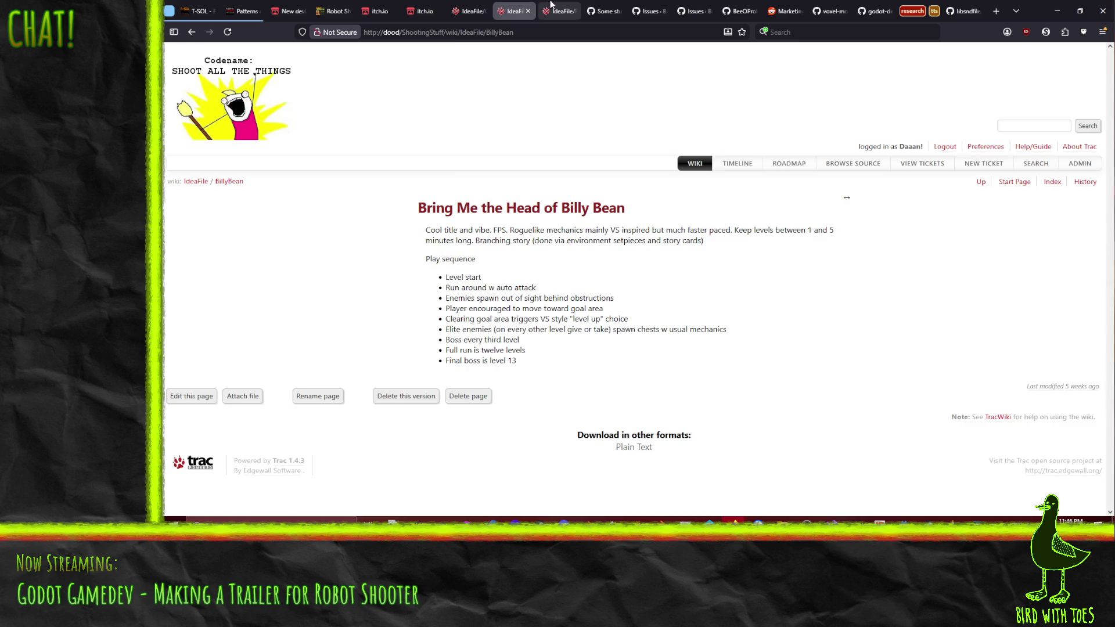
click(558, 11)
scroll(658, 336, up, 6)
scroll(659, 334, up, 1)
scroll(660, 334, down, 3)
scroll(660, 334, down, 3)
scroll(659, 334, down, 3)
scroll(659, 334, down, 4)
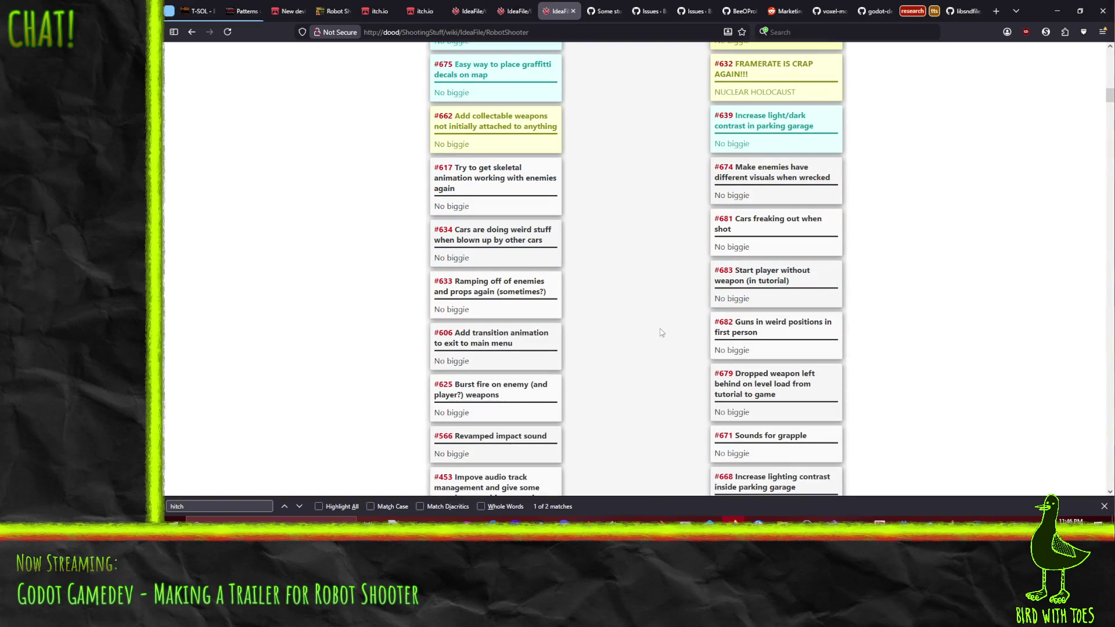
scroll(676, 336, down, 5)
scroll(677, 336, down, 1)
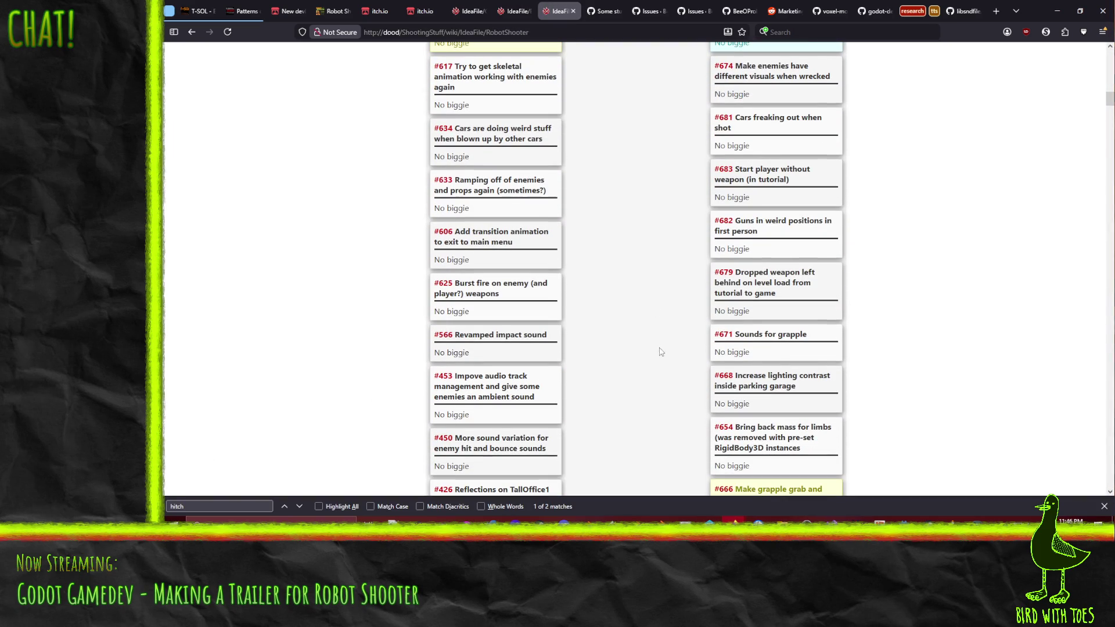
scroll(668, 358, down, 1)
scroll(667, 357, down, 1)
scroll(668, 357, up, 5)
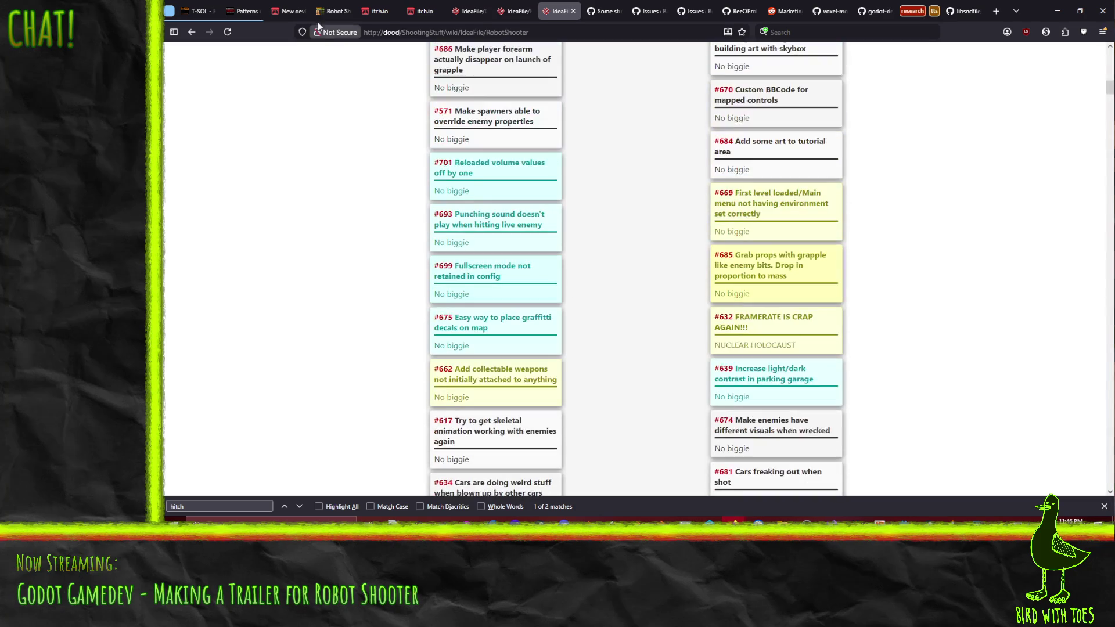
click(288, 10)
text(rappl)
text(now )
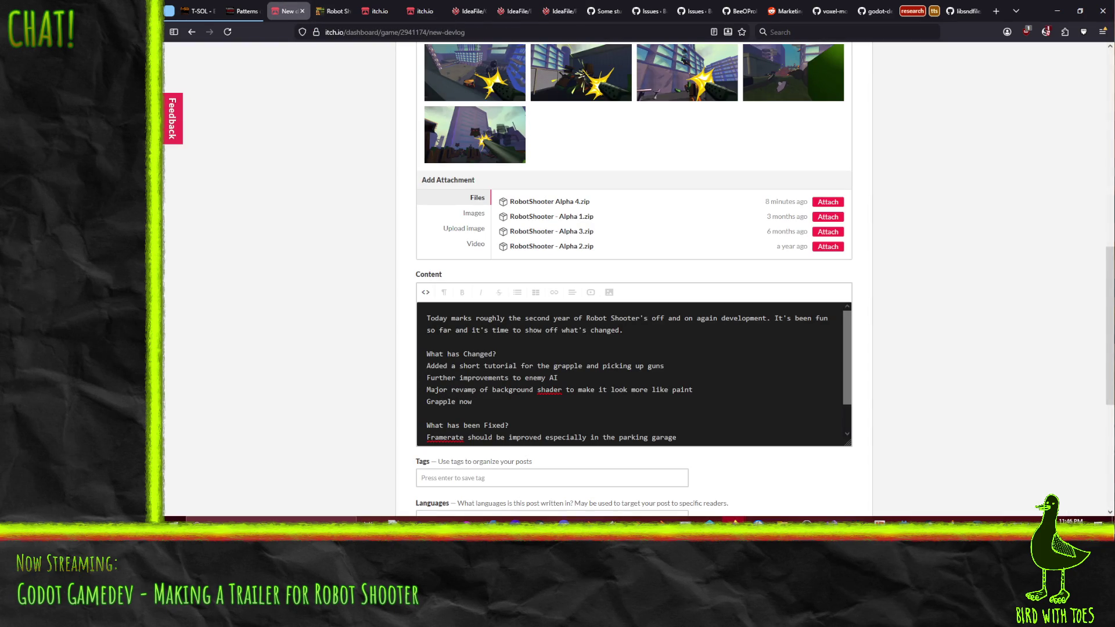
text(holds)
text(rabbed items )
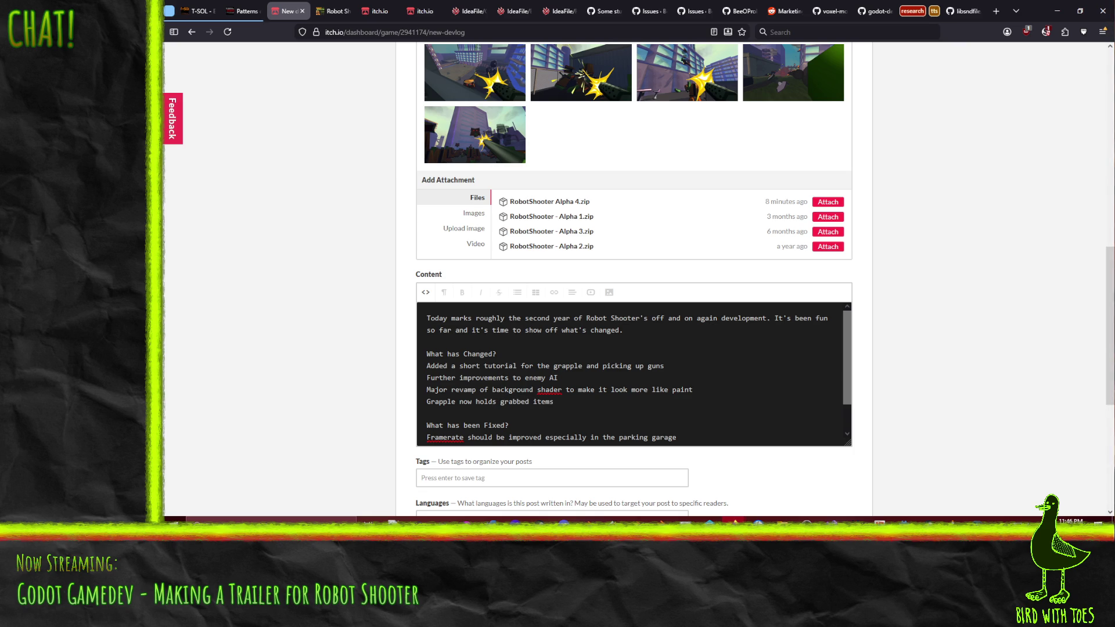
text(ased on)
text( mass instead of )
text(pulling them a bit)
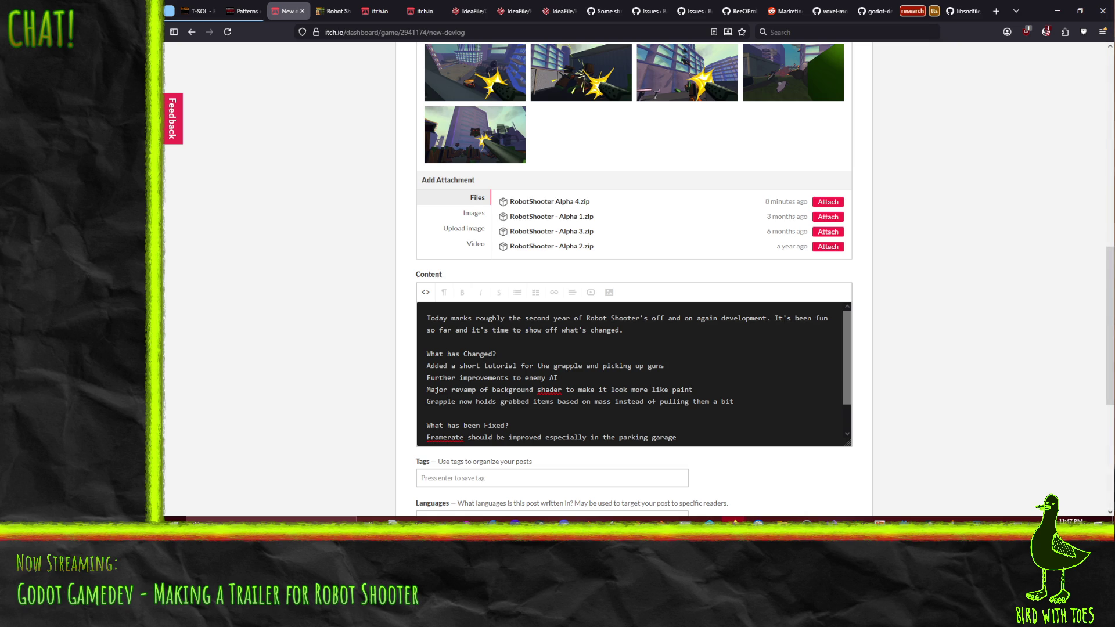
Trim the grapple bullet to read 'Grapple now holds onto items if they're light enough', then reopen the ticket board.
key(shift+Right)
key(shift+Right)
key(shift+Right)
key(shift+End)
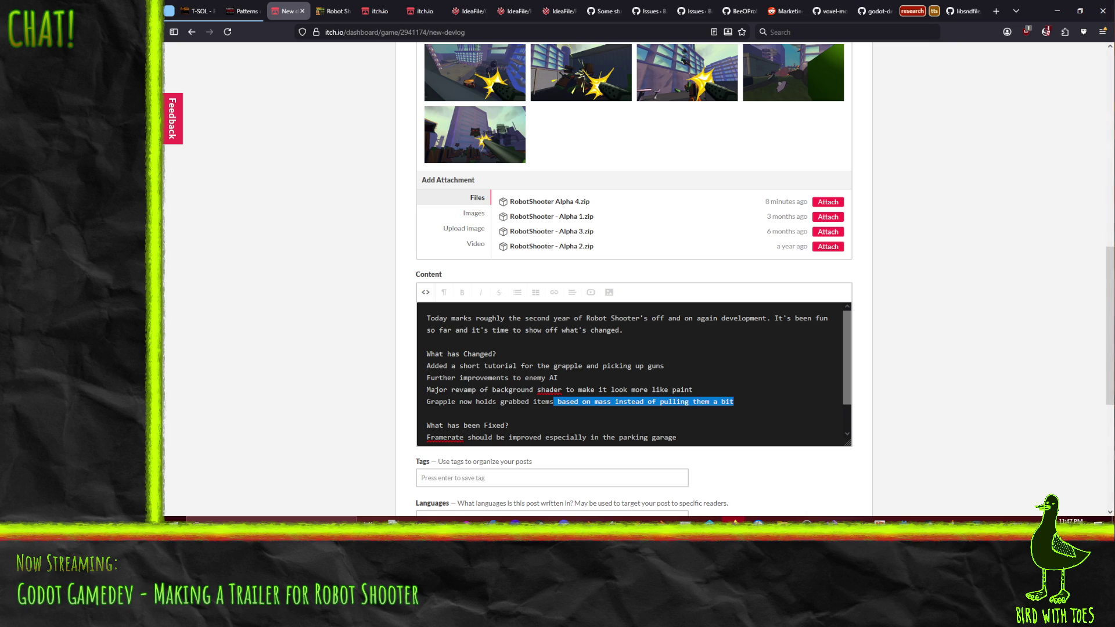
key(BackSpace)
key(BackSpace)
key(BackSpace)
key(BackSpace)
key(BackSpace)
key(BackSpace)
text(onto)
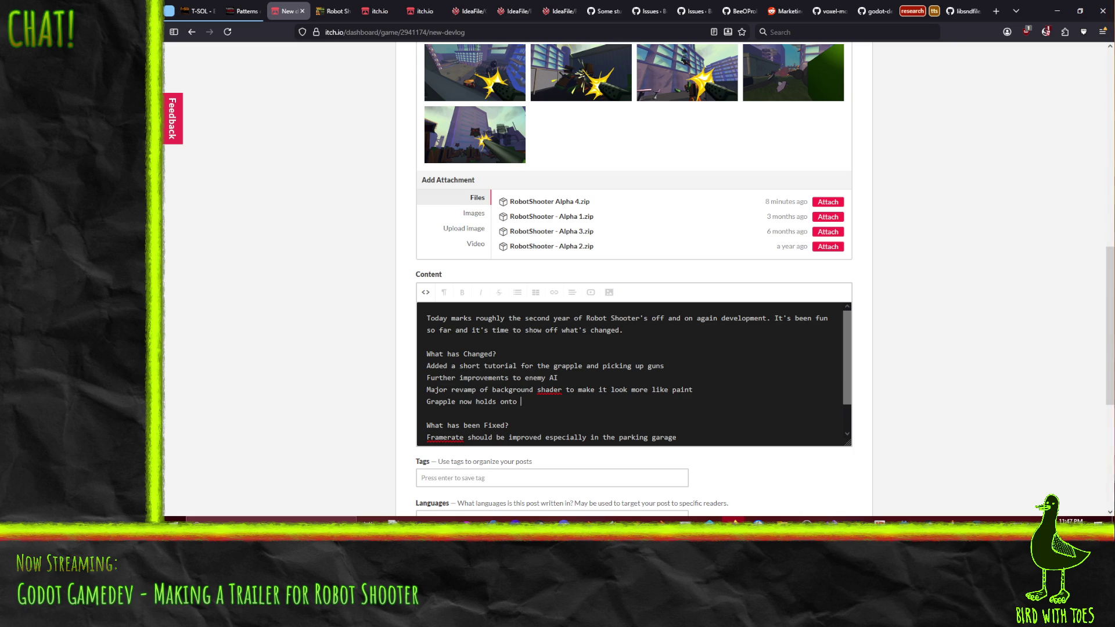
text( items if they're light enough)
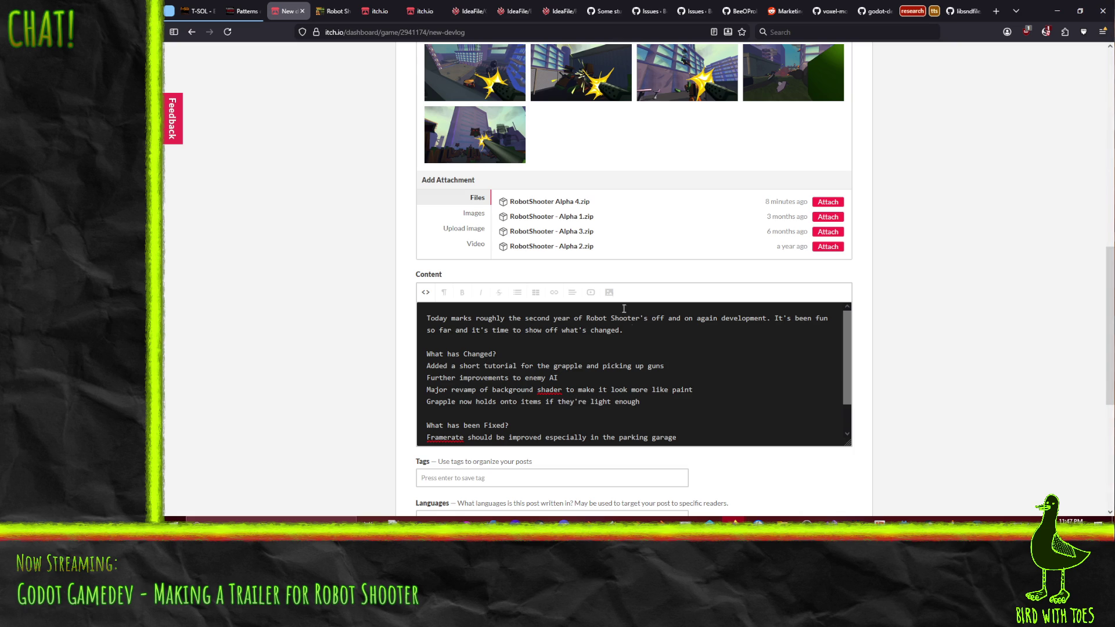
scroll(649, 396, down, 1)
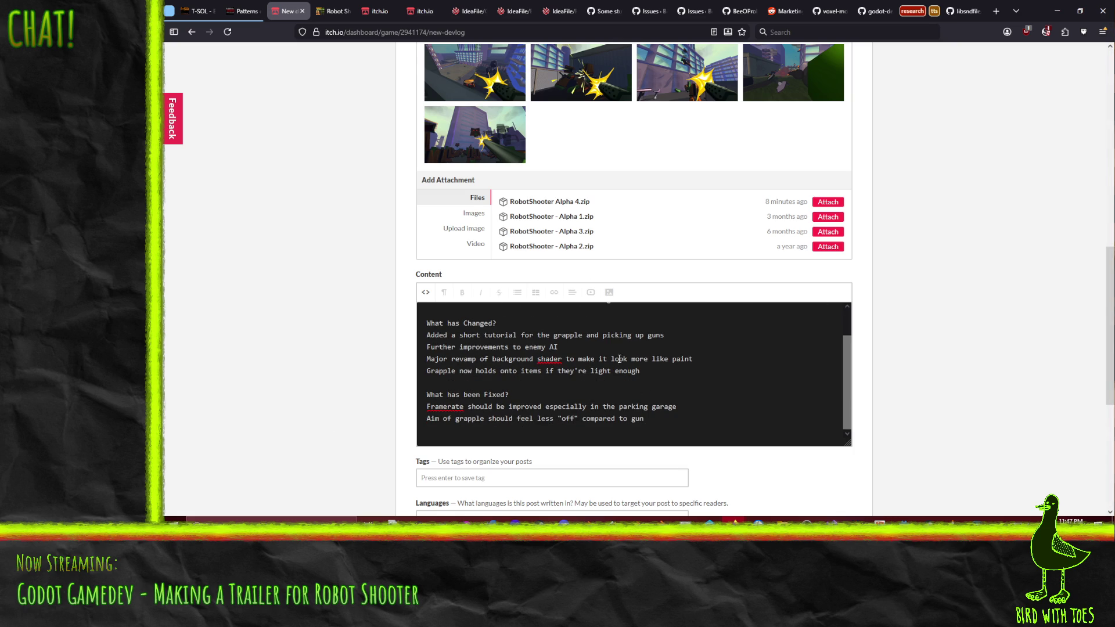
click(558, 11)
scroll(679, 296, up, 3)
scroll(679, 296, up, 3)
scroll(679, 296, up, 2)
scroll(681, 299, up, 2)
scroll(683, 301, up, 1)
scroll(682, 286, up, 1)
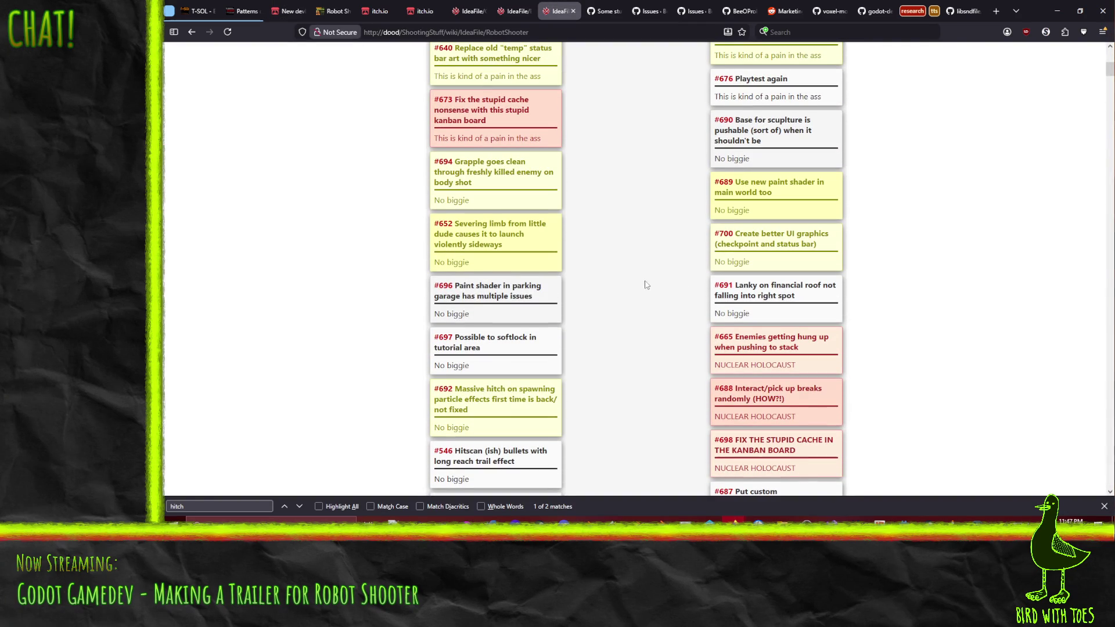
scroll(833, 294, up, 1)
scroll(833, 294, up, 2)
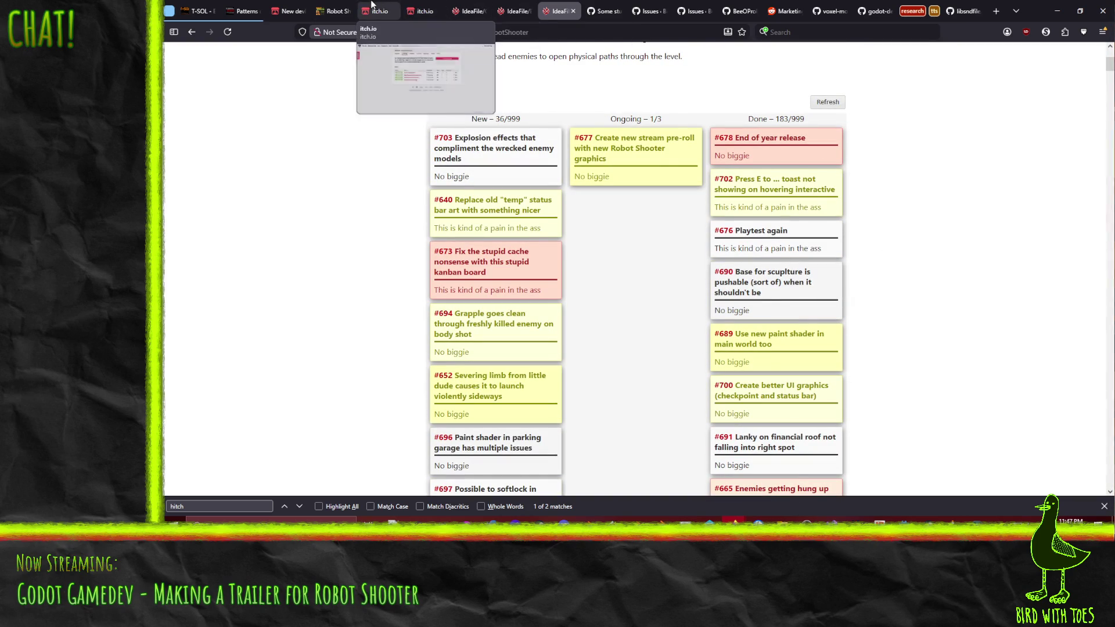
click(333, 12)
click(378, 11)
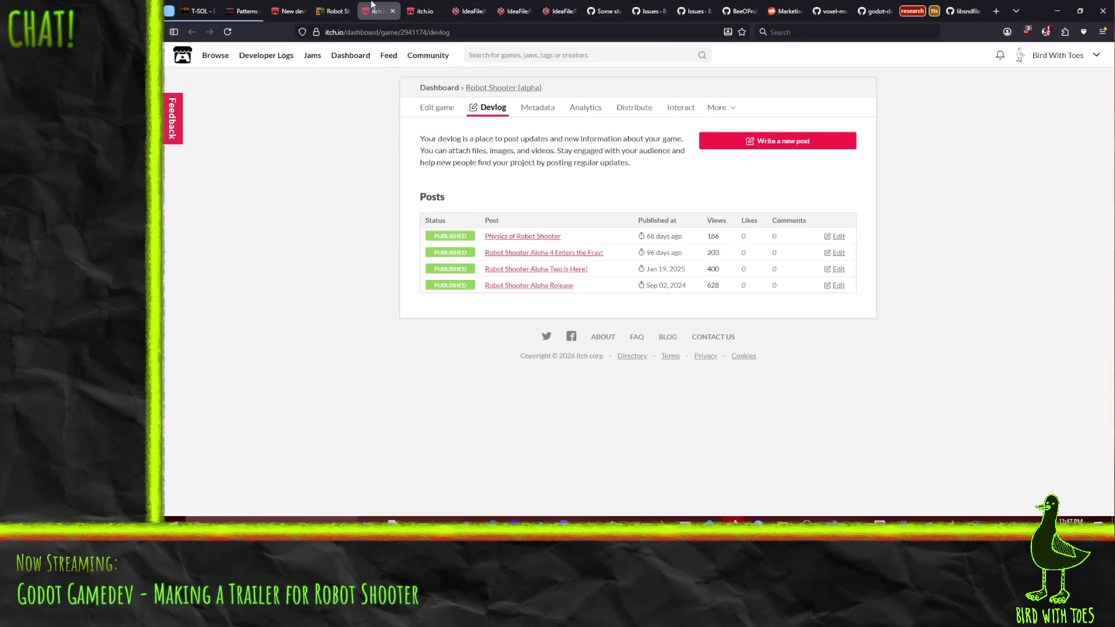
click(288, 10)
key(Return)
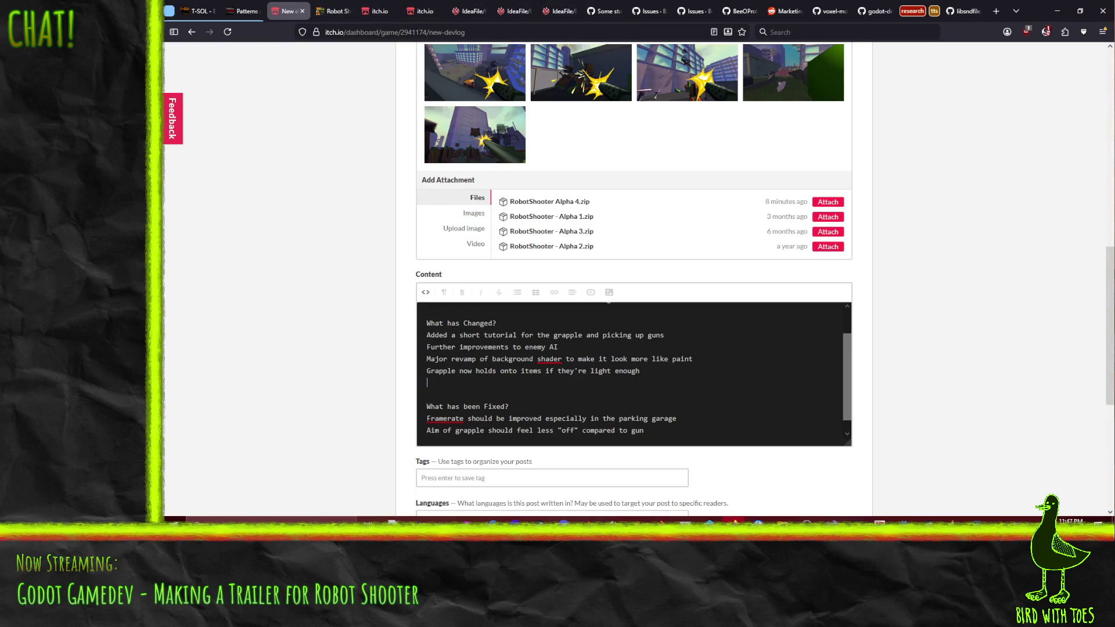
text(Enemy gr)
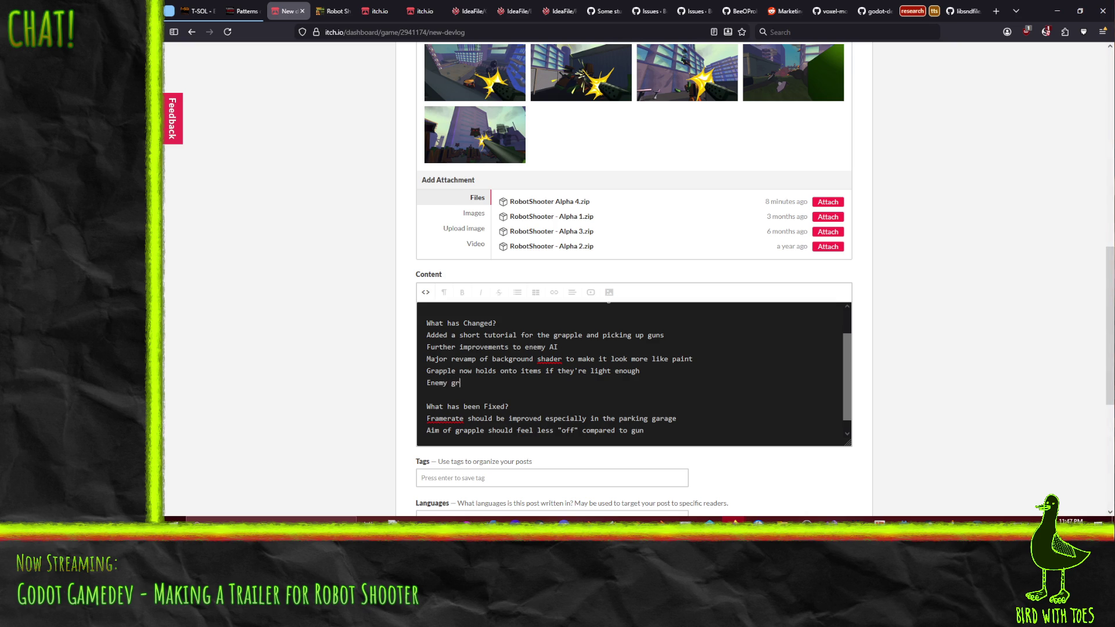
Erase a mistyped word and check the previous Robot Shooter devlog post for reference.
key(BackSpace)
key(BackSpace)
text(appearance changes )
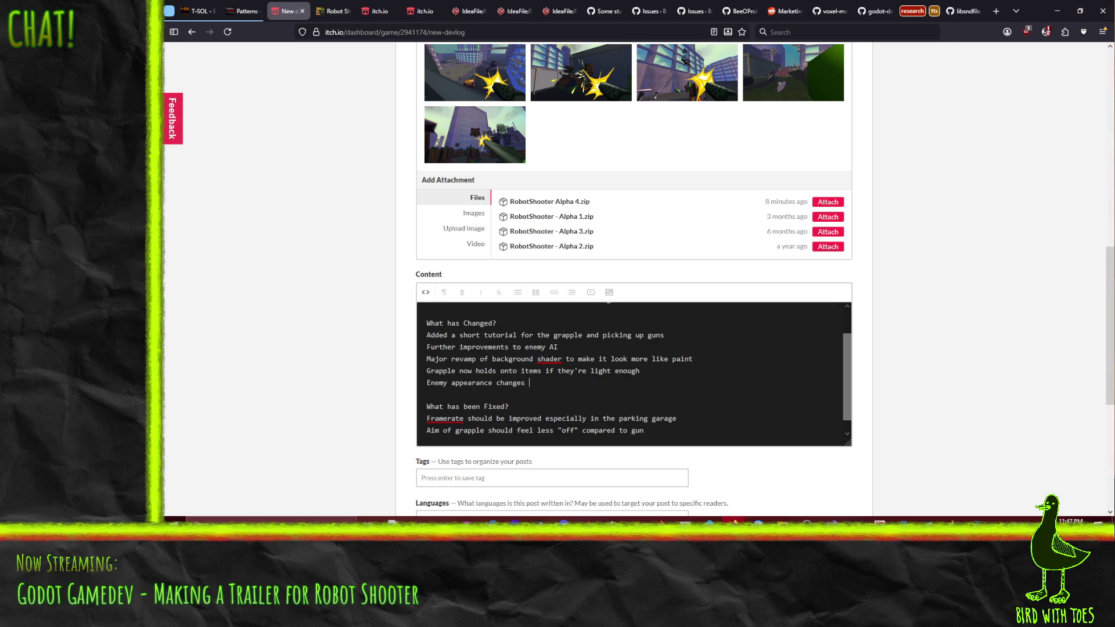
text(whendestroyed)
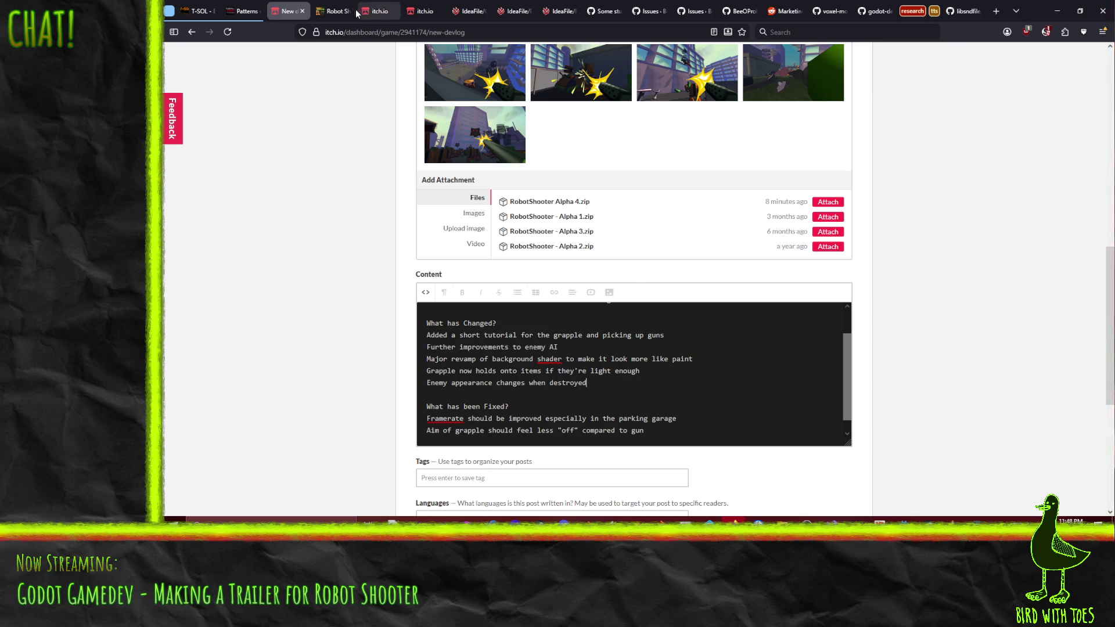
click(334, 11)
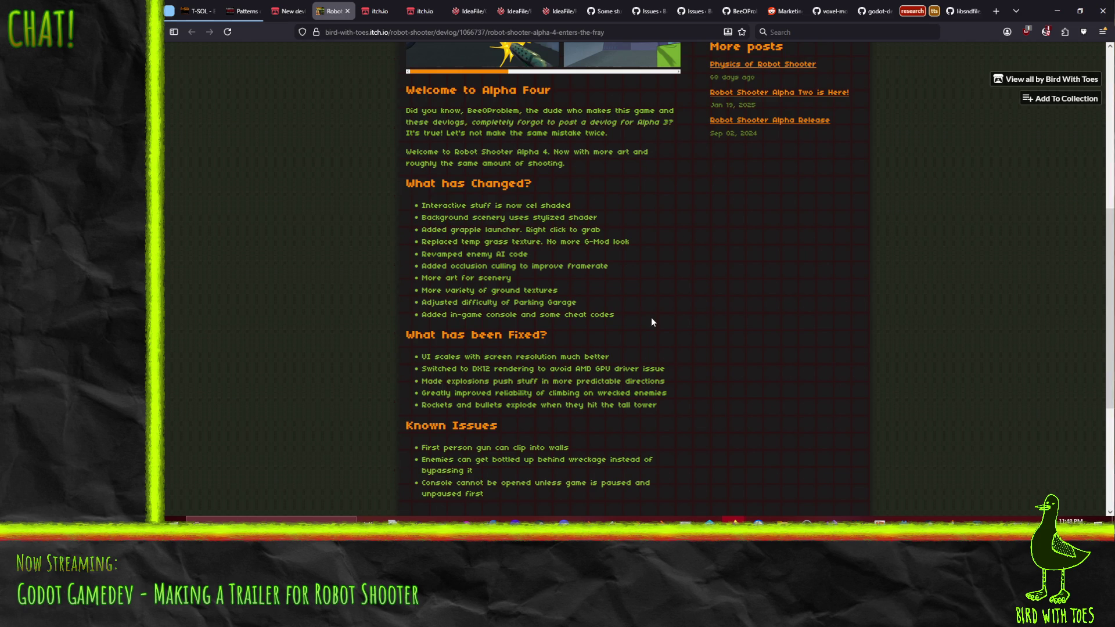
click(287, 10)
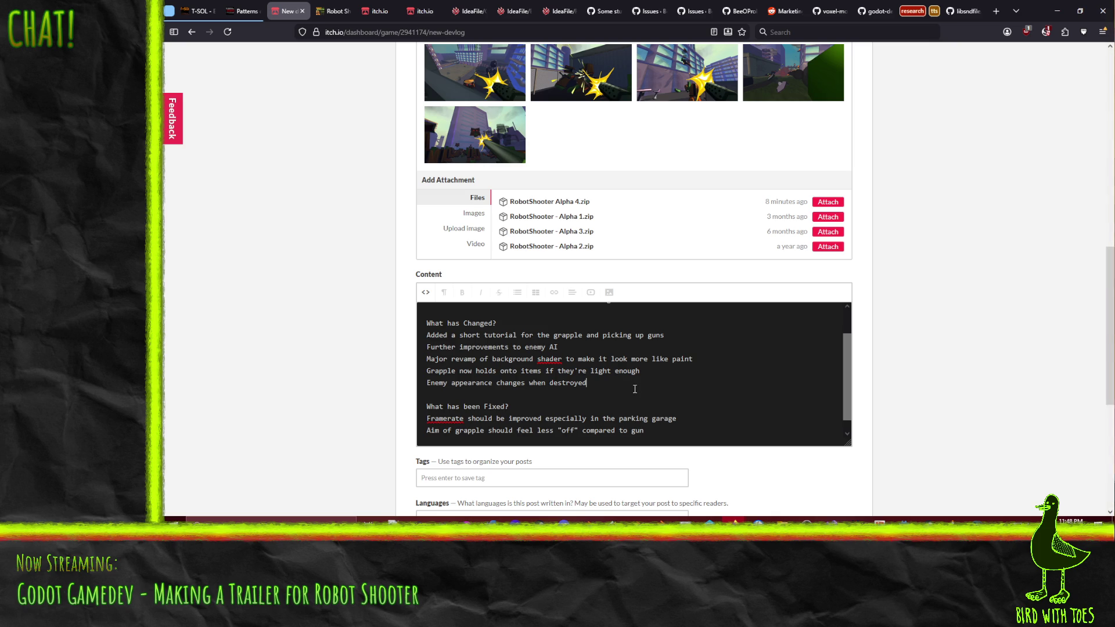
scroll(634, 389, up, 2)
scroll(634, 383, up, 1)
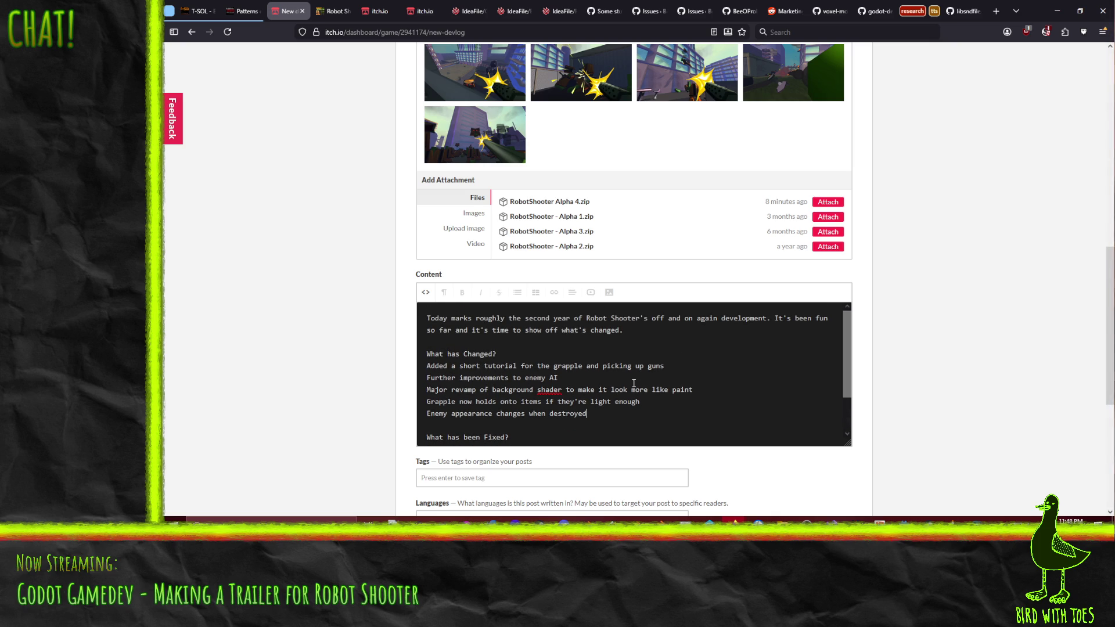
scroll(640, 381, down, 2)
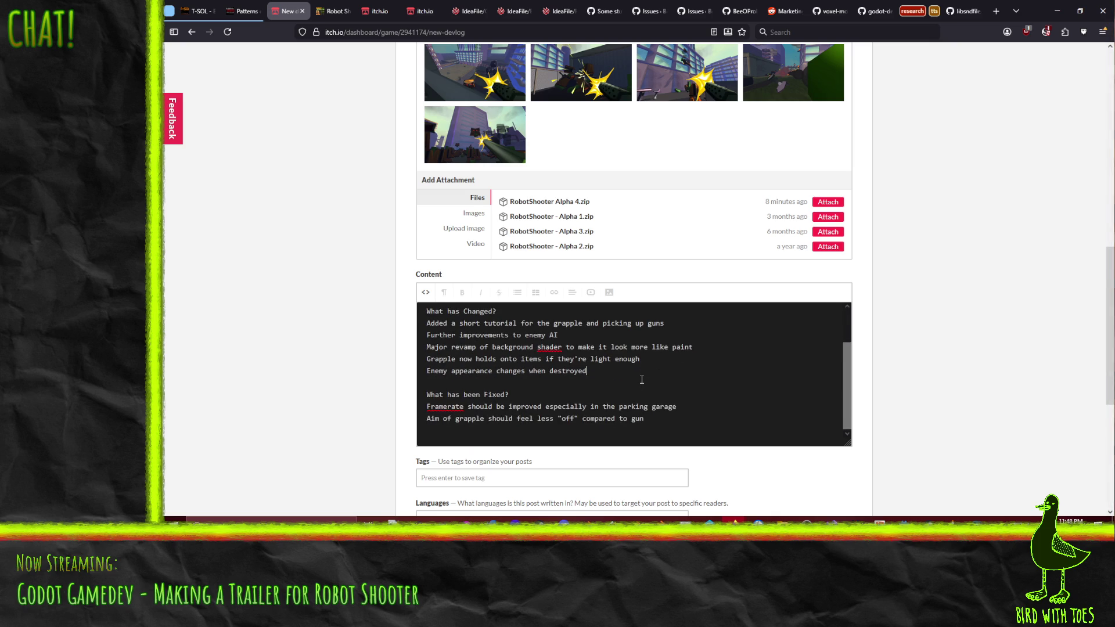
Add the internal weapons and AI architecture rework note after the enemy appearance item, redoing a false start.
key(Return)
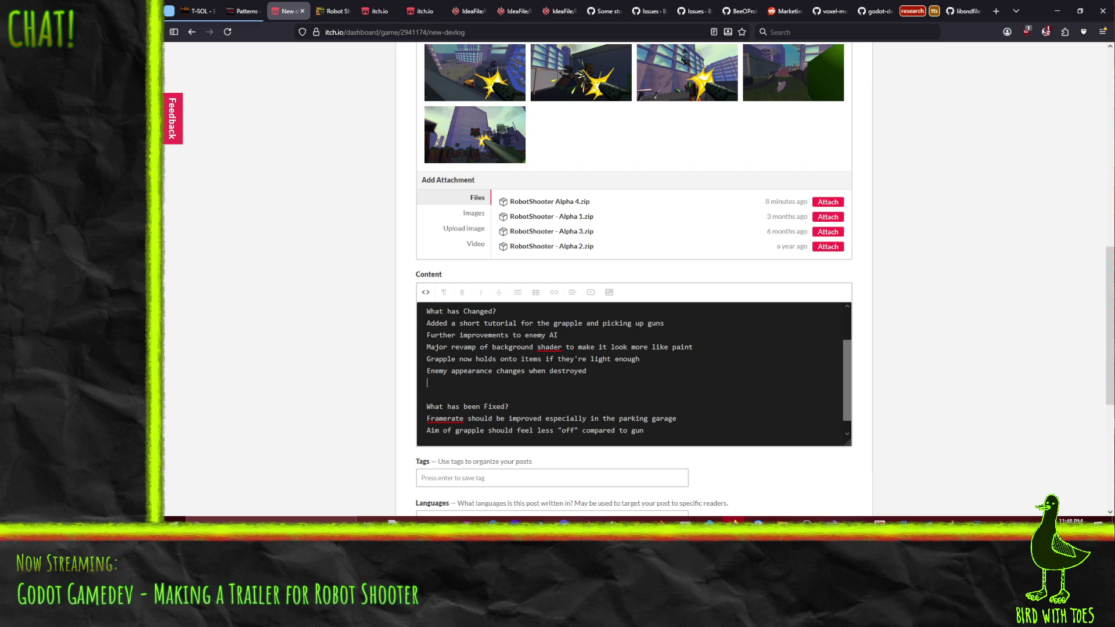
text(Internal structural imp)
key(shift+Home)
key(BackSpace)
key(BackSpace)
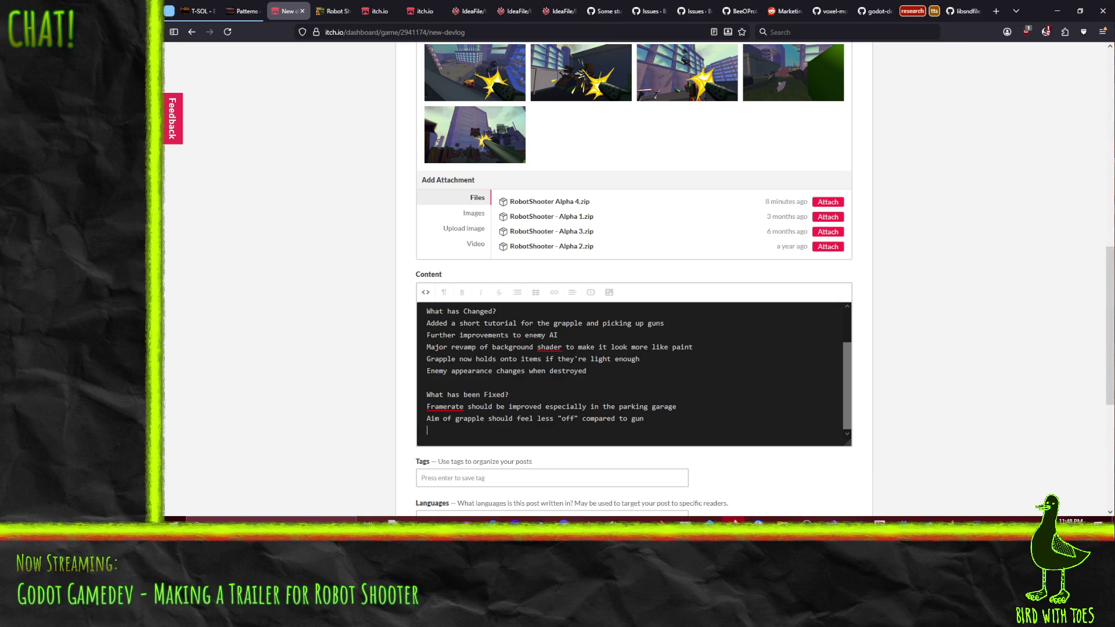
key(Up)
key(Up)
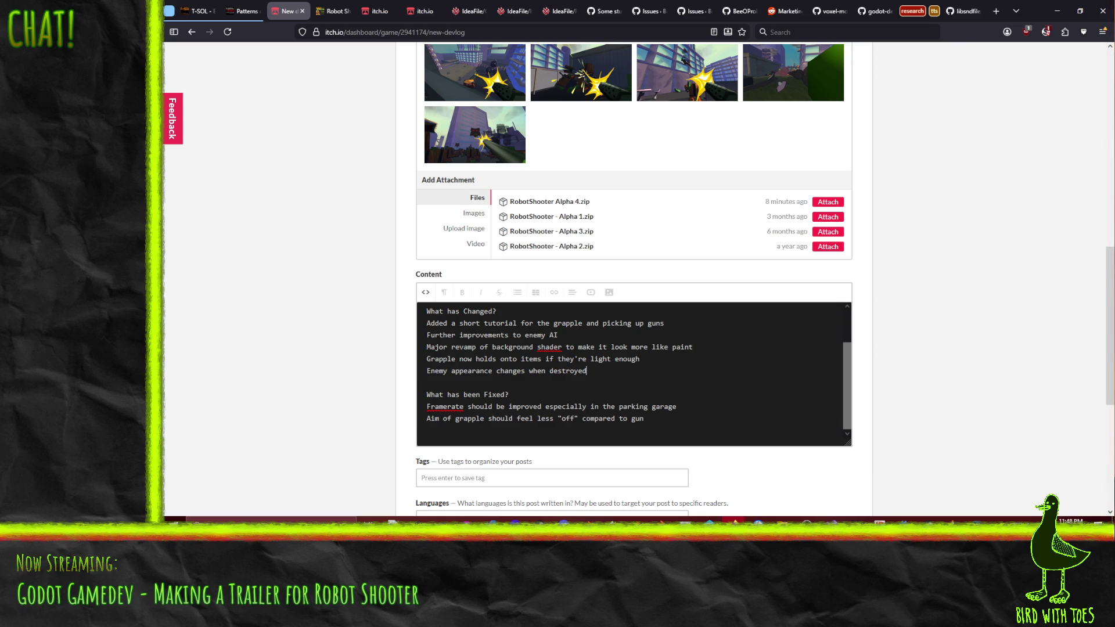
key(Return)
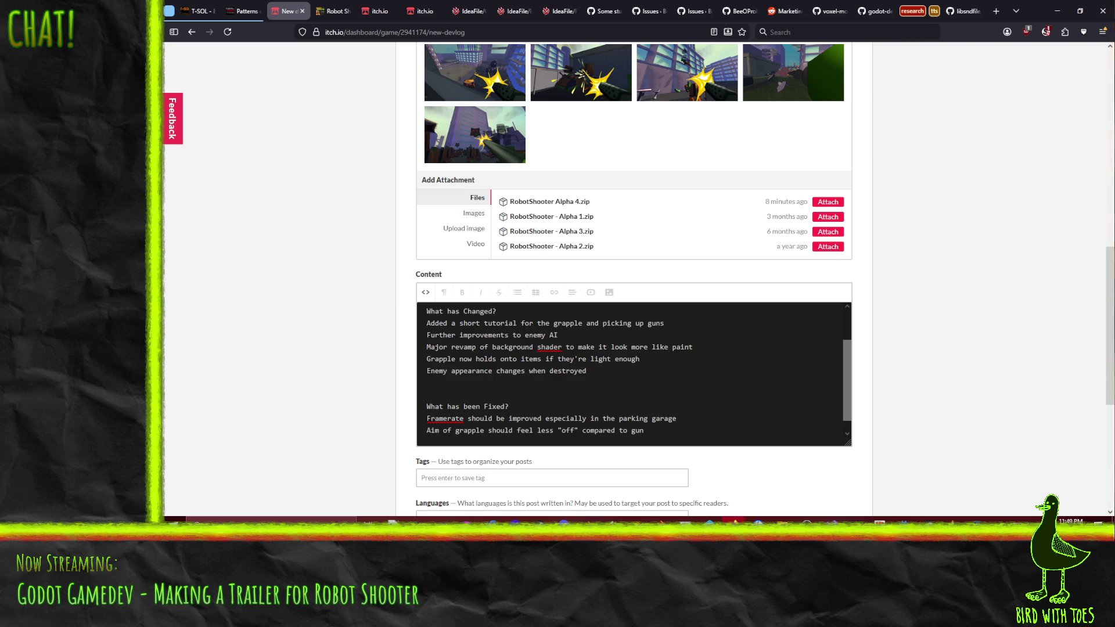
text(Internal ach)
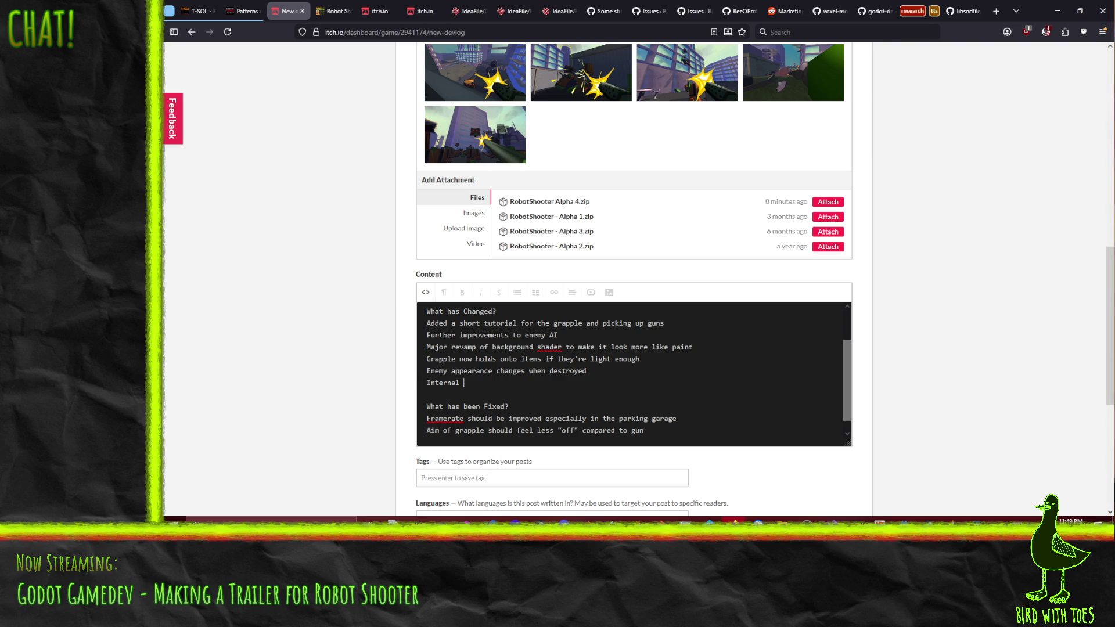
key(BackSpace)
key(BackSpace)
key(BackSpace)
text(structural improve)
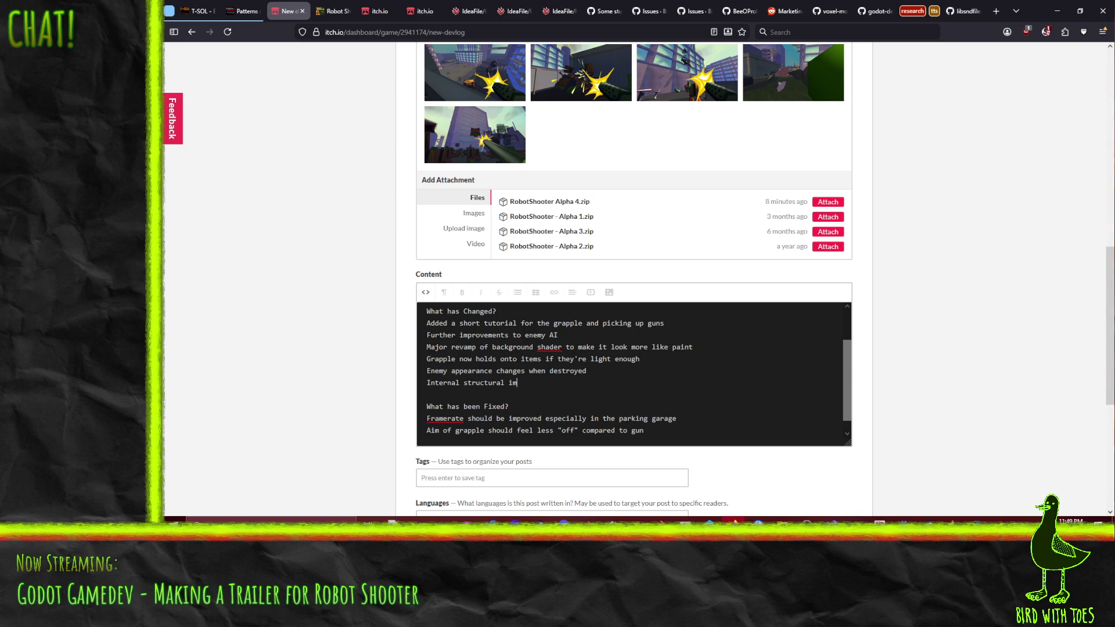
text(ments)
key(shift+Home)
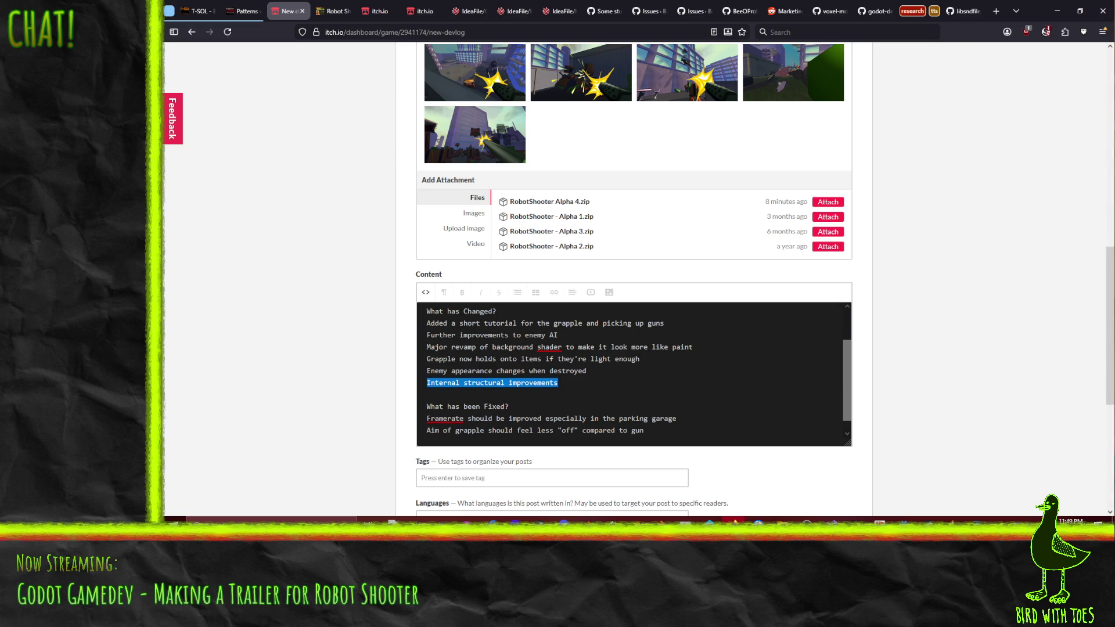
text(Majo)
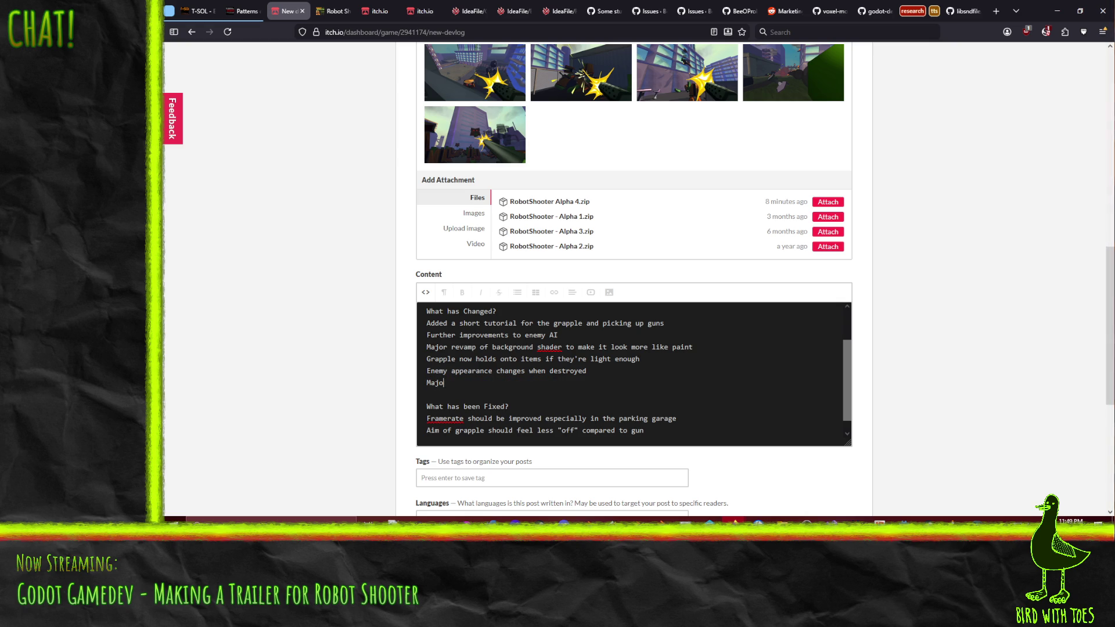
text(r reworking of internal )
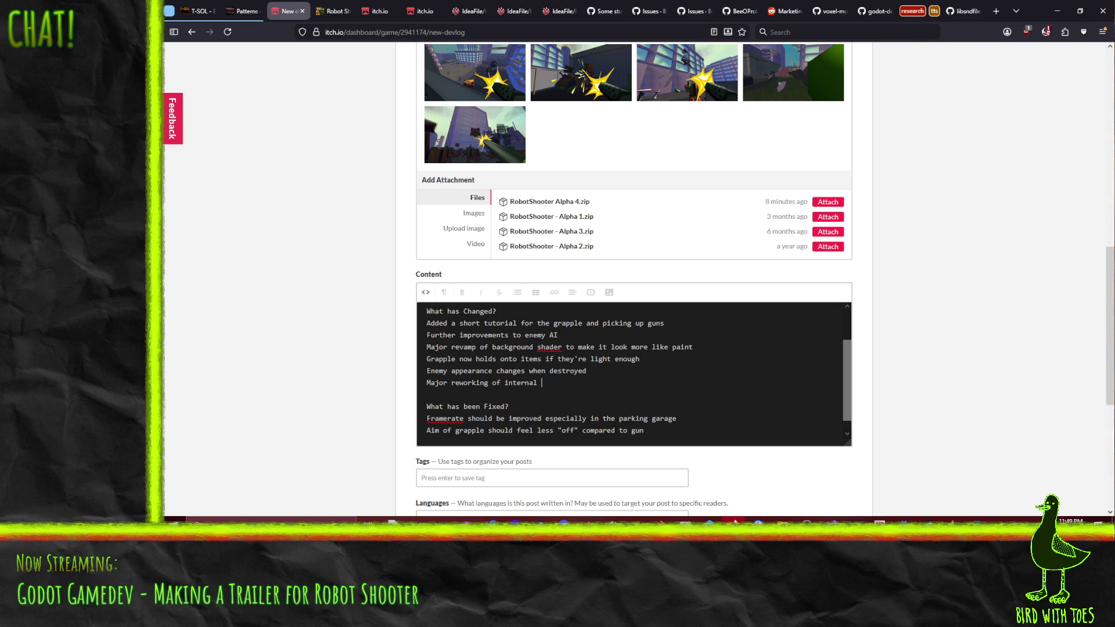
text(architecture)
text(f)
key(BackSpace)
key(BackSpace)
text(for weapons and AI)
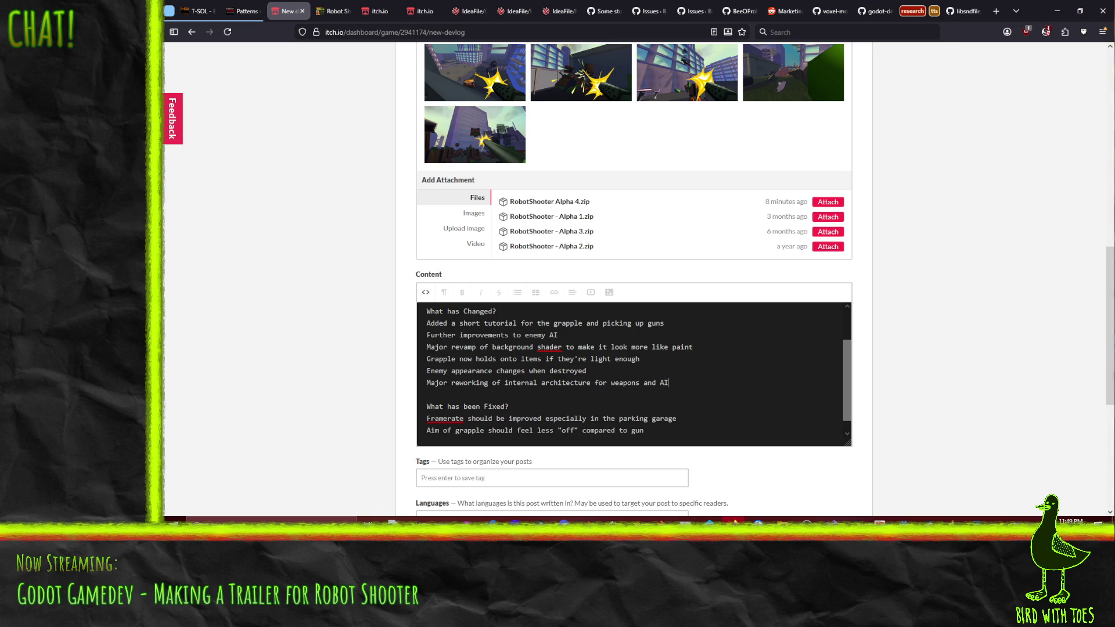
Replace 'behavior' with 'behaviour' in the enemy AI line using the spelling suggestion.
click(564, 336)
text(behavior)
key(shift+End)
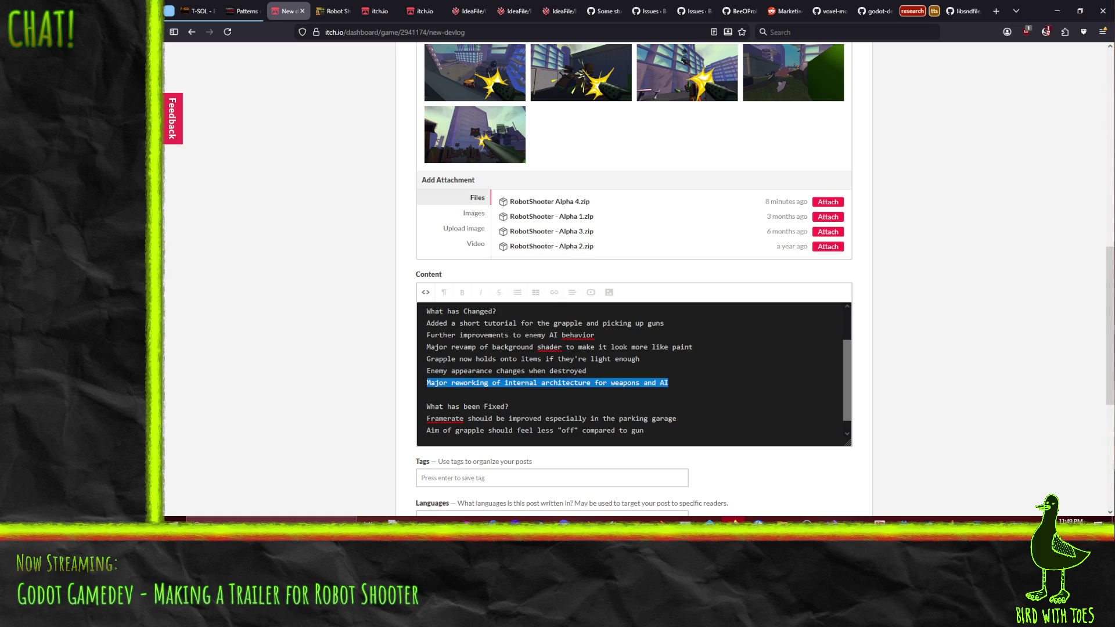
right_click(574, 336)
click(556, 348)
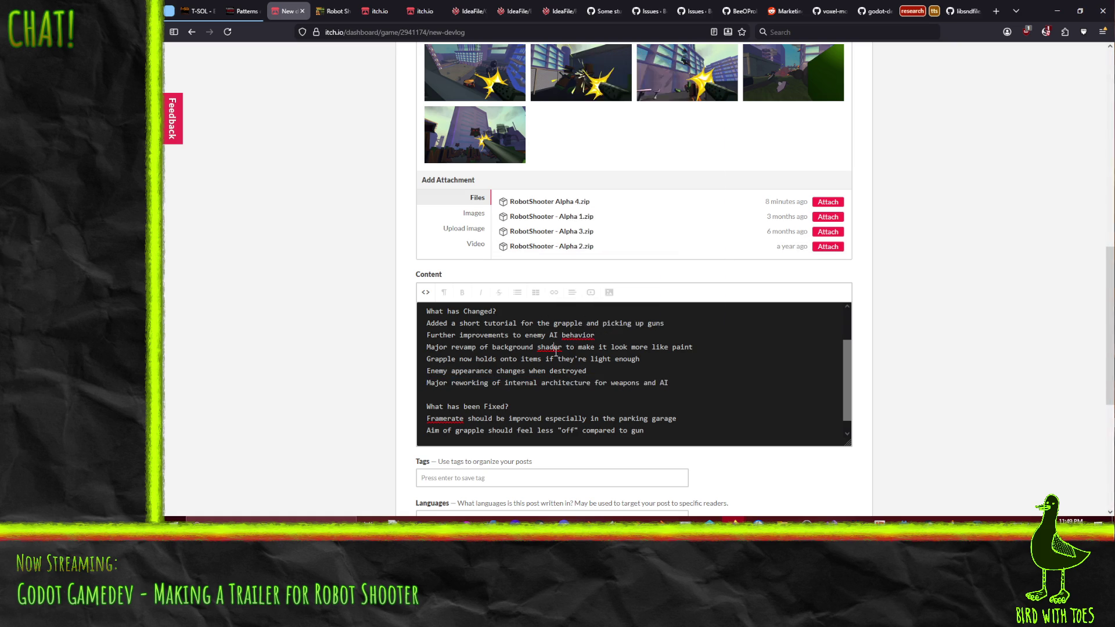
right_click(571, 339)
click(602, 92)
key(shift+End)
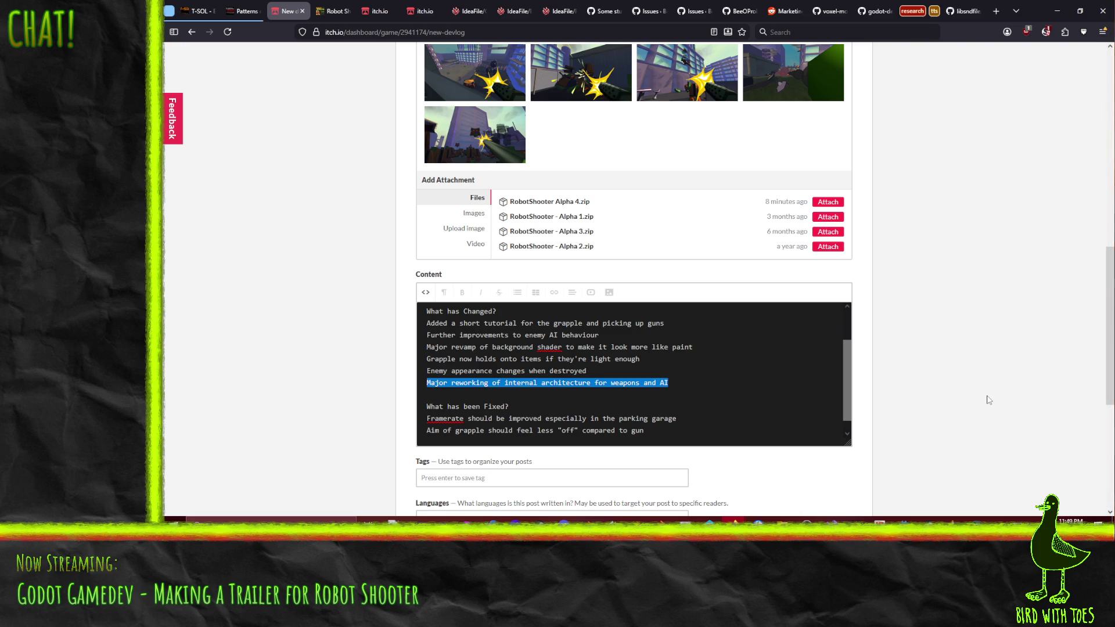
key(Up)
key(Up)
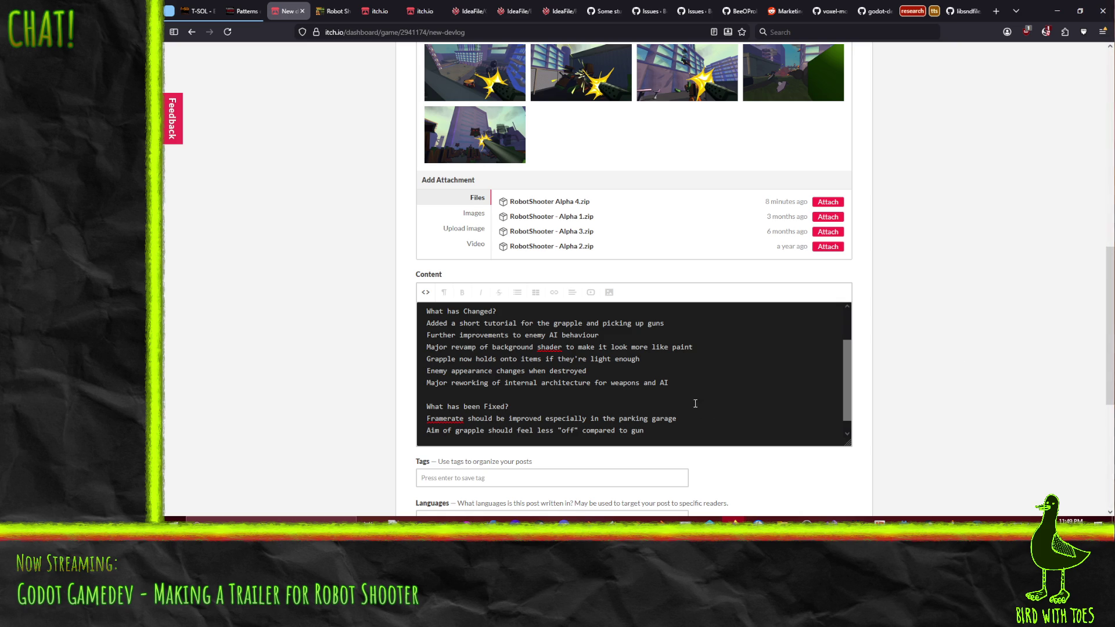
Scroll through the Robot Shooter todo kanban columns, then switch to the Alpha 4 devlog post.
click(557, 10)
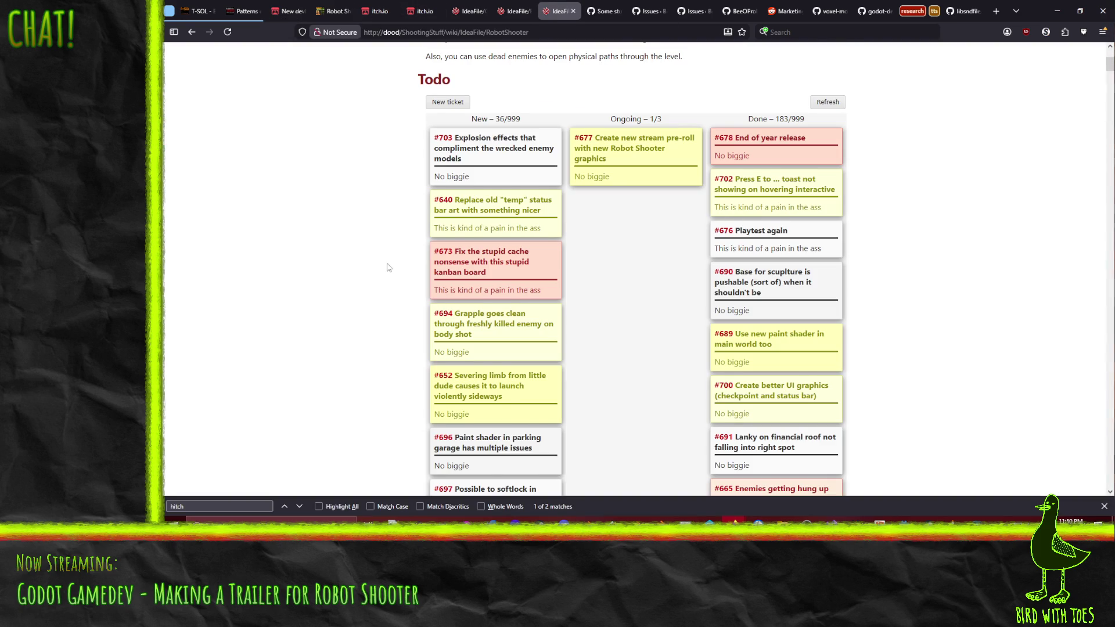
scroll(388, 255, down, 6)
scroll(388, 256, down, 4)
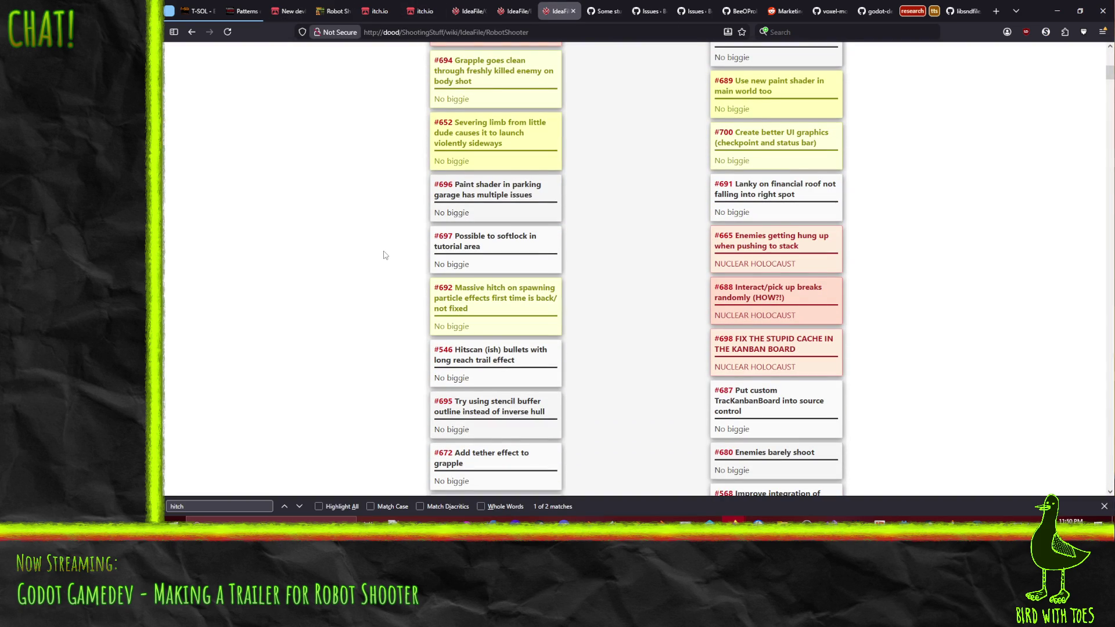
scroll(384, 255, down, 3)
scroll(384, 254, down, 1)
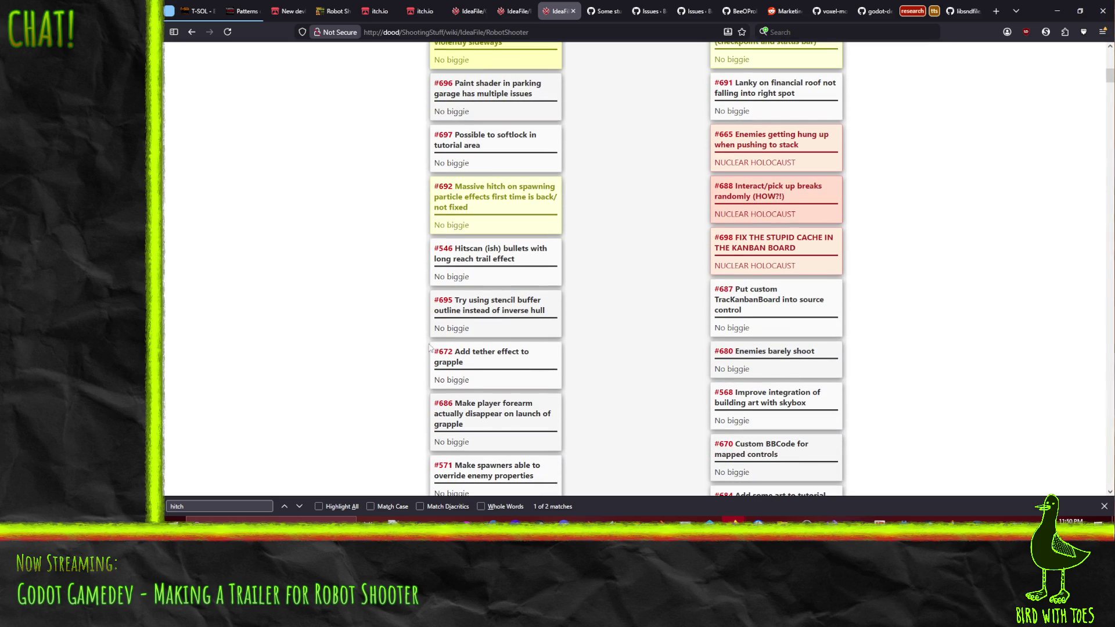
scroll(657, 238, down, 3)
scroll(658, 244, down, 3)
scroll(658, 252, down, 1)
scroll(658, 265, down, 2)
scroll(657, 270, down, 1)
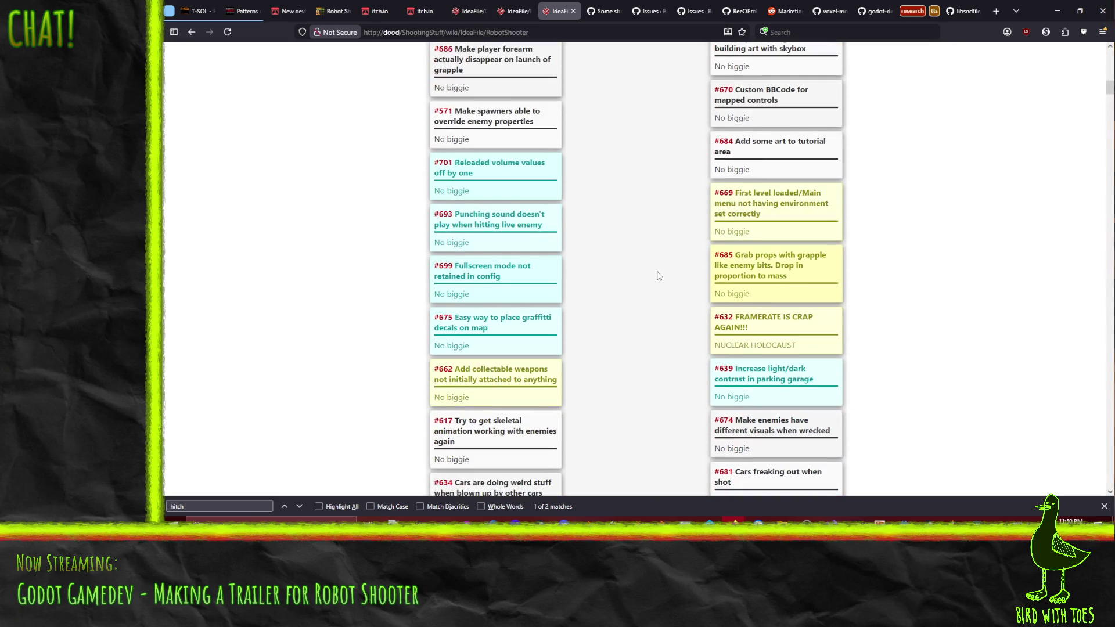
scroll(658, 276, down, 4)
key(Home)
click(331, 11)
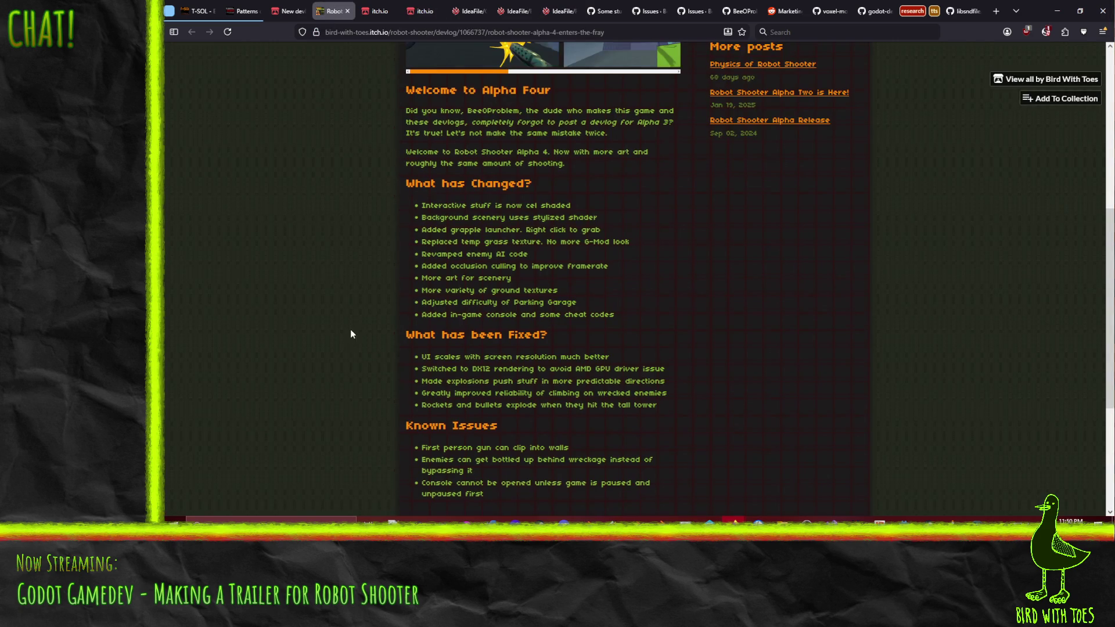
scroll(352, 333, down, 2)
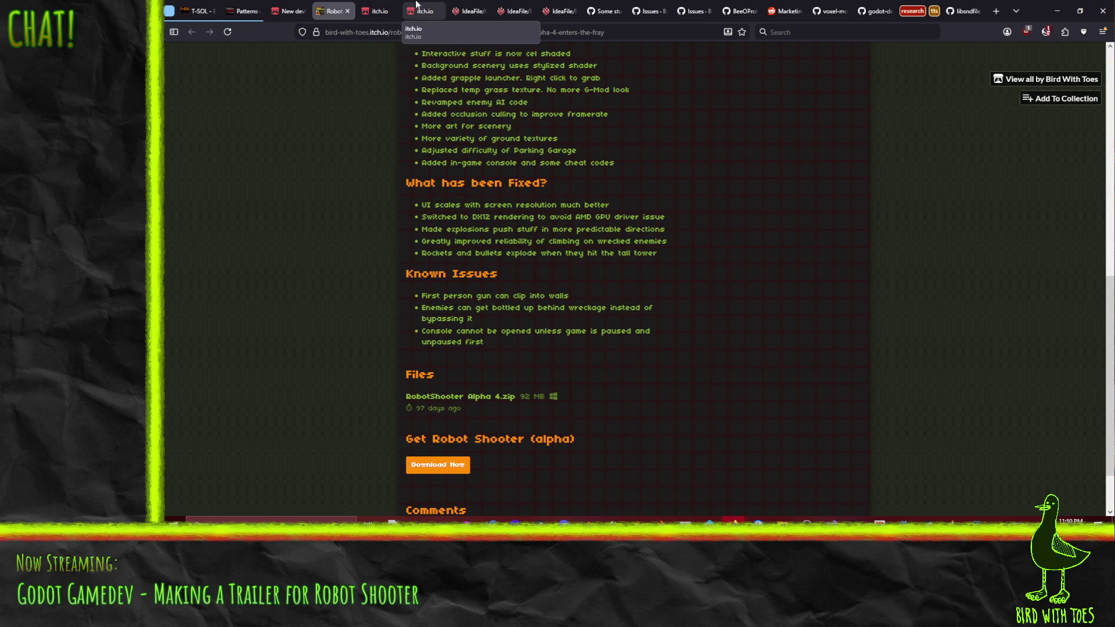
Read over the Alpha 4 Known Issues bullets, including the console one, then return to the new draft.
triple_click(505, 335)
click(492, 318)
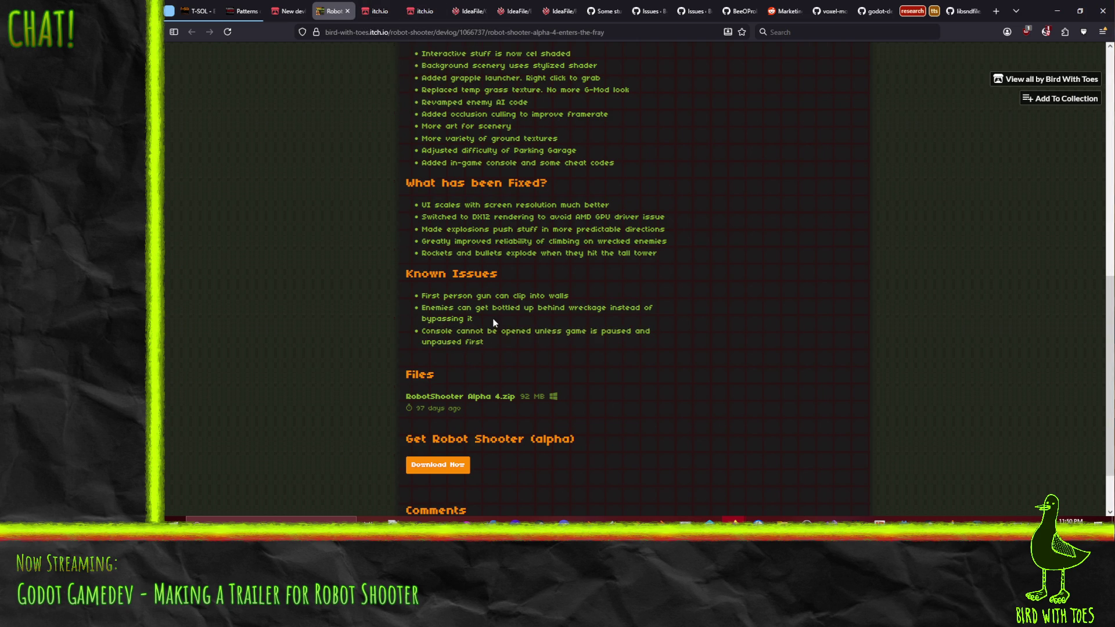
drag(436, 295, 488, 318)
click(488, 331)
click(292, 11)
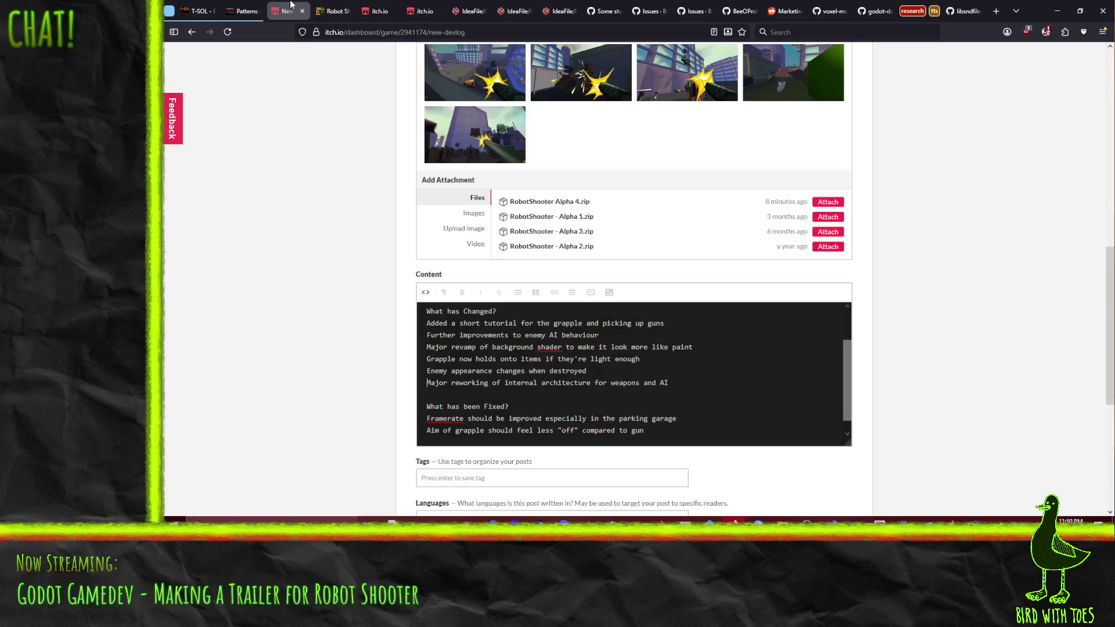
Add the 'enemies less likely to bunch up' fix below the grapple aim fix.
click(659, 429)
key(Return)
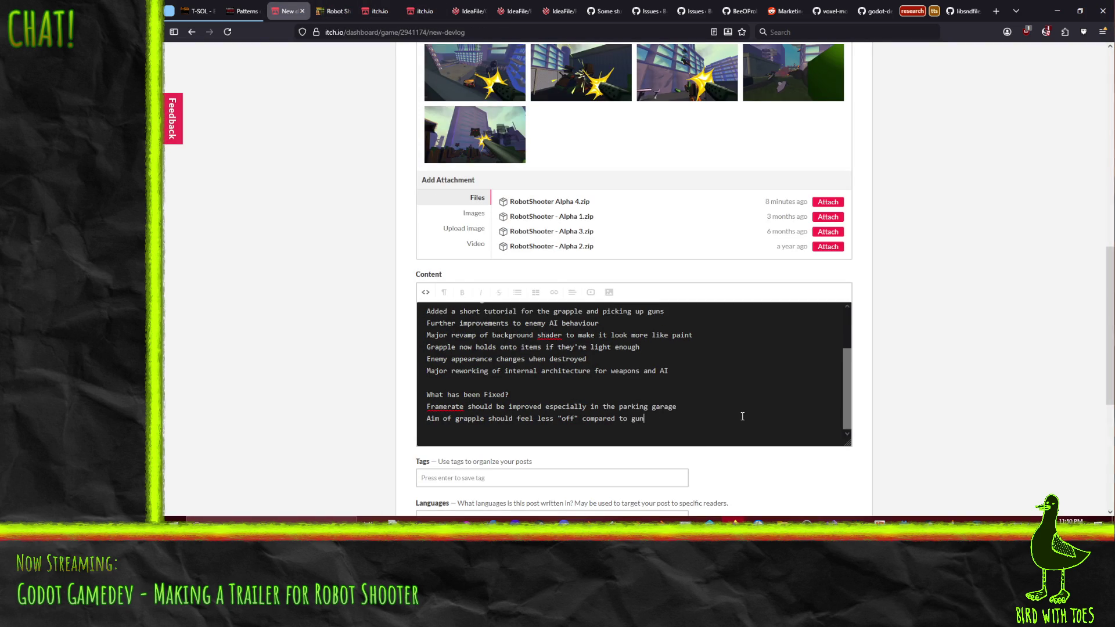
text(Enemies are less lik)
text(ely)
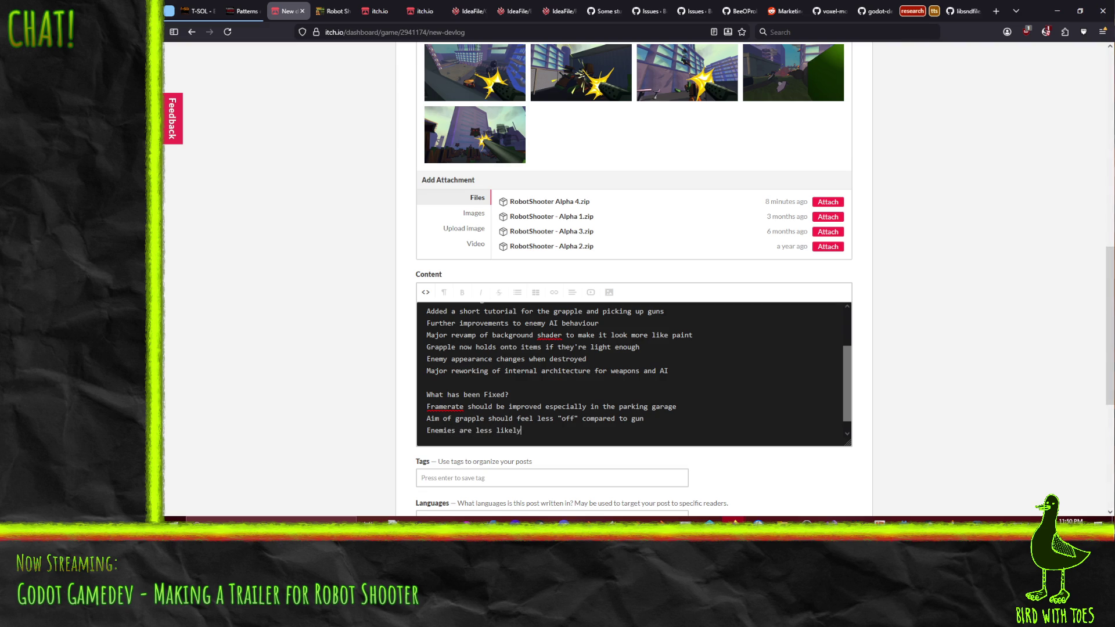
text(get bunched up and stuck)
key(Return)
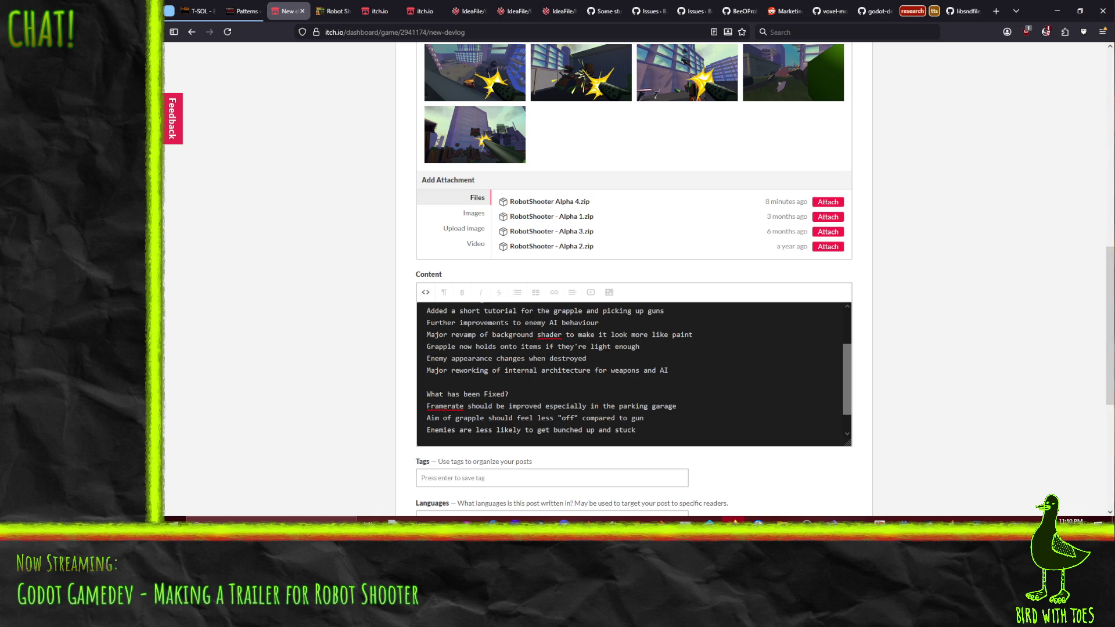
scroll(362, 406, down, 1)
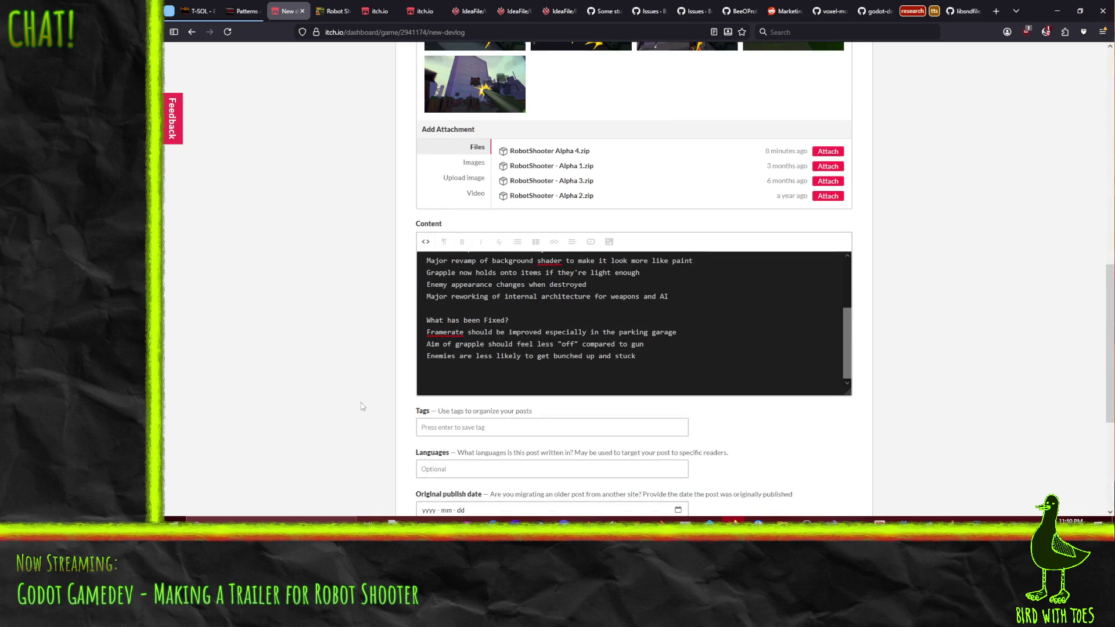
After checking the Alpha 4 post, add the console-opens-without-pausing fix and reopen Alpha 4 for reference.
click(380, 11)
click(332, 10)
click(288, 12)
text(Console can )
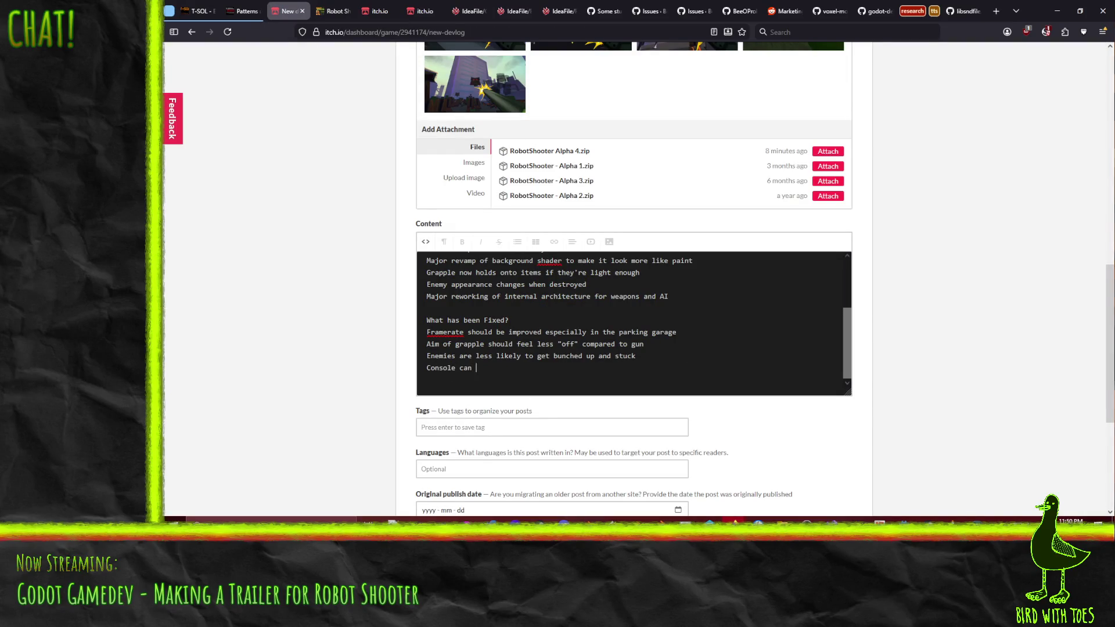
text(be opened without needing to pause and unpau)
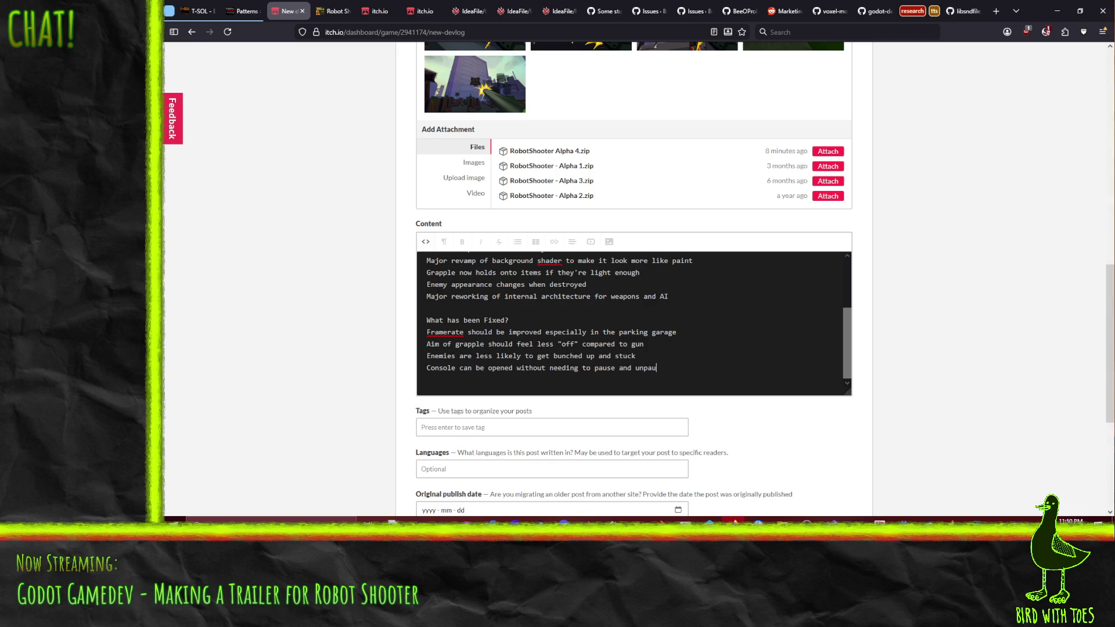
text(se first)
key(Return)
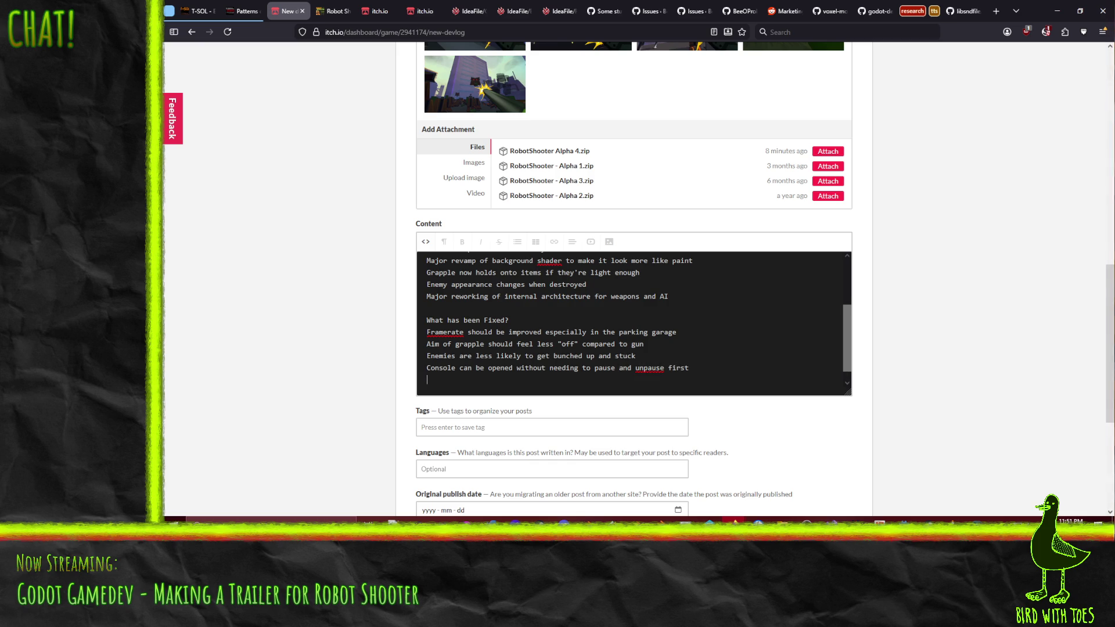
scroll(610, 313, up, 3)
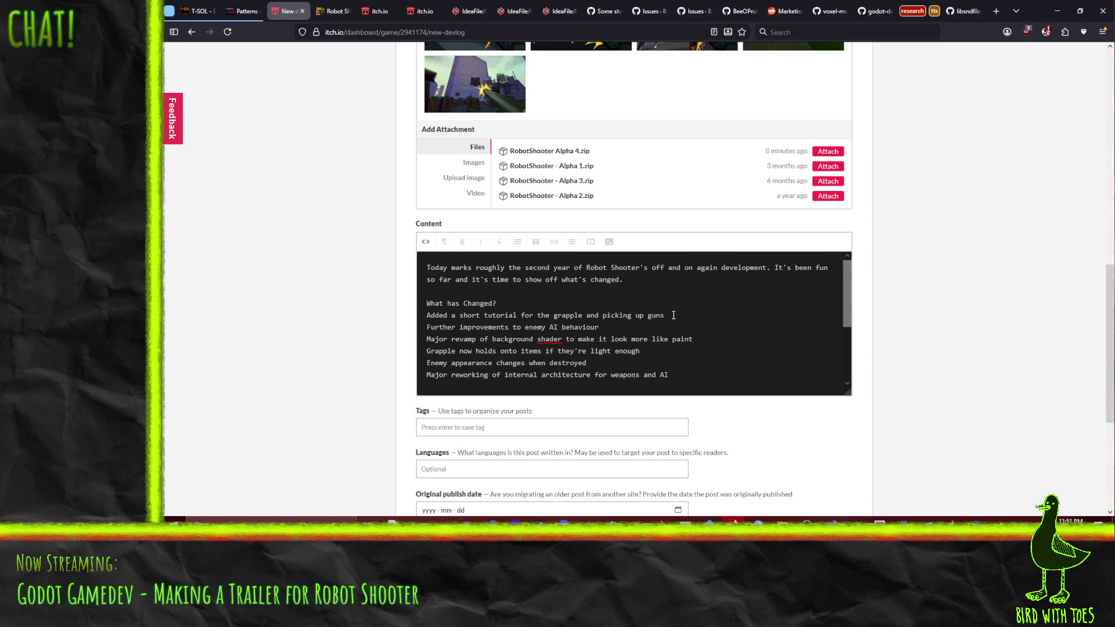
scroll(659, 314, down, 3)
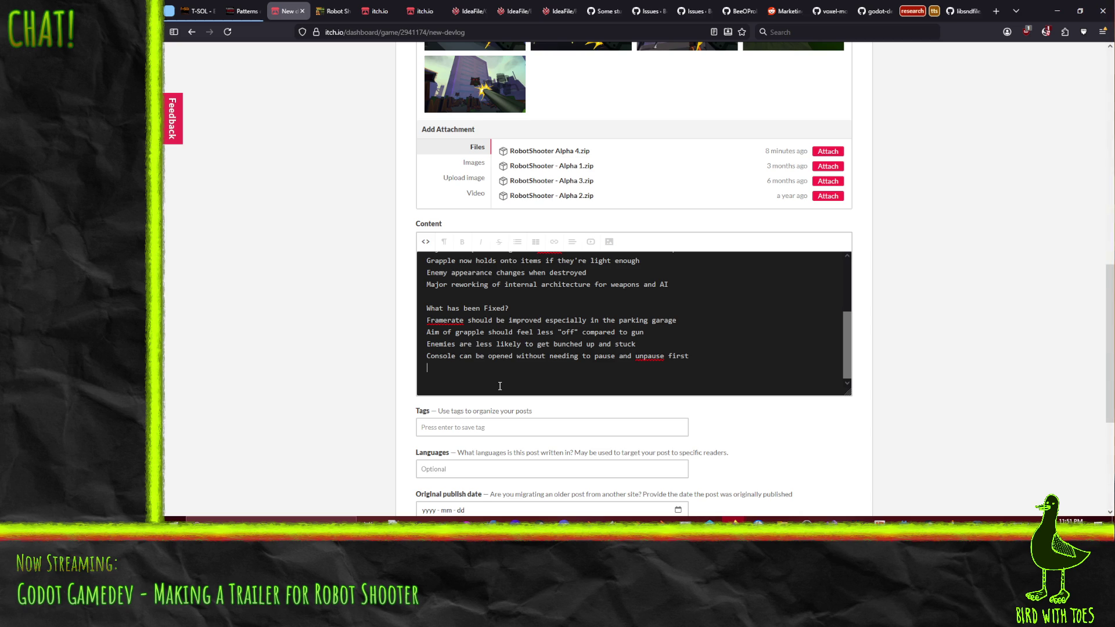
click(333, 10)
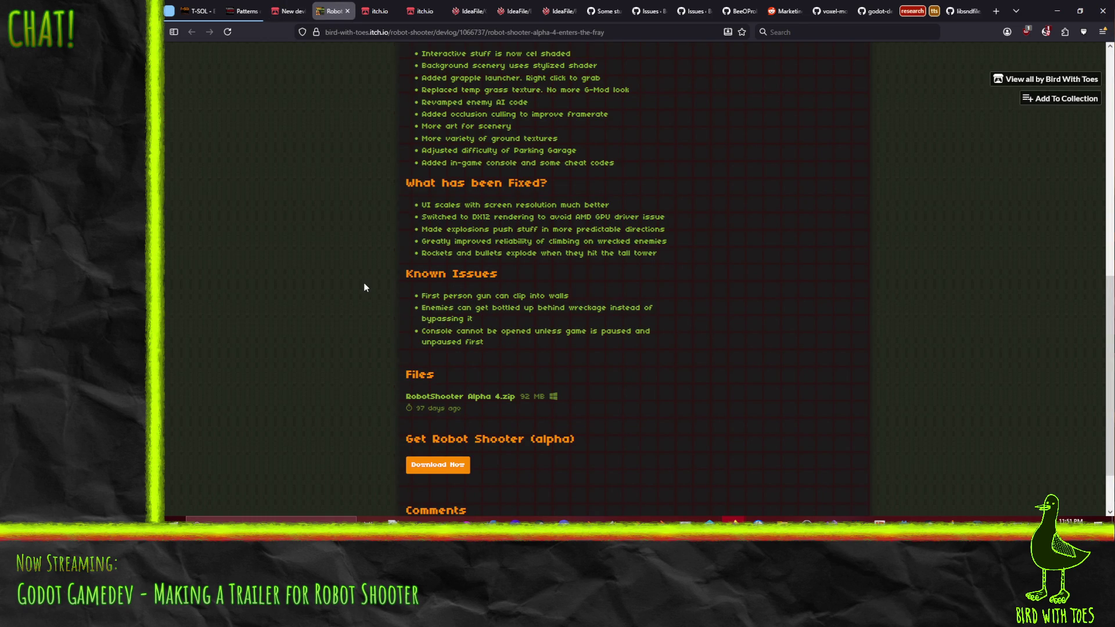
Return to the new devlog draft and place the cursor on its empty last line.
click(288, 10)
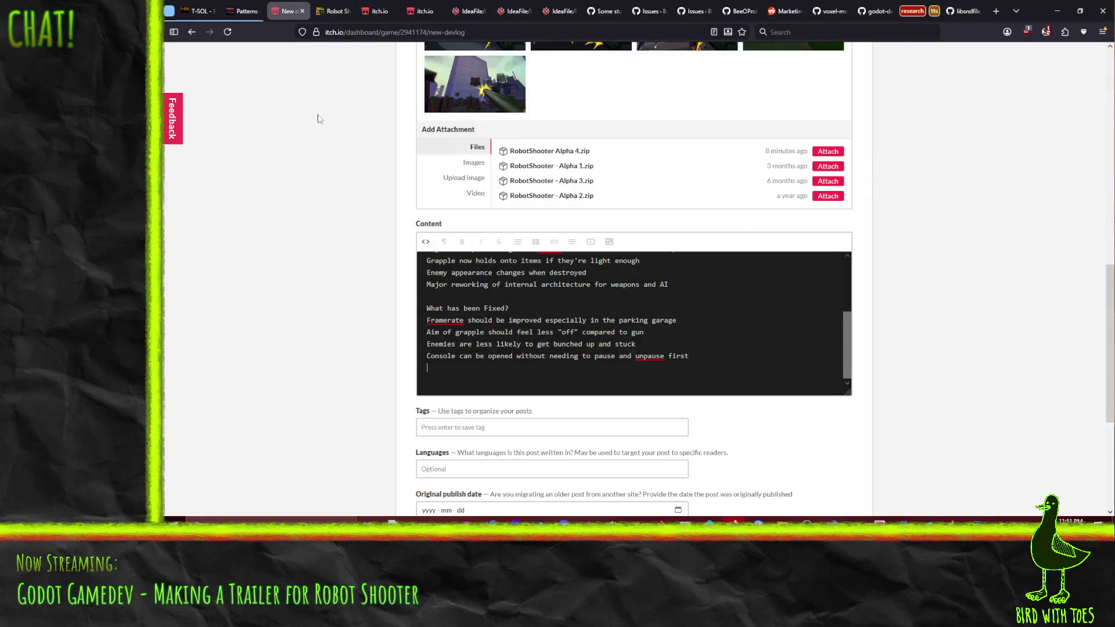
click(523, 378)
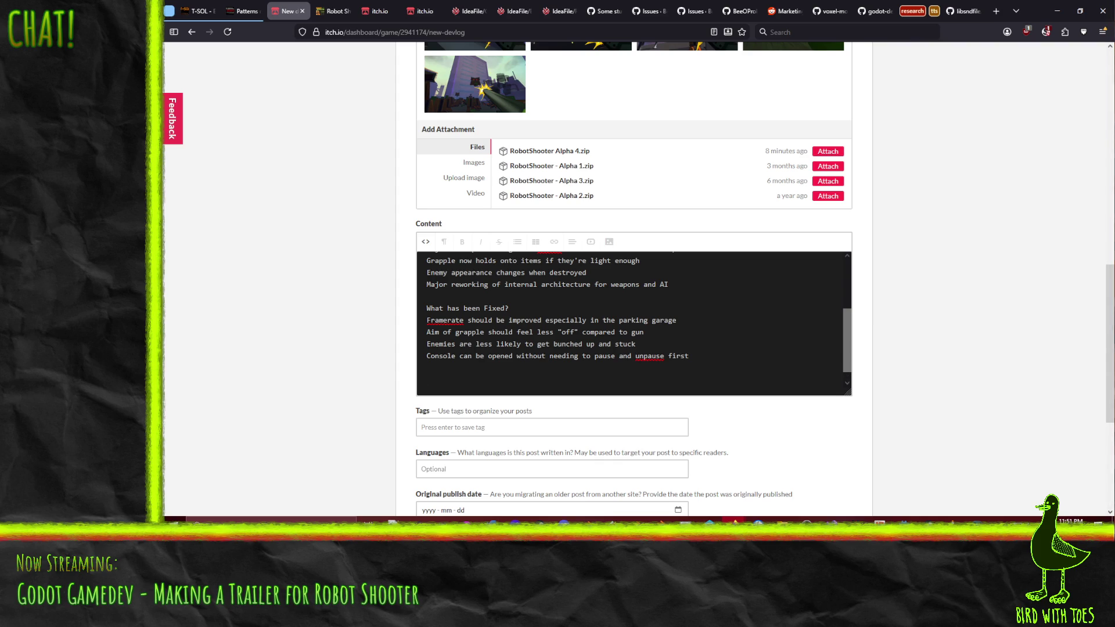
scroll(521, 380, up, 3)
scroll(521, 380, up, 1)
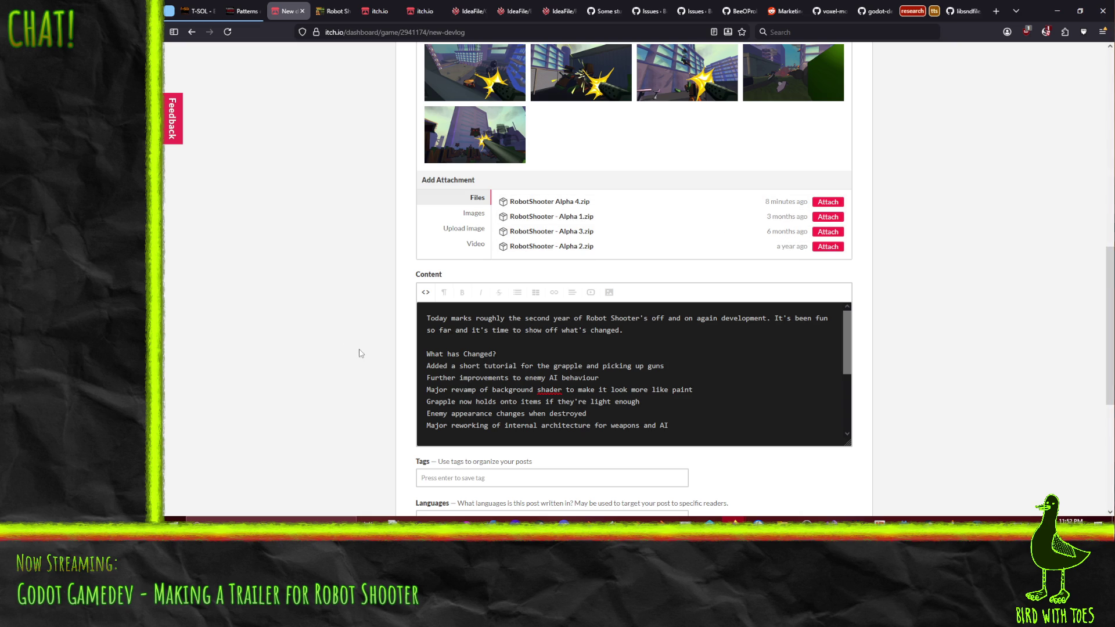
scroll(359, 353, down, 1)
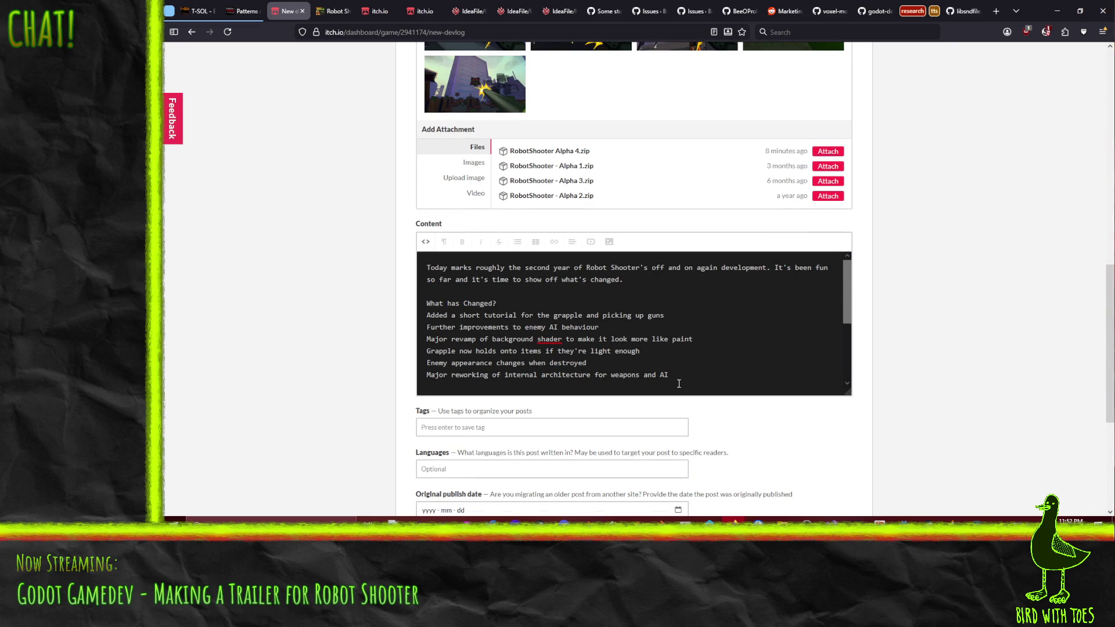
scroll(639, 320, down, 2)
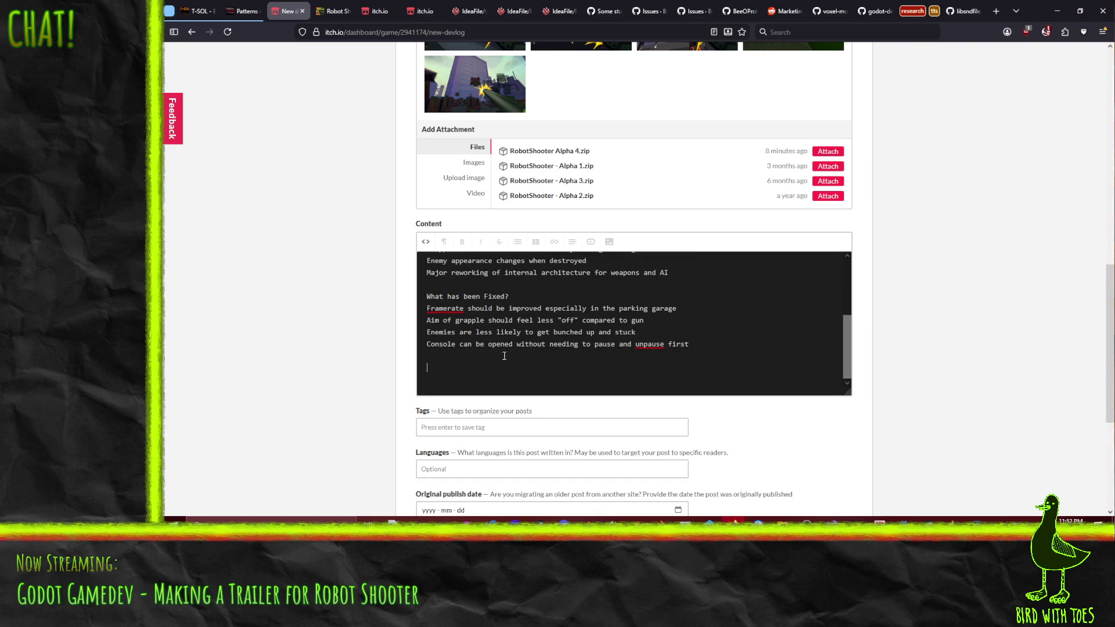
text(Known issues)
text(I)
text(It is possib)
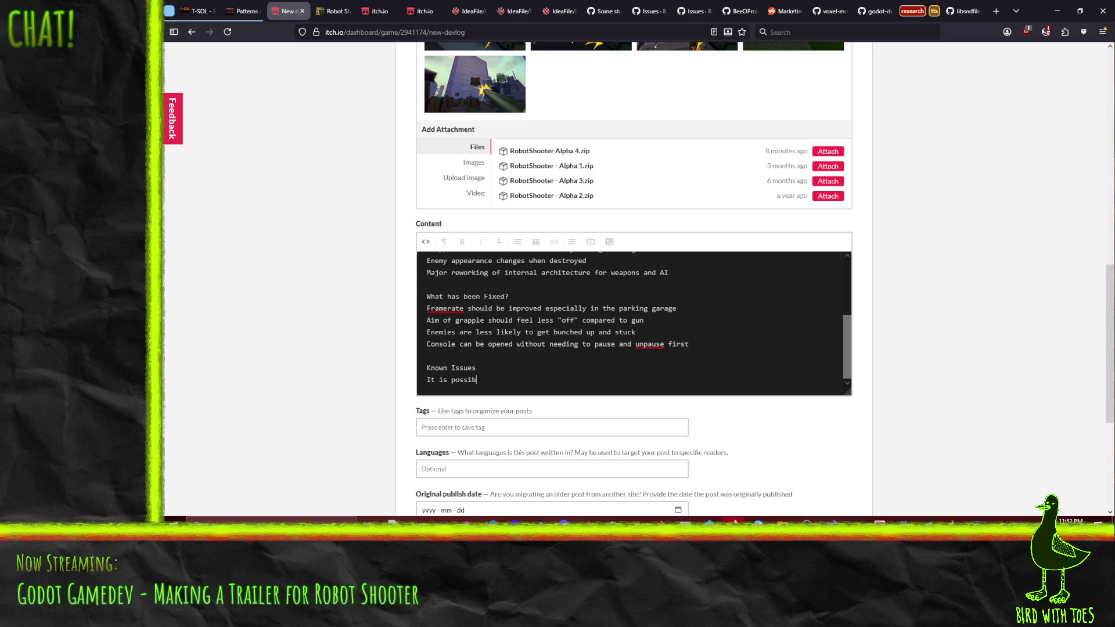
text(le to softlo)
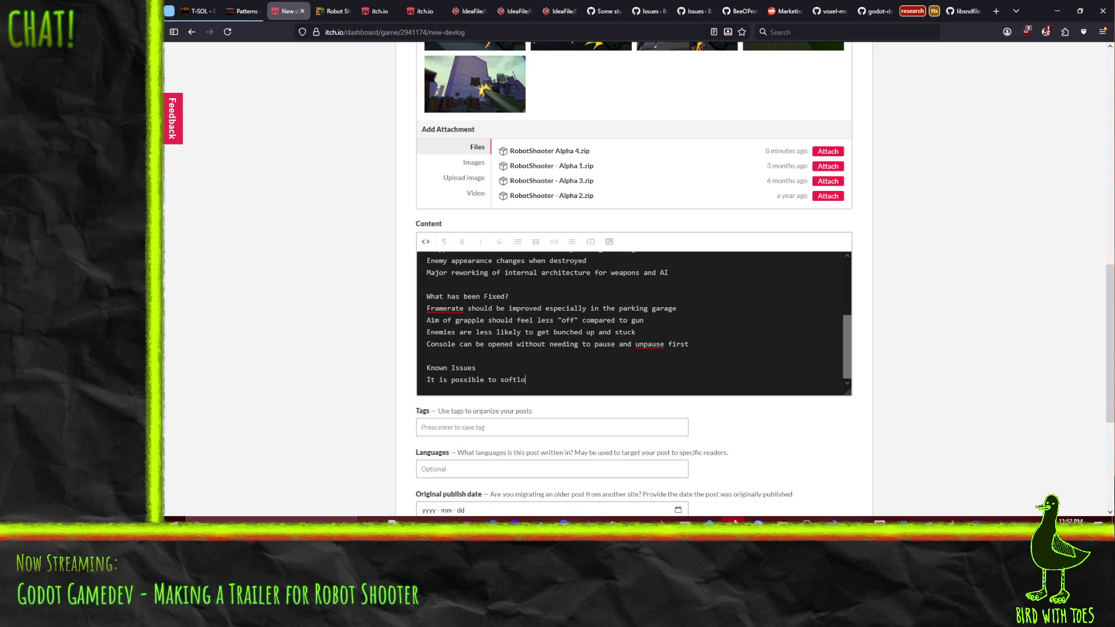
text(ck in the tuto)
text(rial area if )
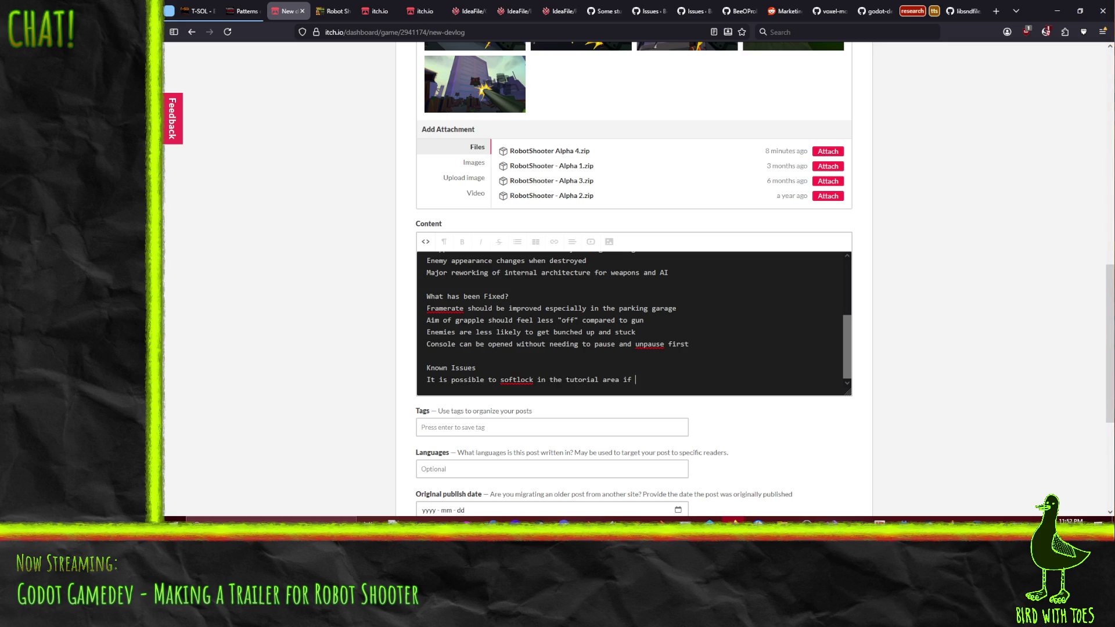
text(you )
text(place the boxes between yourself and )
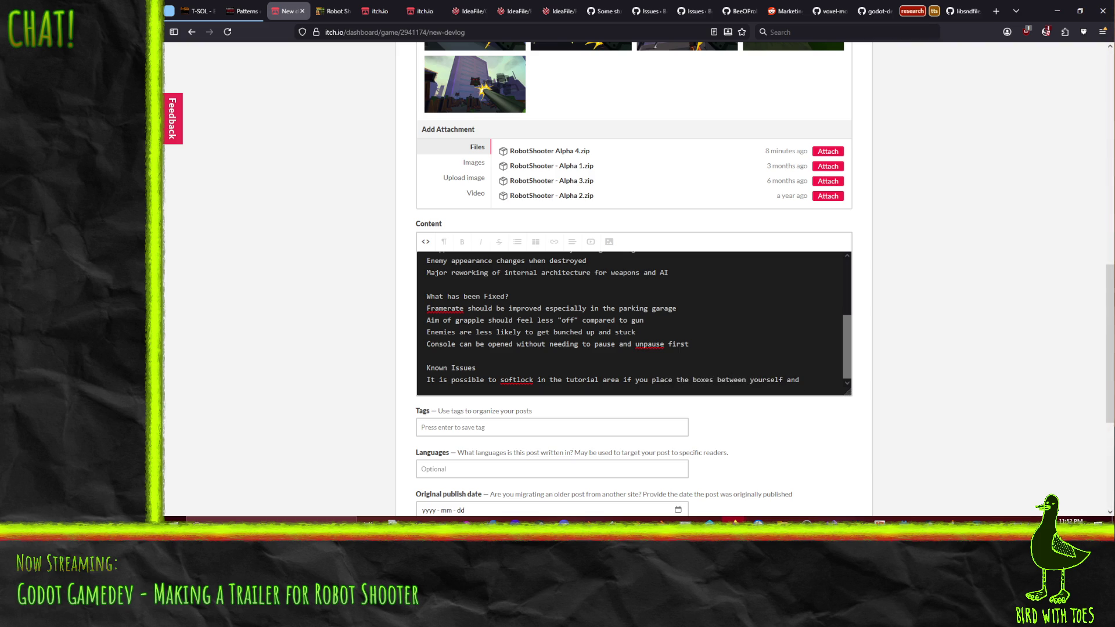
text(the)
Reword the tutorial softlock line's ending and add the weapon wall-clipping issue beneath it.
key(BackSpace)
key(BackSpace)
key(BackSpace)
key(BackSpace)
key(BackSpace)
key(BackSpace)
key(BackSpace)
key(BackSpace)
key(BackSpace)
key(BackSpace)
key(BackSpace)
key(BackSpace)
key(BackSpace)
key(BackSpace)
key(BackSpace)
text(by compl)
key(BackSpace)
key(BackSpace)
key(BackSpace)
text(trapping yourself behind boxes)
key(Return)
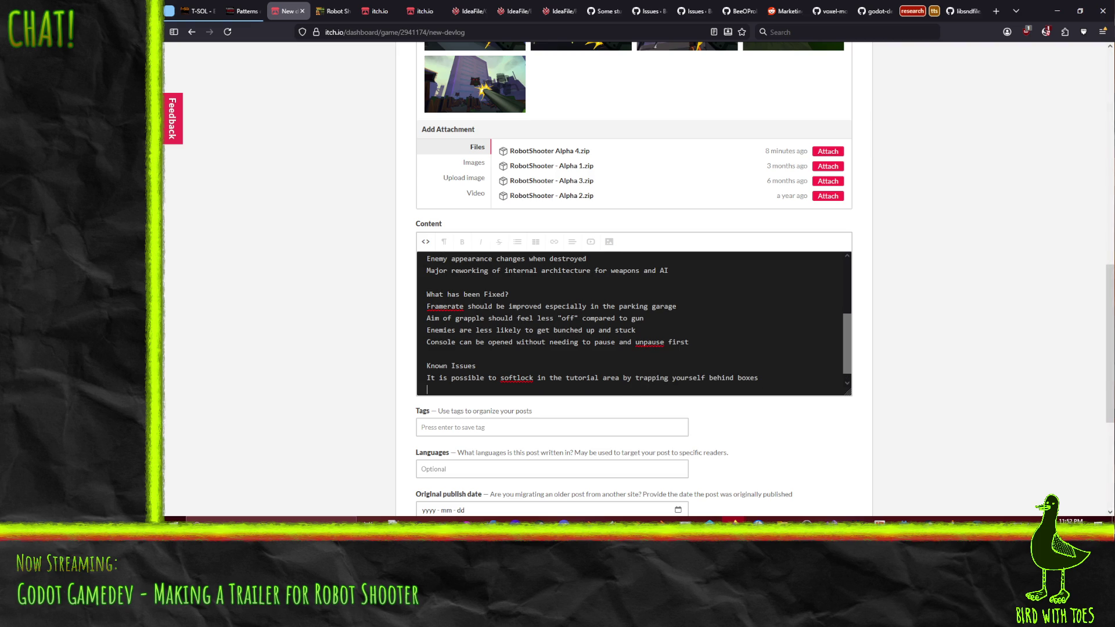
text(Firs)
key(BackSpace)
text(t perso)
text(n weapons can appear to clip into )
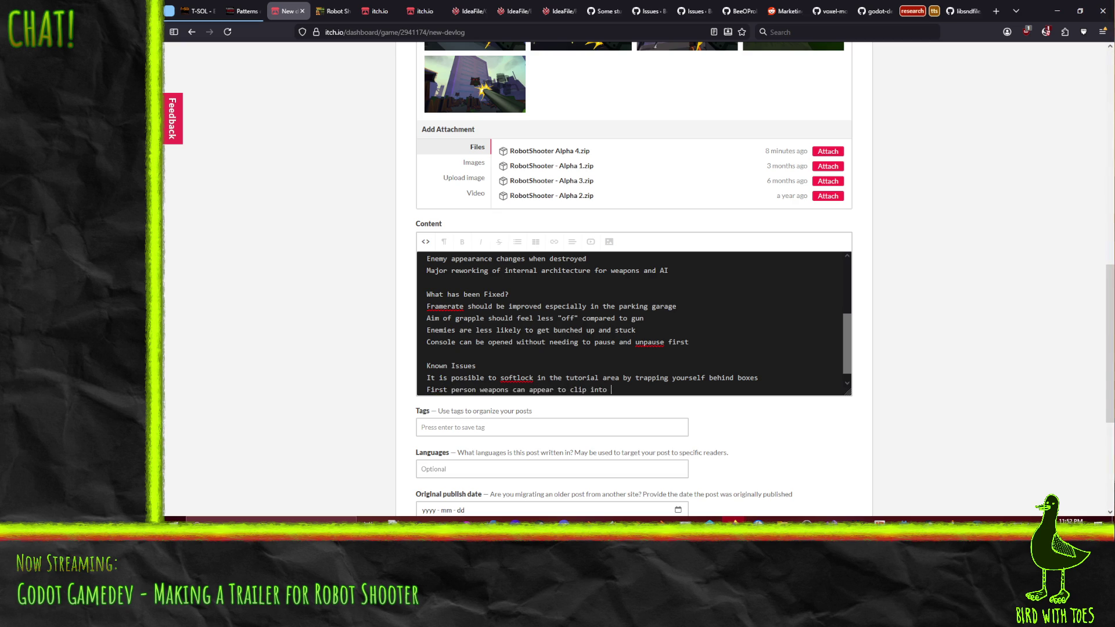
text(walls)
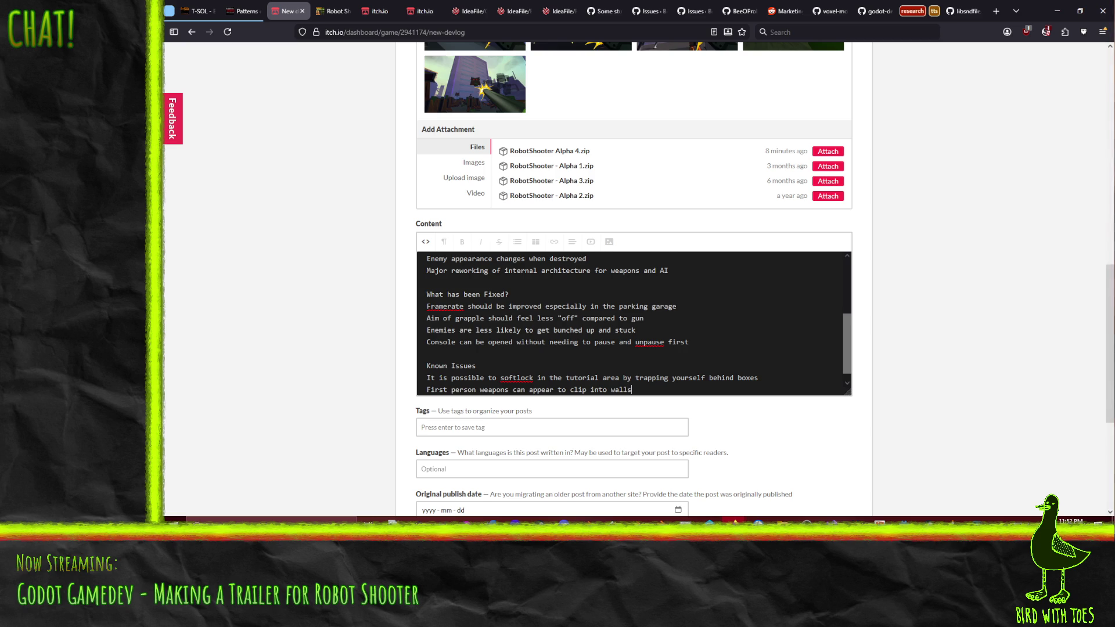
key(Return)
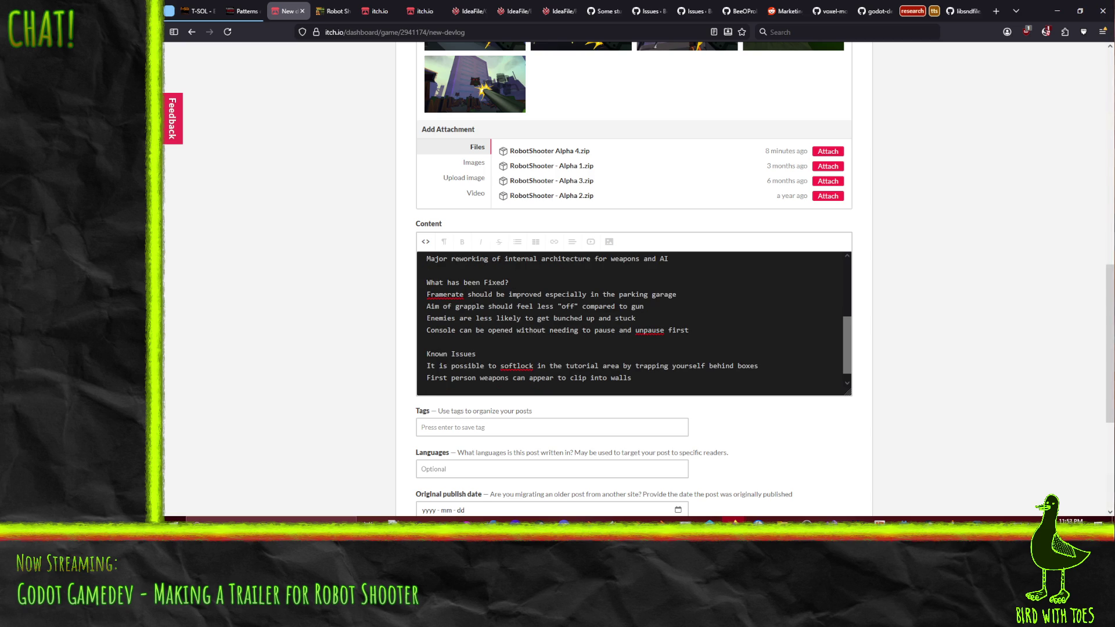
key(ctrl+Home)
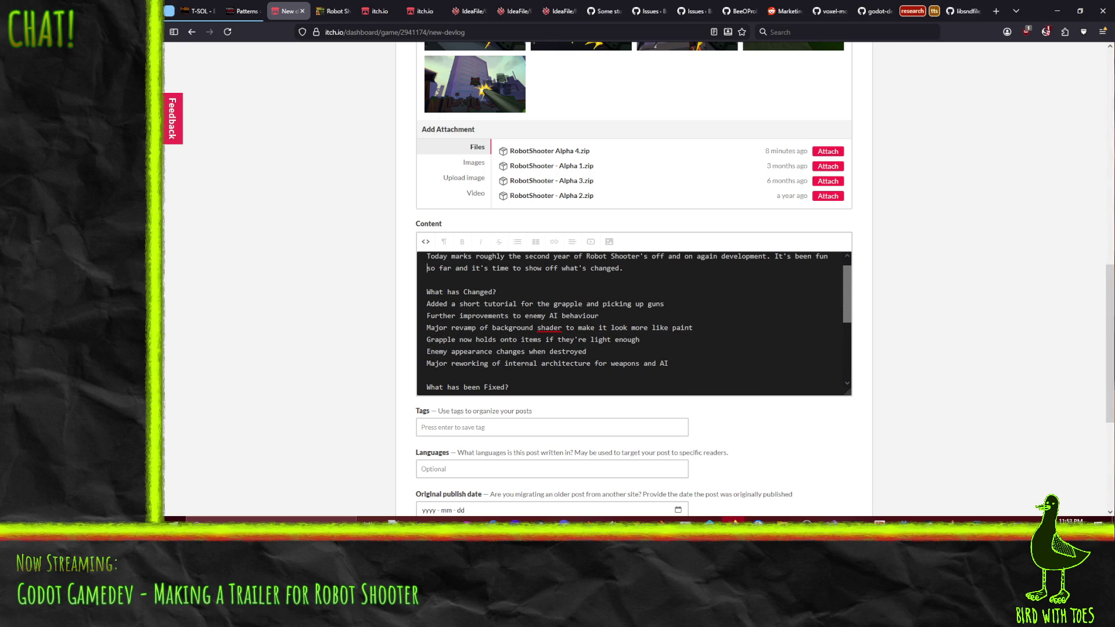
key(ctrl+End)
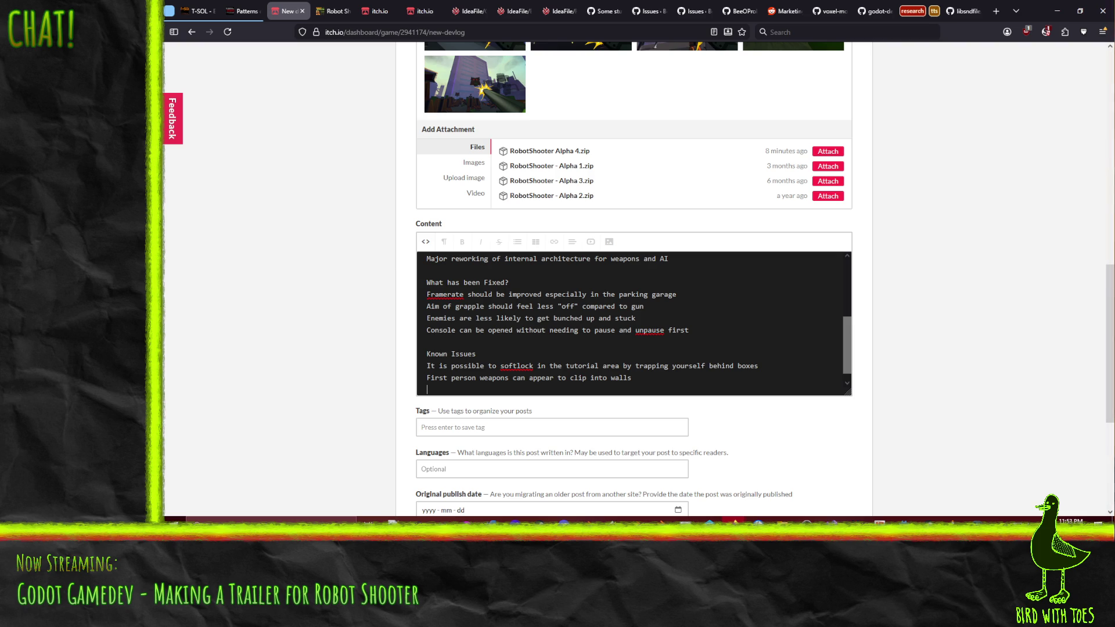
text(Looking up to)
text(o close t)
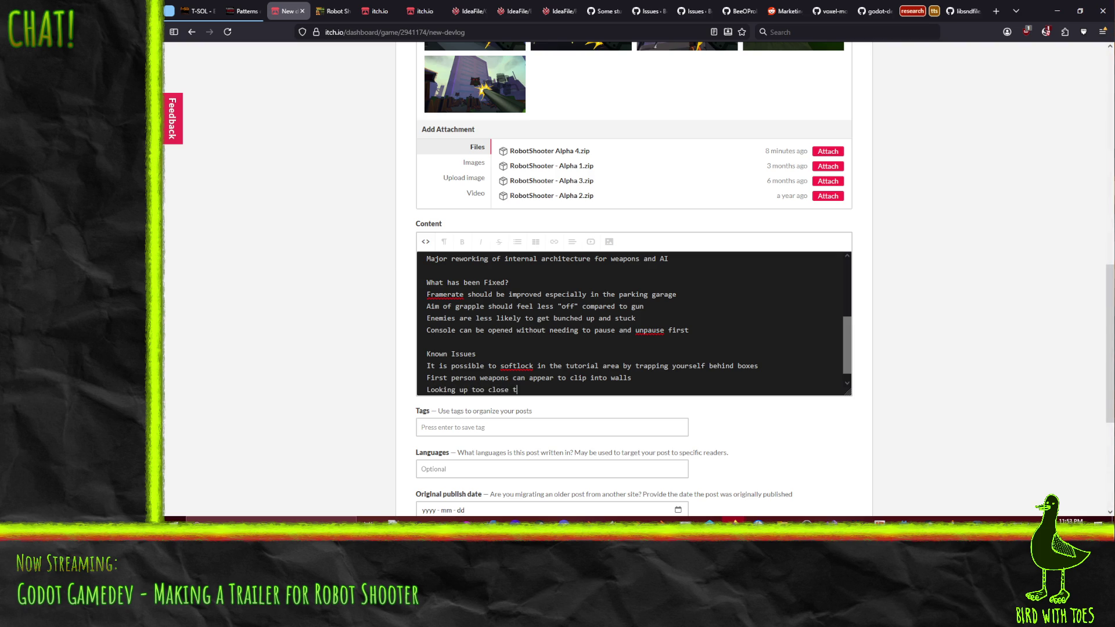
text(o a wall can)
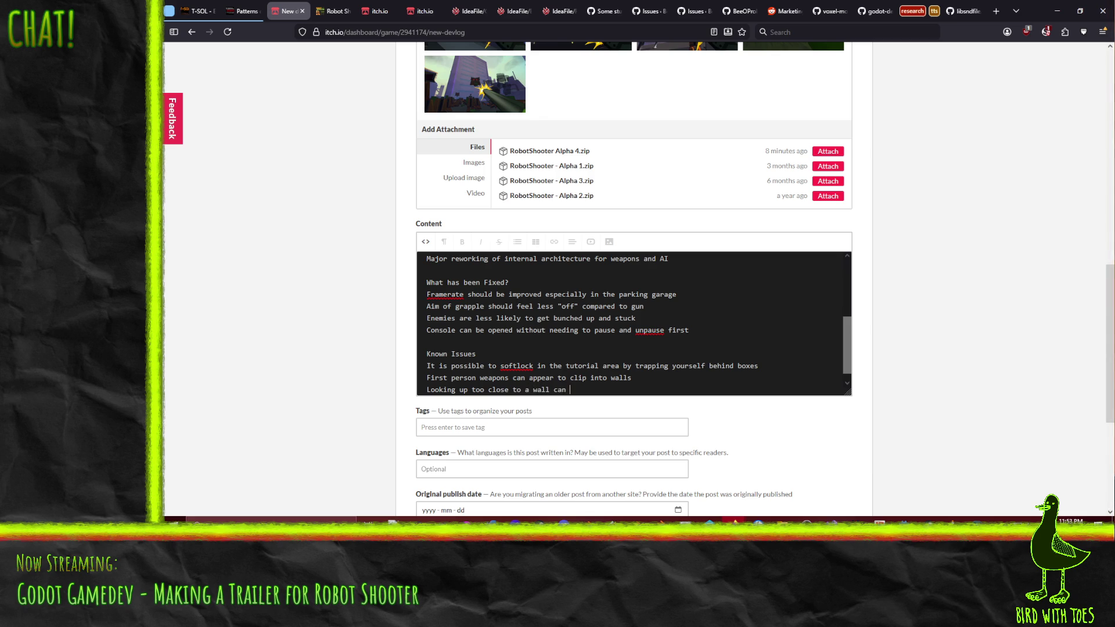
text( cause camera to cl)
text(ip into w)
text(a)
Add the camera clipping issue and the off-by-one volume control issue, tidying their wording.
key(BackSpace)
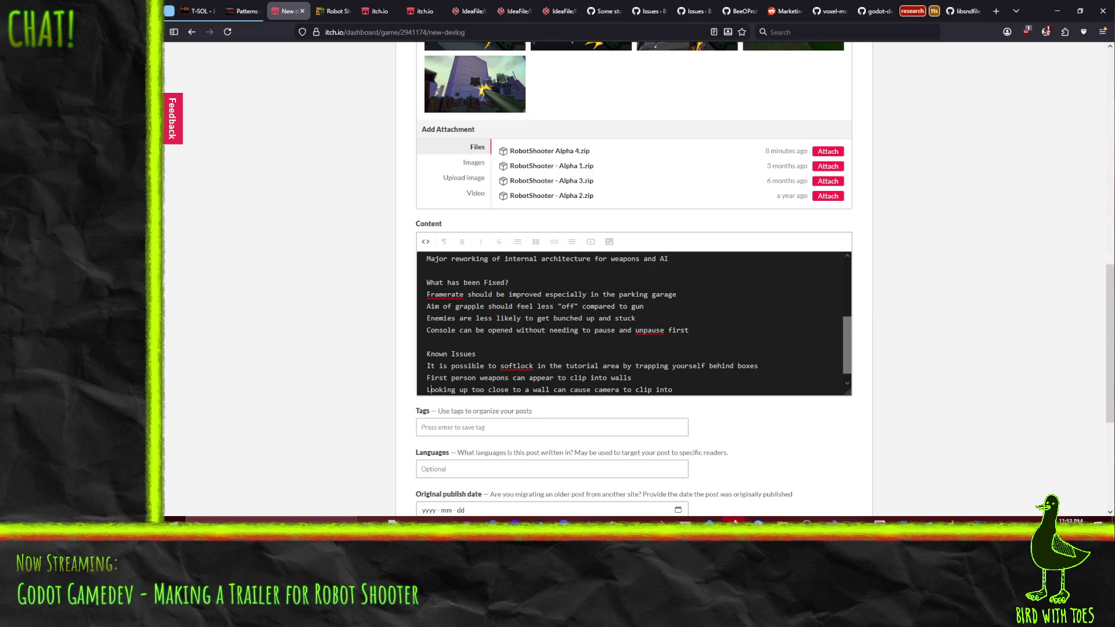
text(it)
scroll(591, 345, down, 1)
scroll(591, 345, up, 3)
scroll(627, 348, down, 3)
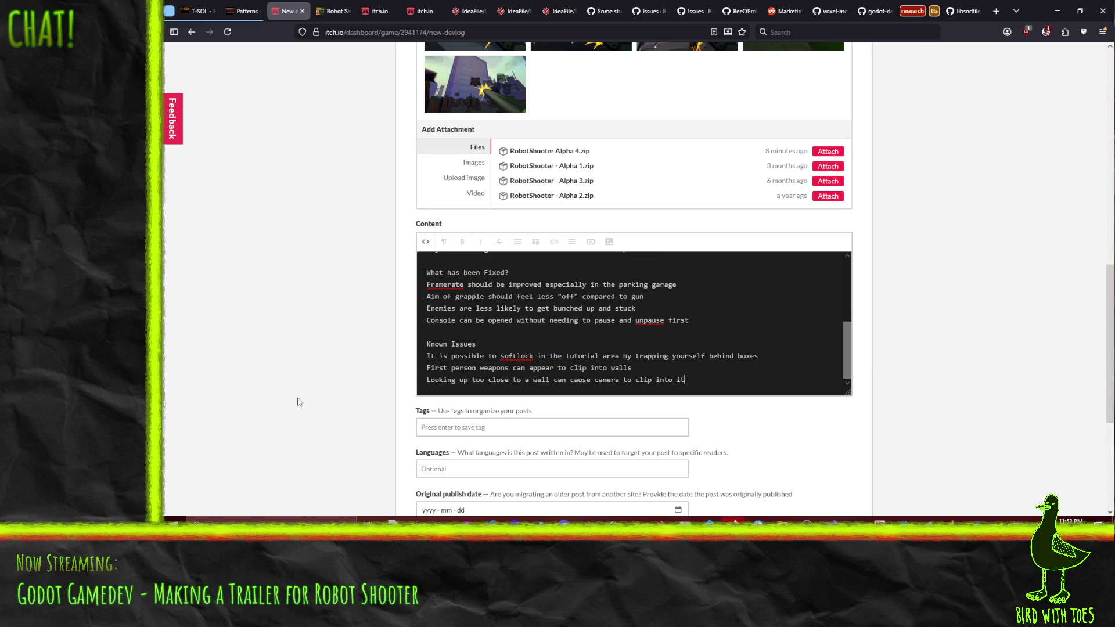
scroll(630, 340, up, 4)
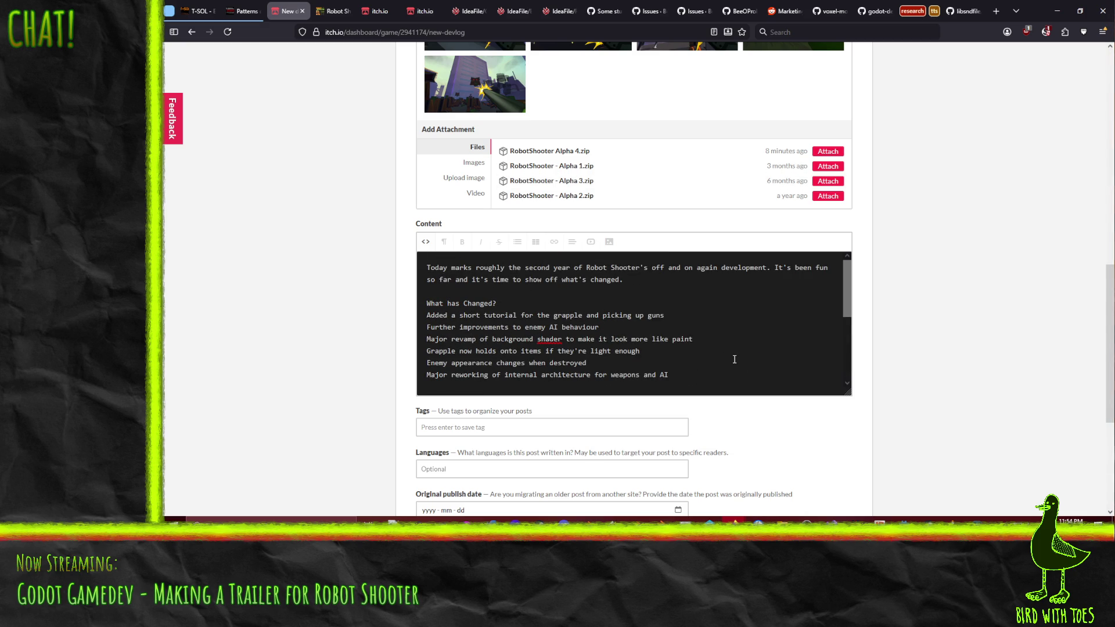
scroll(720, 347, down, 5)
scroll(556, 367, up, 5)
scroll(697, 287, down, 5)
key(Return)
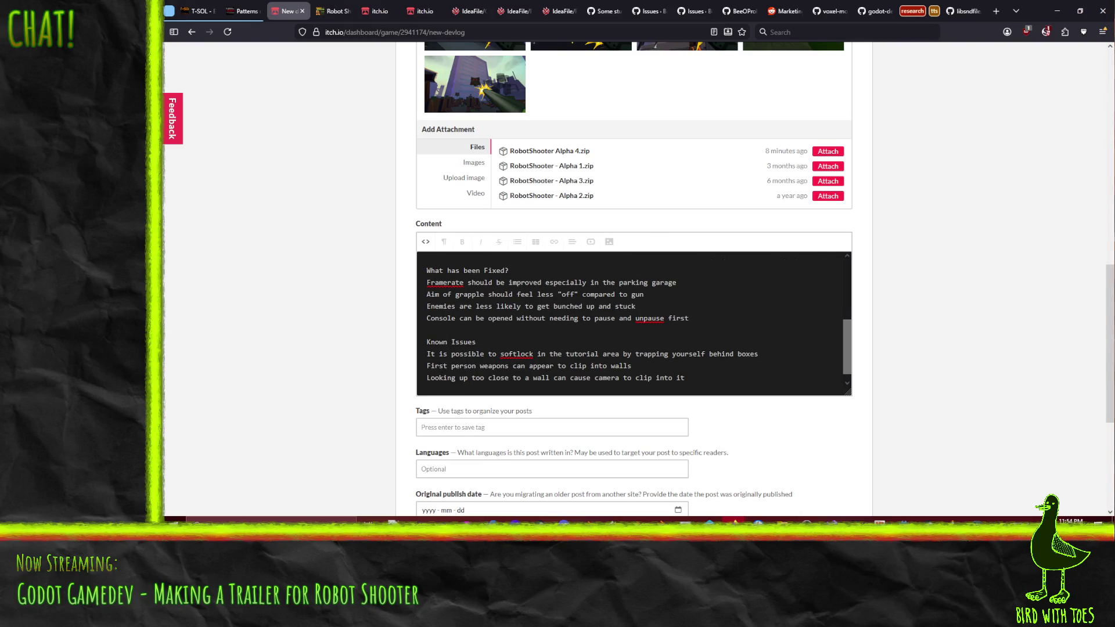
text(Volume control)
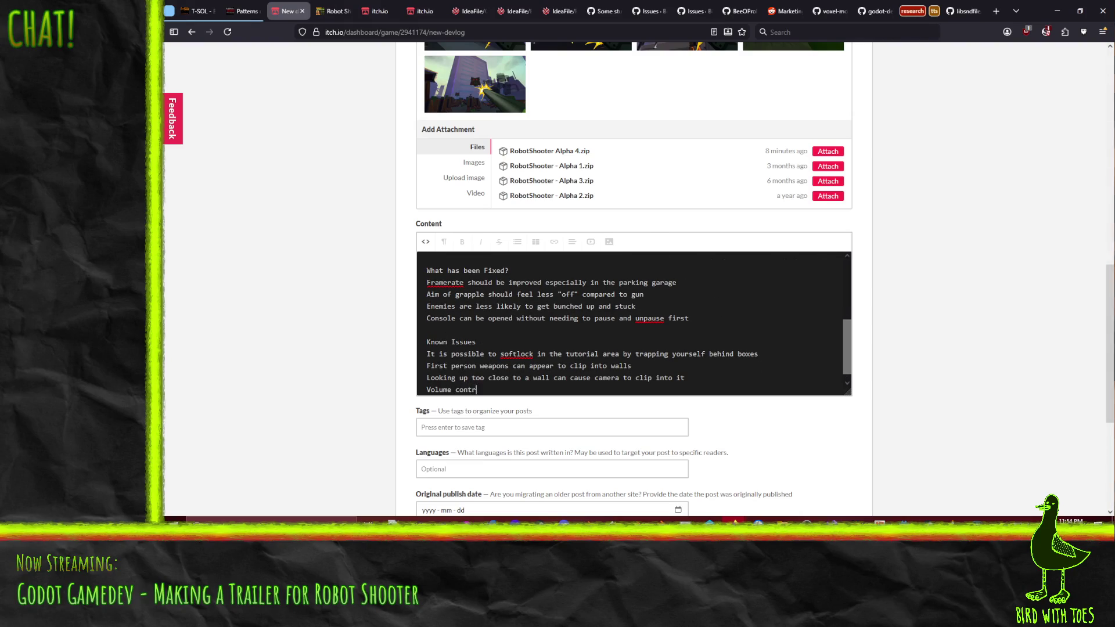
key(BackSpace)
text(in setting)
text(s don't always have)
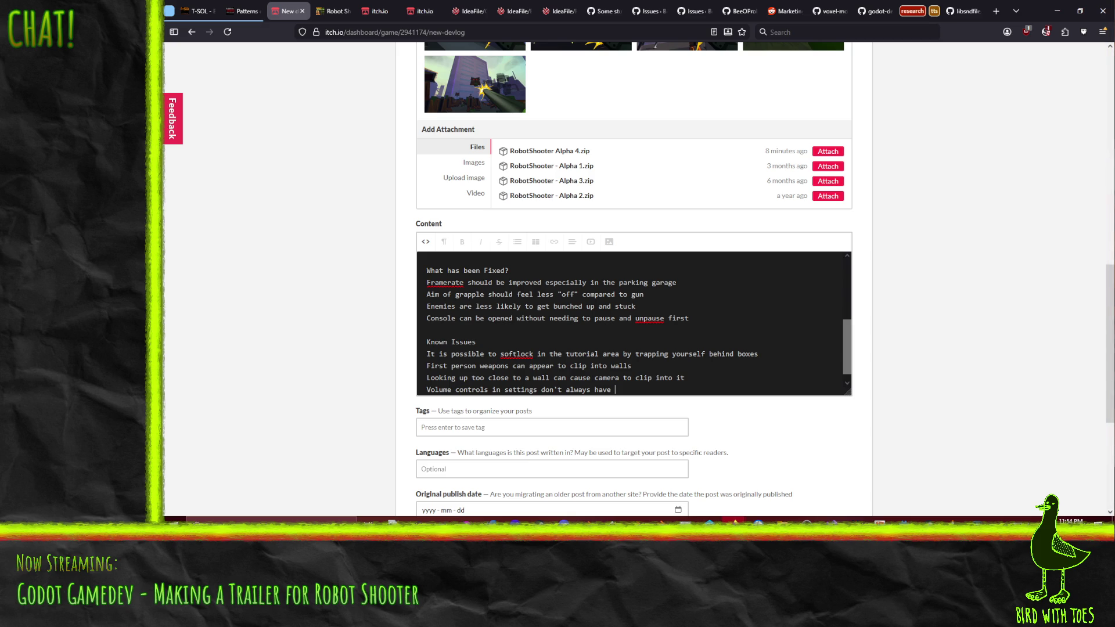
key(BackSpace)
key(BackSpace)
key(BackSpace)
text(have rounding erro)
key(BackSpace)
key(BackSpace)
key(BackSpace)
text(off by one )
text(sometimes)
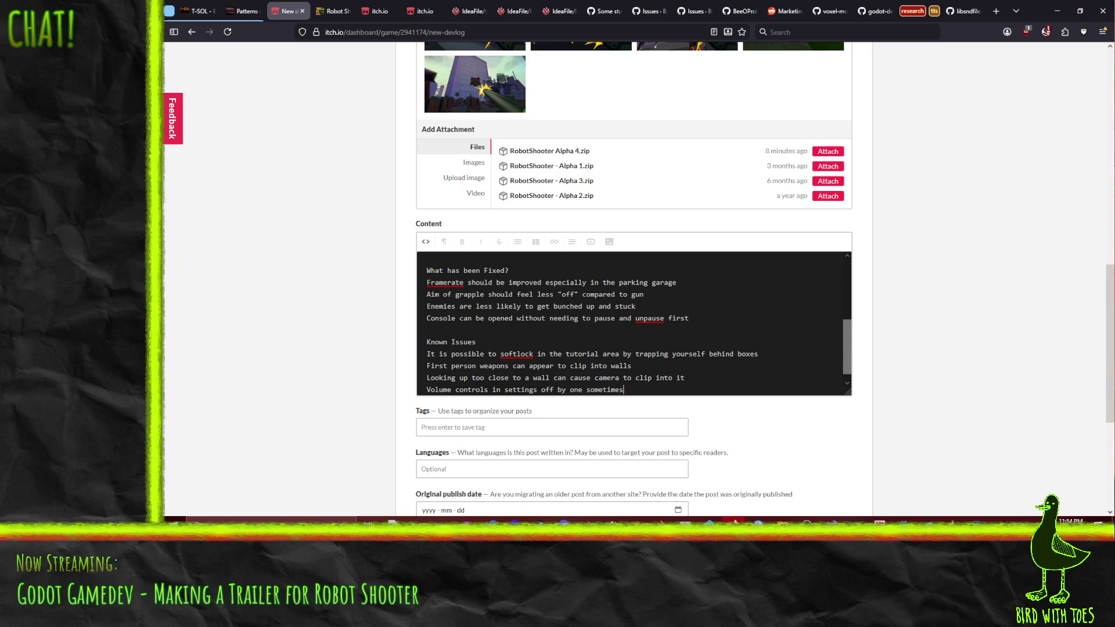
key(Return)
key(Return)
key(BackSpace)
key(BackSpace)
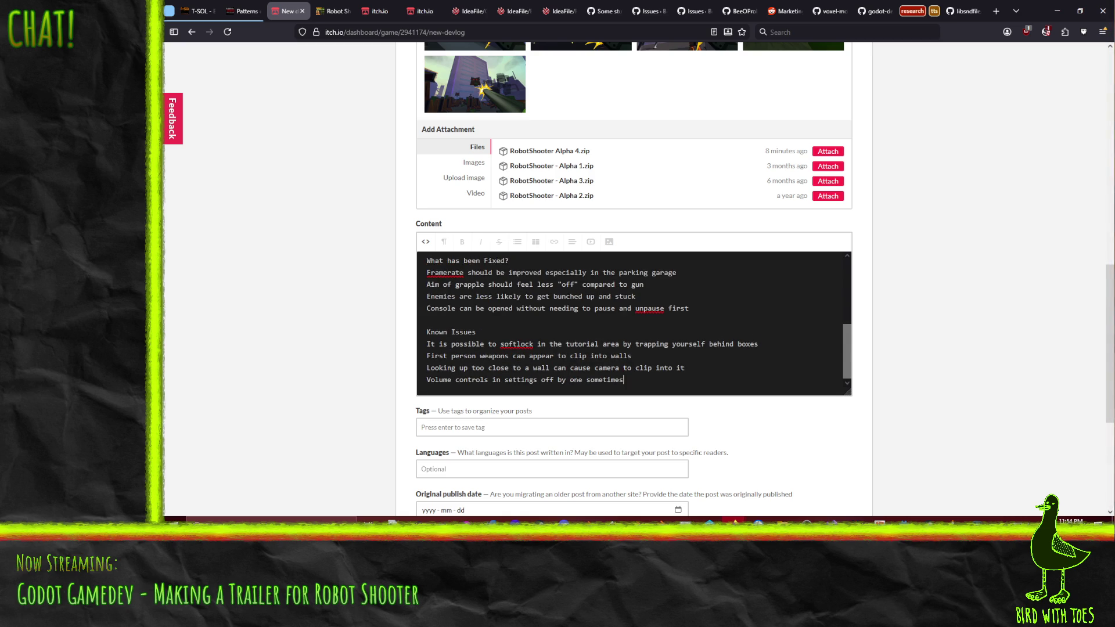
scroll(610, 331, up, 5)
scroll(540, 366, up, 2)
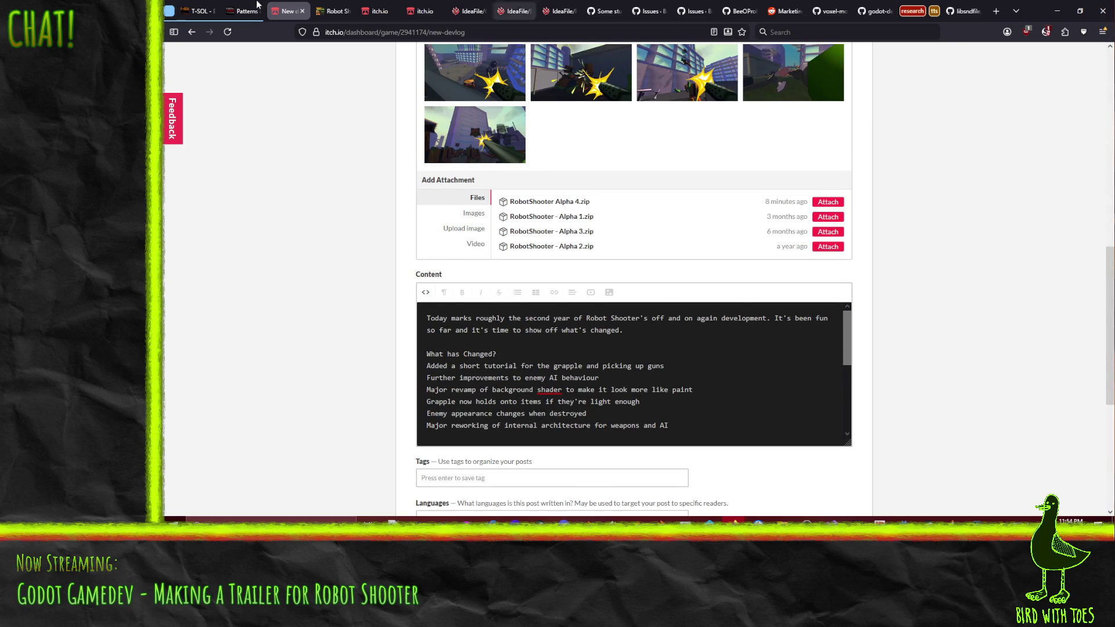
click(330, 11)
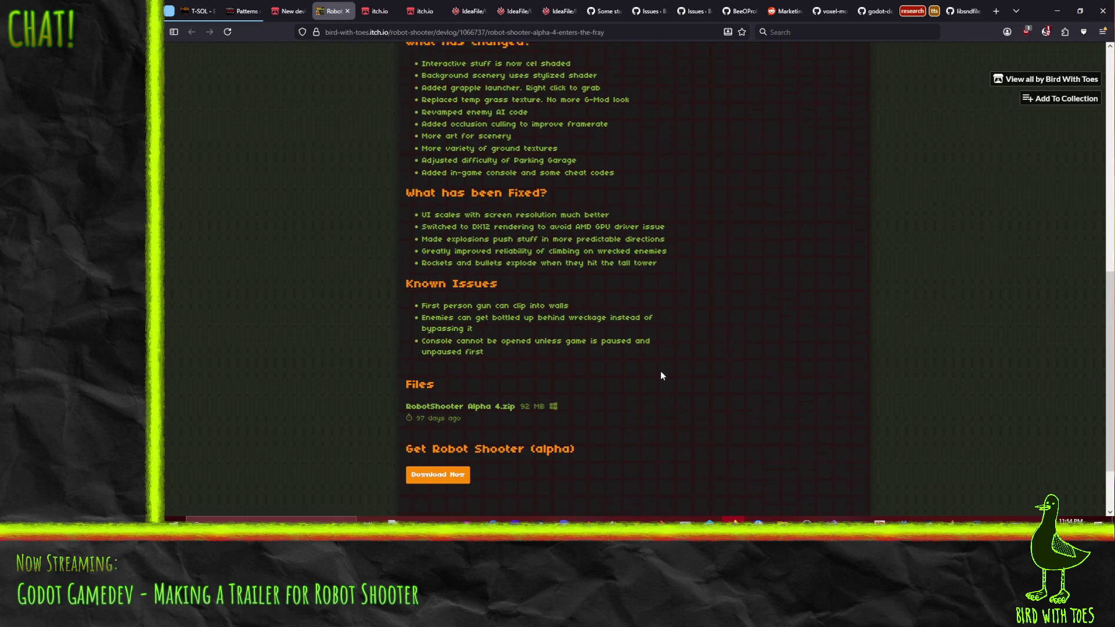
scroll(660, 371, up, 8)
scroll(660, 370, up, 5)
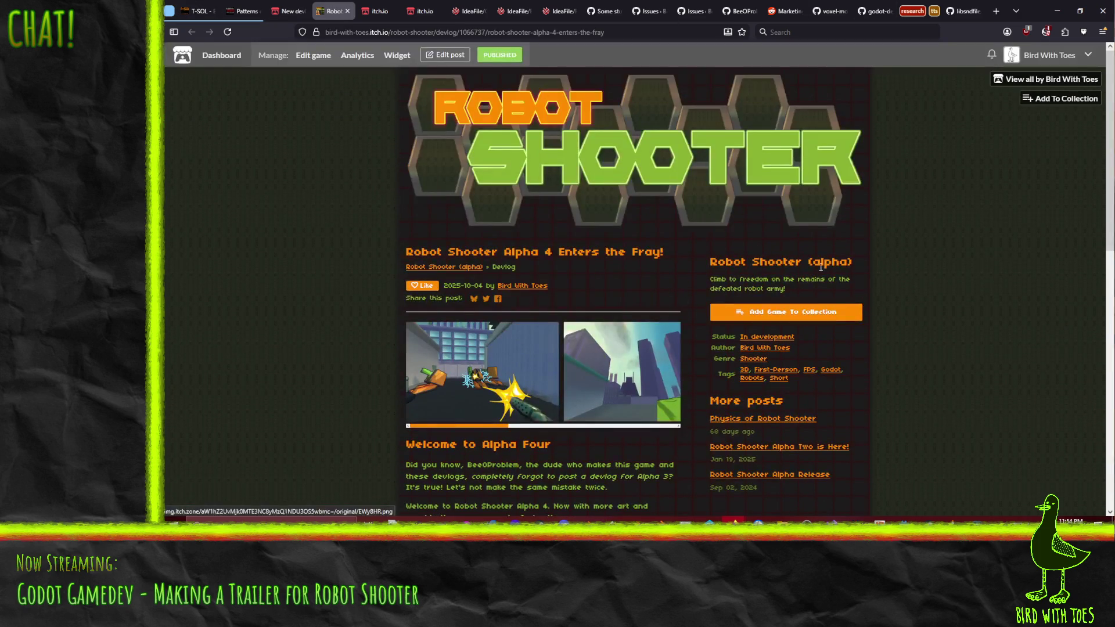
click(445, 55)
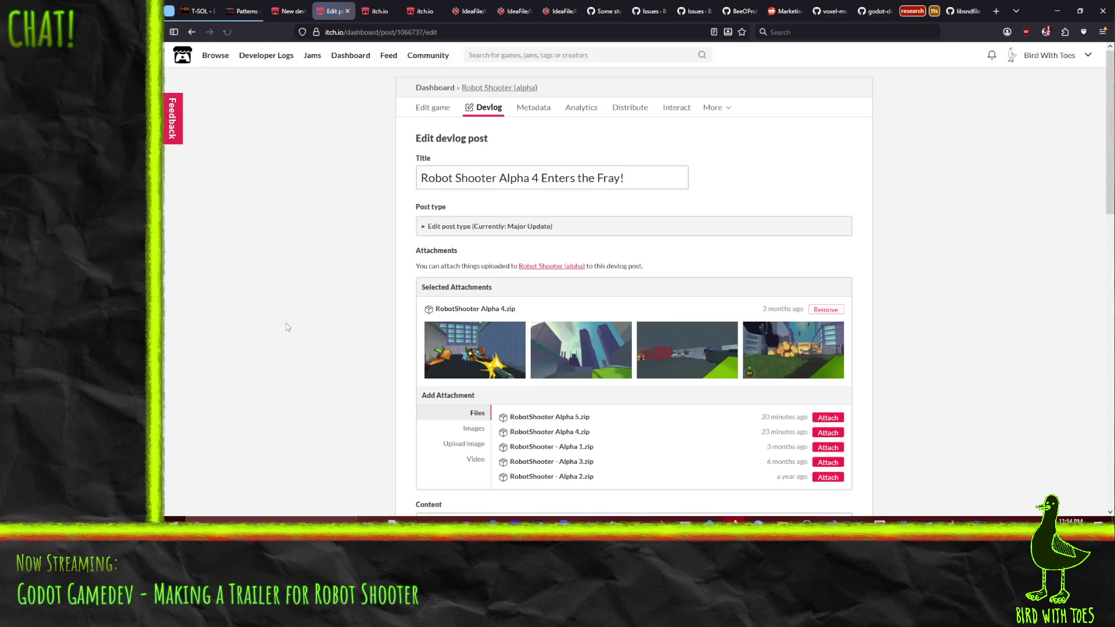
scroll(319, 314, down, 5)
scroll(330, 284, down, 3)
click(426, 218)
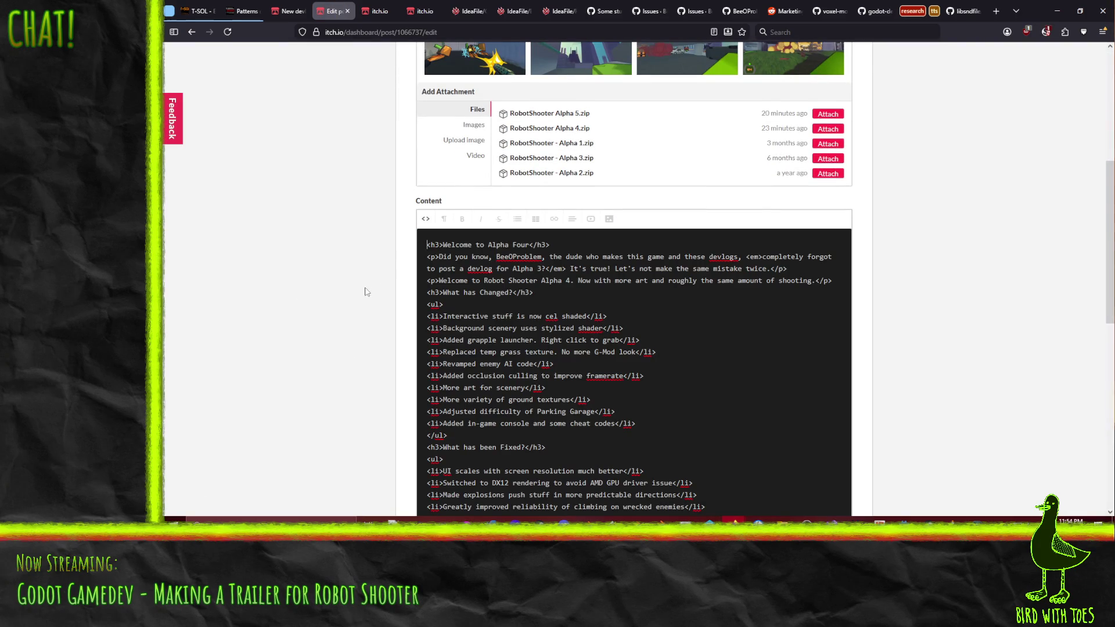
scroll(428, 292, up, 8)
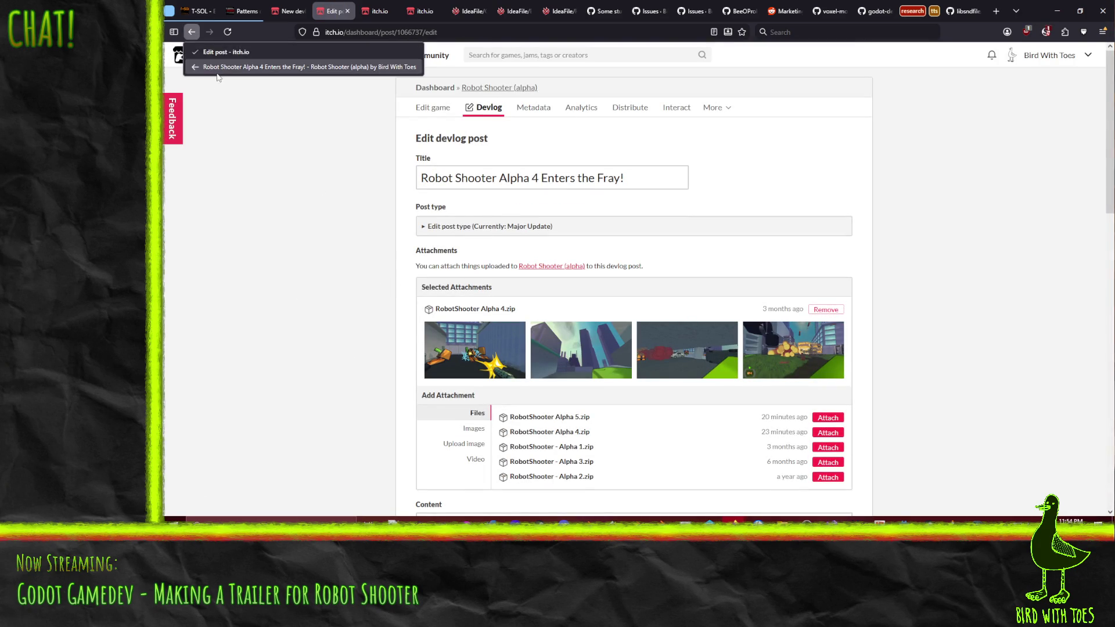
click(287, 11)
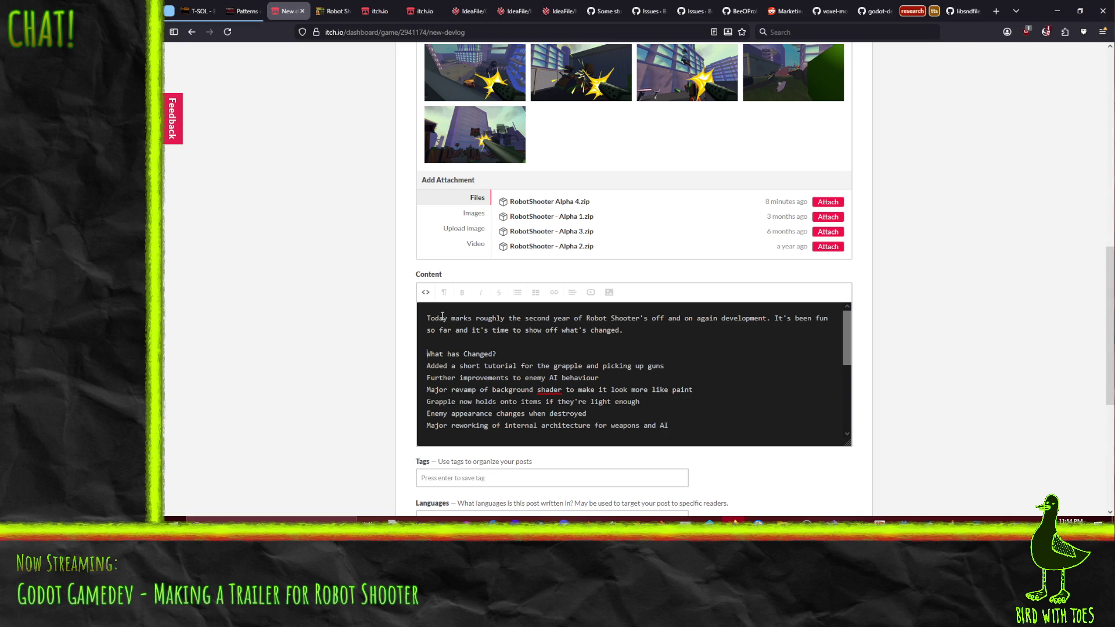
Wrap the What has Changed?, What has been Fixed? and Known Issues headings in h3 tags and open a <ul> under What has Changed?
click(426, 354)
text(<h3>)
key(End)
text(<h3>)
key(Left)
key(Left)
key(Left)
text(/)
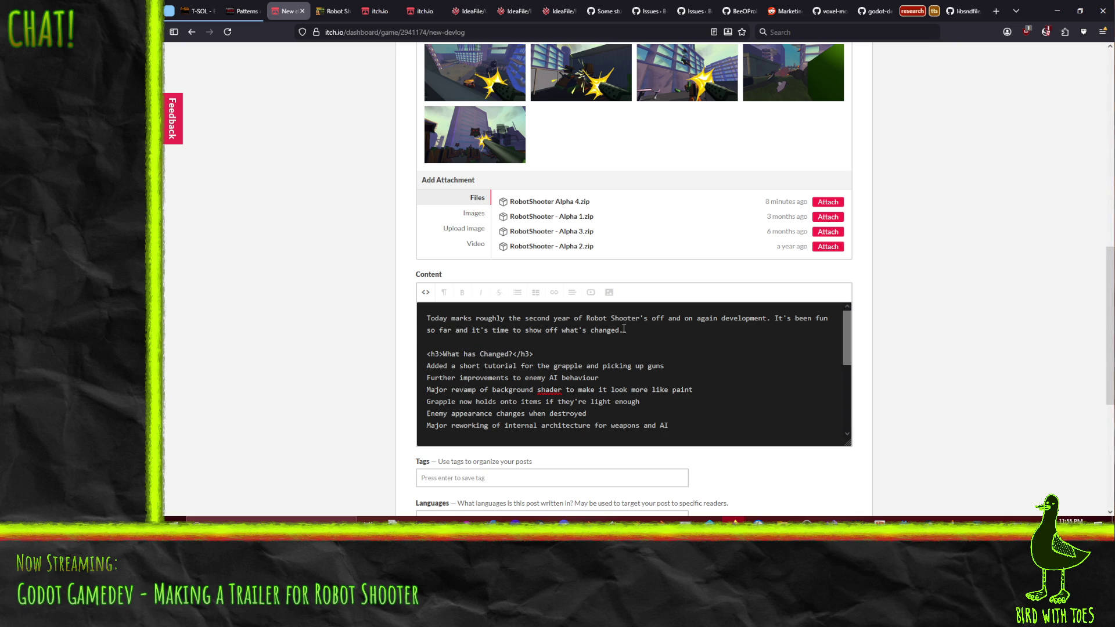
scroll(524, 375, down, 3)
click(427, 342)
text(<h3>)
key(End)
text(<h3>)
key(Left)
key(Left)
key(Left)
text(/)
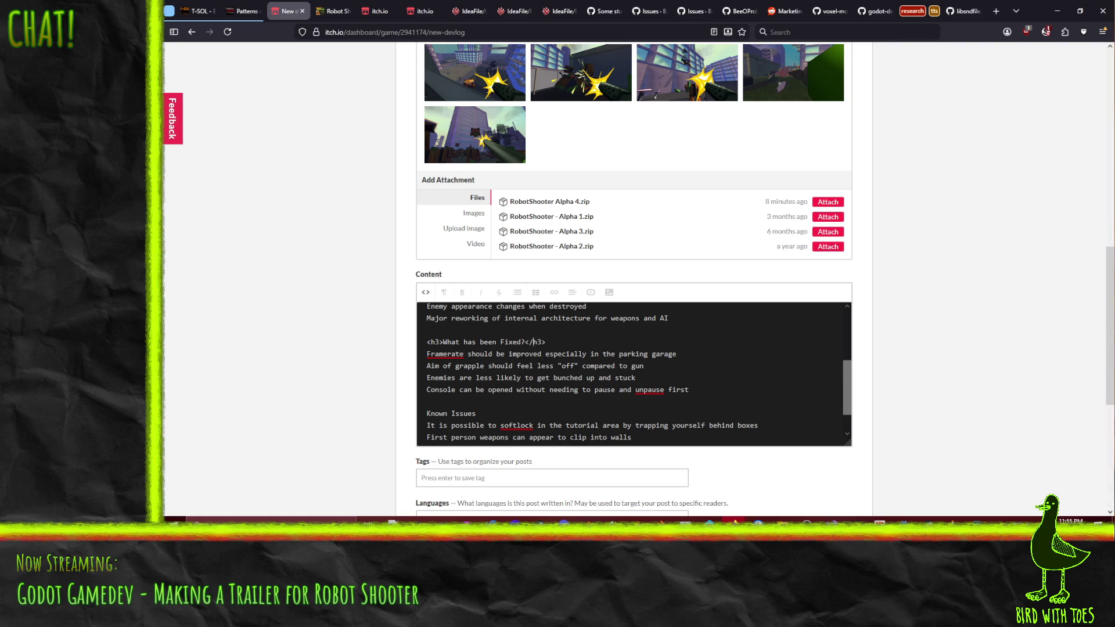
scroll(477, 375, down, 3)
click(426, 383)
text(<h3>)
key(End)
text(<h3>)
text(/)
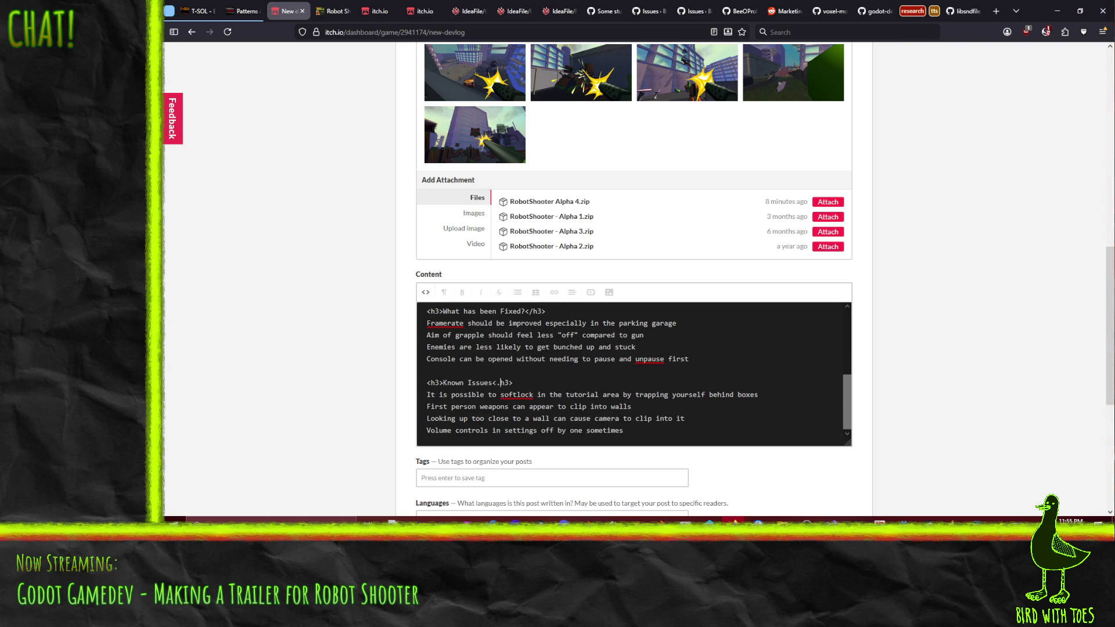
scroll(477, 388, up, 5)
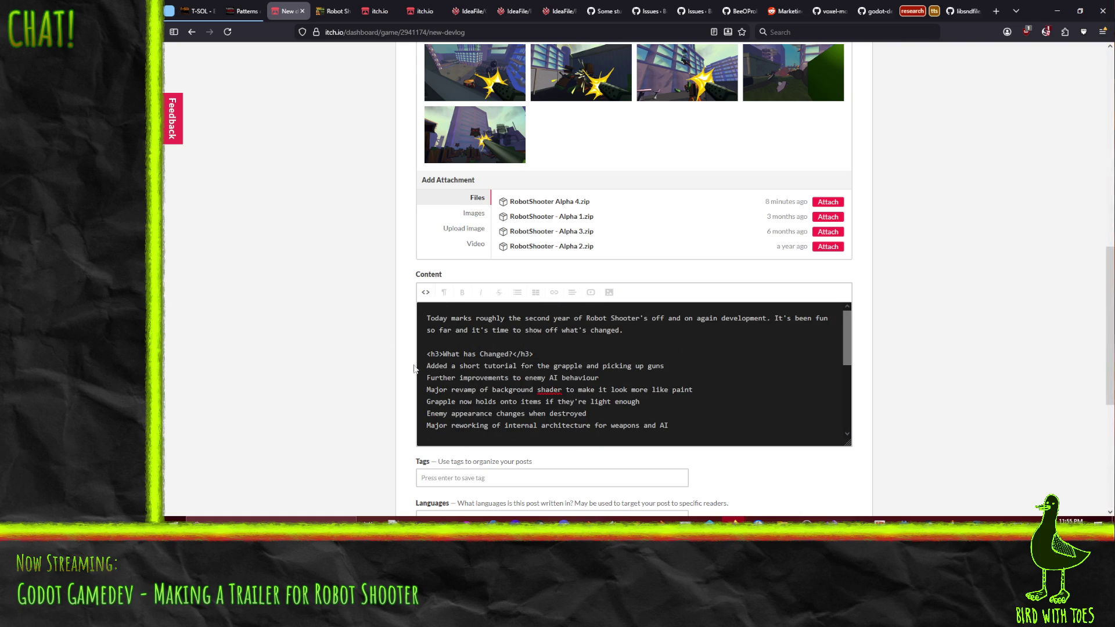
key(Return)
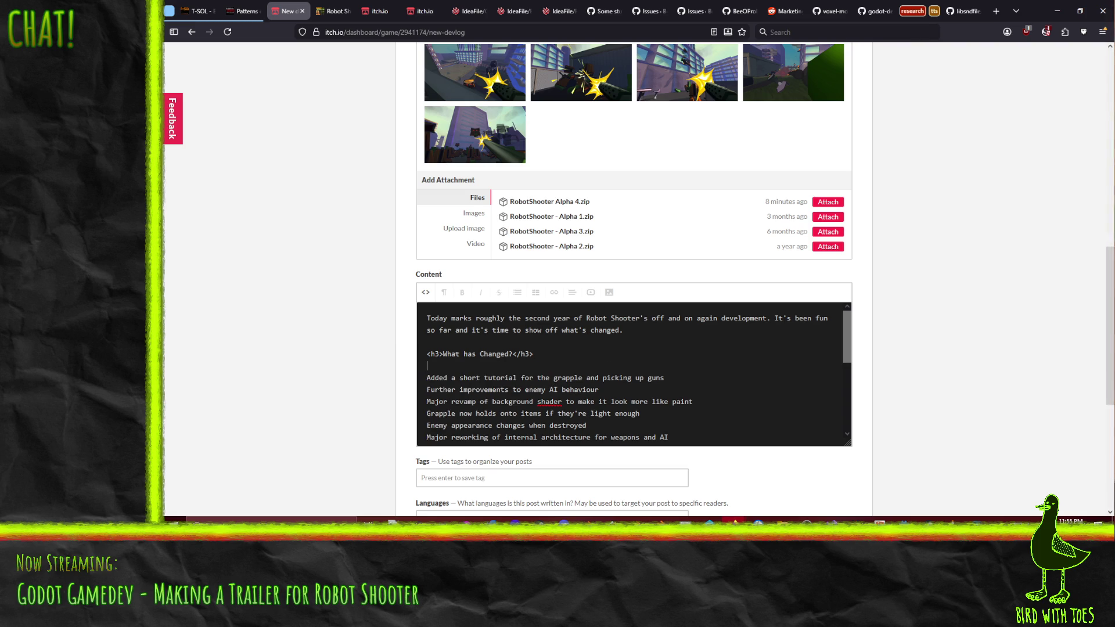
text(<ul> )
text(<)
text(li)
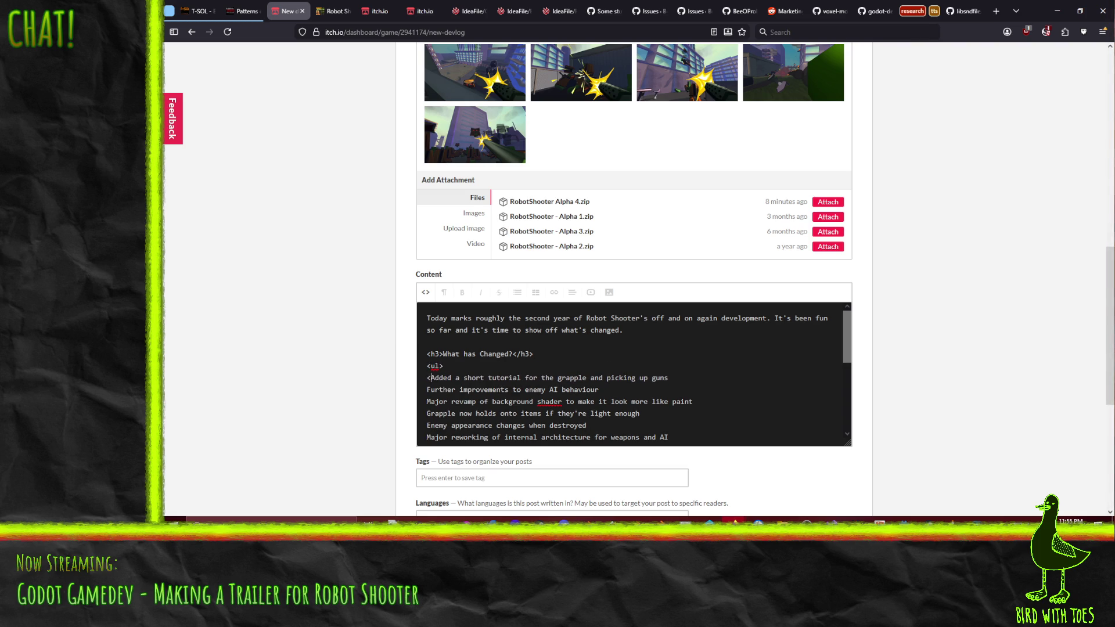
text(>)
Paste opening <li> tags onto each What has Changed? item, from guns through enemy appearance.
key(End)
text(<li>)
click(426, 390)
text(<li>)
click(427, 402)
text(<li>)
click(424, 425)
text(<li>)
scroll(424, 415, down, 3)
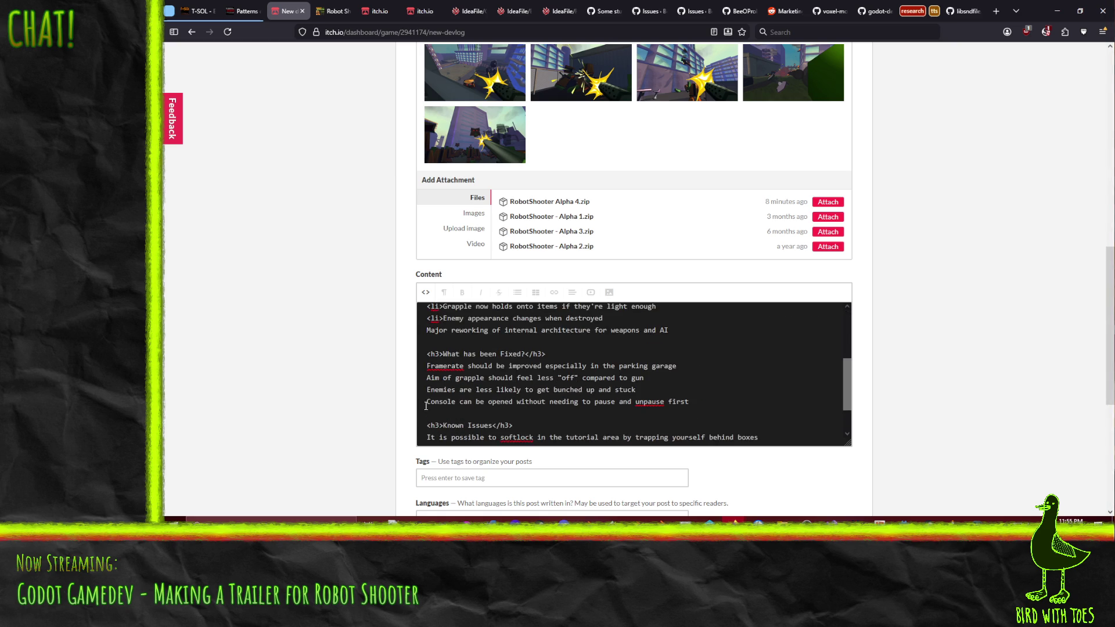
Paste opening <li> tags onto the Major reworking, fix and known-issue lines.
click(427, 330)
text(<li>)
click(427, 367)
text(<li>)
text(<li>)
click(427, 390)
text(<li>)
text(<li>)
scroll(426, 401, down, 3)
click(427, 394)
text(<li>)
click(427, 420)
text(<li>)
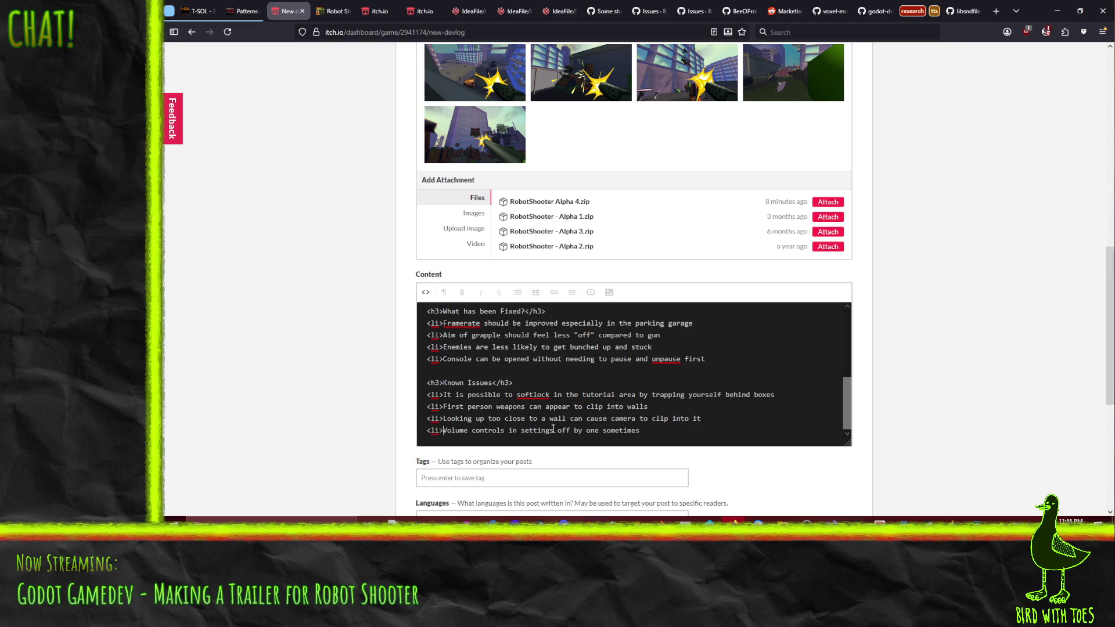
scroll(583, 423, up, 4)
scroll(584, 425, up, 3)
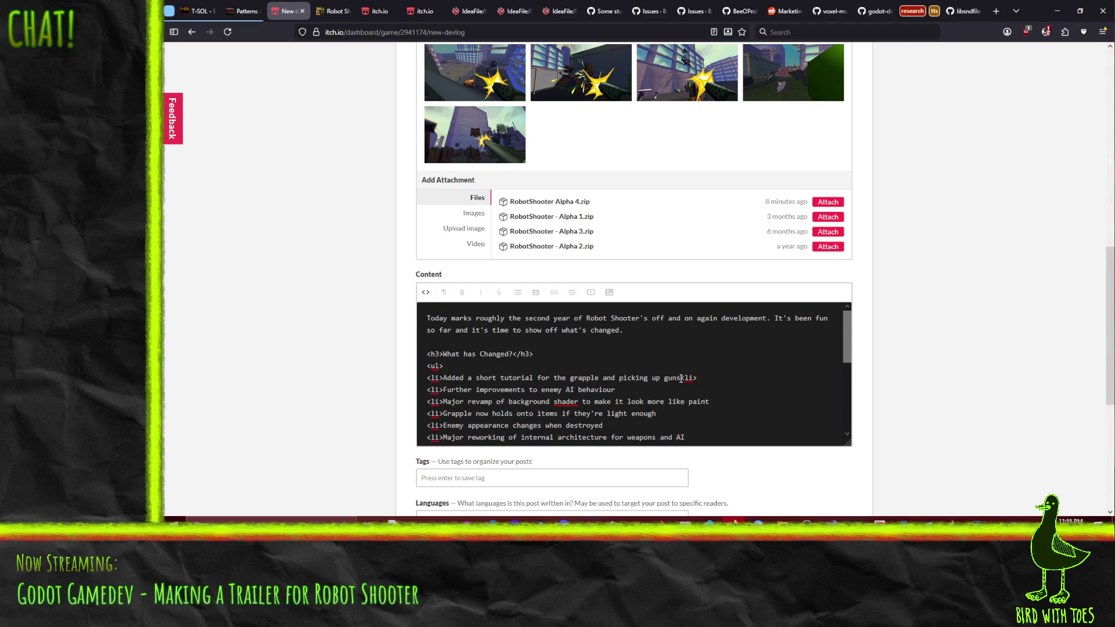
text(/)
Copy the closing </li> tag and paste it after the behaviour, paint, enough and AI items.
drag(700, 378, 681, 377)
key(ctrl+c)
key(ctrl+v)
click(718, 401)
key(ctrl+v)
click(662, 413)
key(ctrl+v)
click(697, 427)
key(ctrl+v)
scroll(718, 418, down, 2)
scroll(706, 394, down, 1)
Close the remaining fix and known-issue items (garage, gun, stuck, Console, boxes, walls, into it, sometimes) with </li>.
click(697, 376)
key(ctrl+v)
key(ctrl+v)
click(721, 400)
key(ctrl+v)
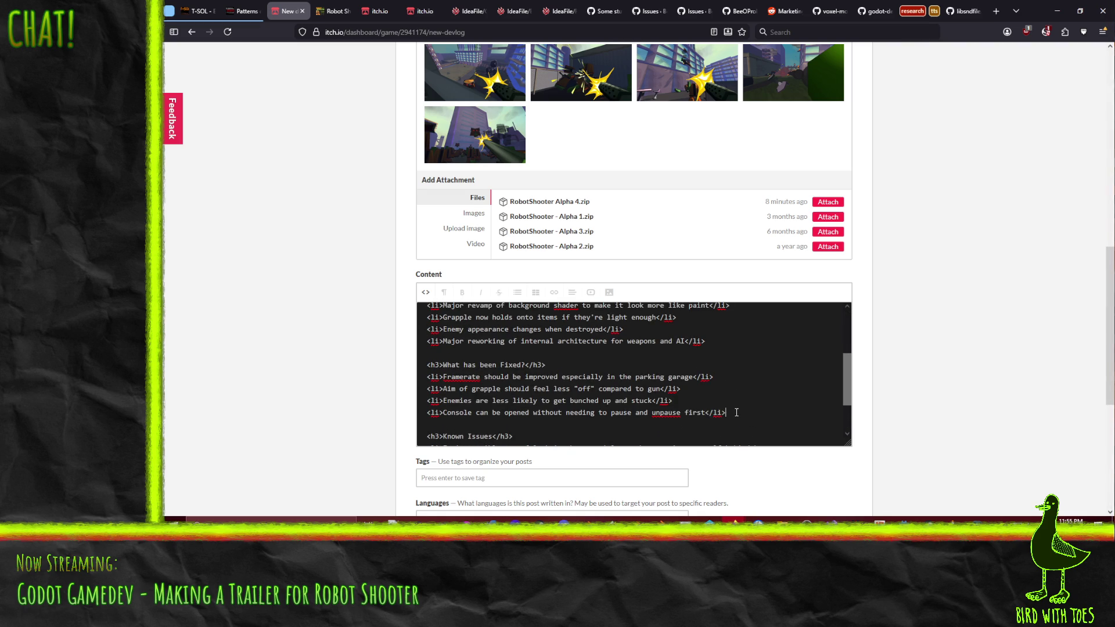
scroll(736, 412, down, 2)
click(765, 392)
key(ctrl+v)
click(662, 406)
key(ctrl+v)
click(777, 420)
key(ctrl+v)
click(644, 430)
key(ctrl+v)
scroll(610, 383, up, 6)
Copy the <ul> tag and wrap each of the three sections' items in its own opening and closing list tags.
click(472, 366)
double_click(473, 366)
key(ctrl+c)
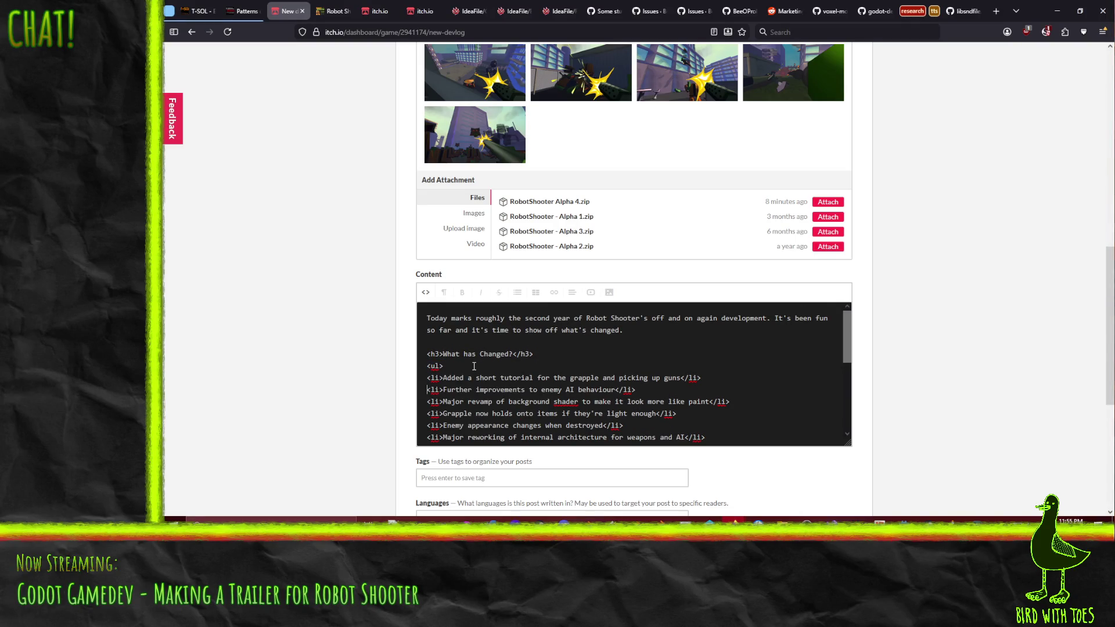
scroll(473, 366, down, 3)
key(ctrl+v)
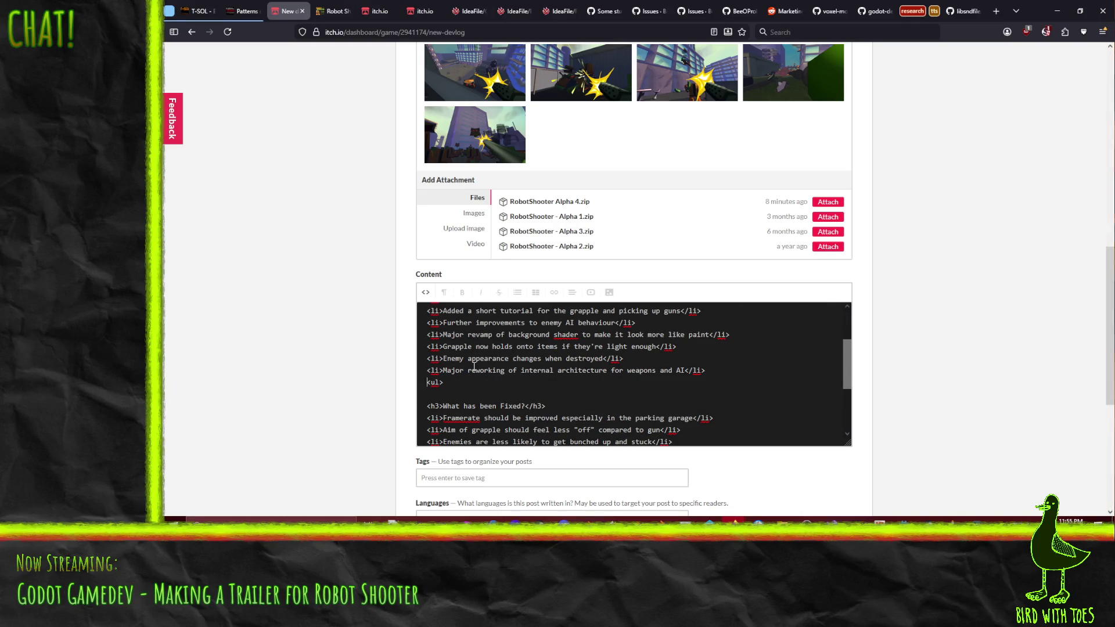
scroll(473, 366, down, 3)
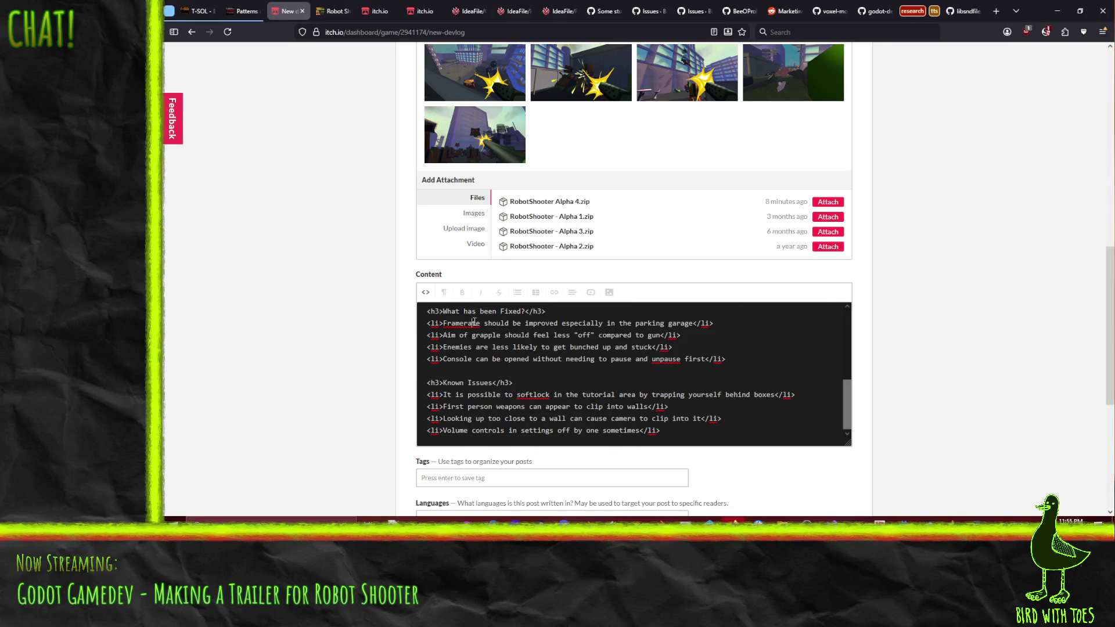
key(ctrl+v)
key(Down)
key(ctrl+v)
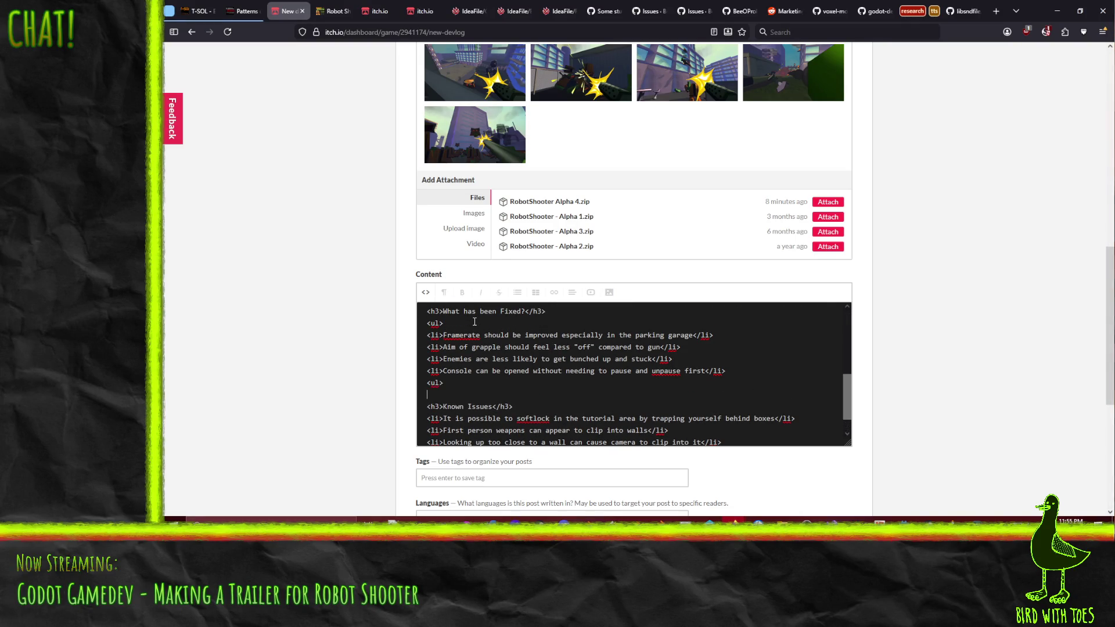
text(/)
key(ctrl+v)
scroll(459, 418, down, 2)
scroll(523, 392, down, 3)
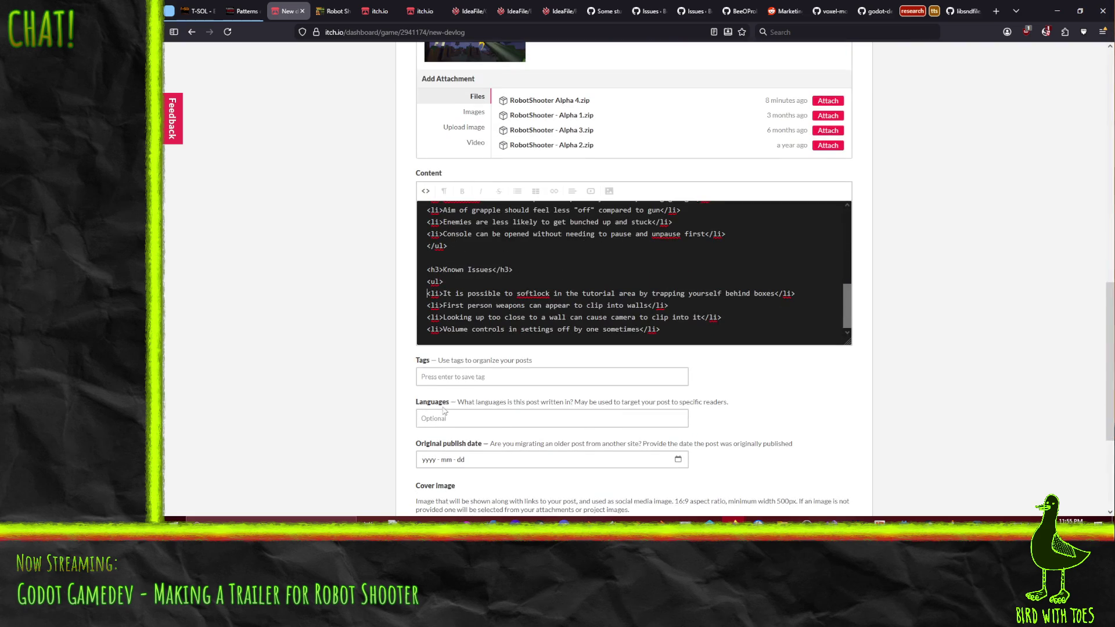
key(Return)
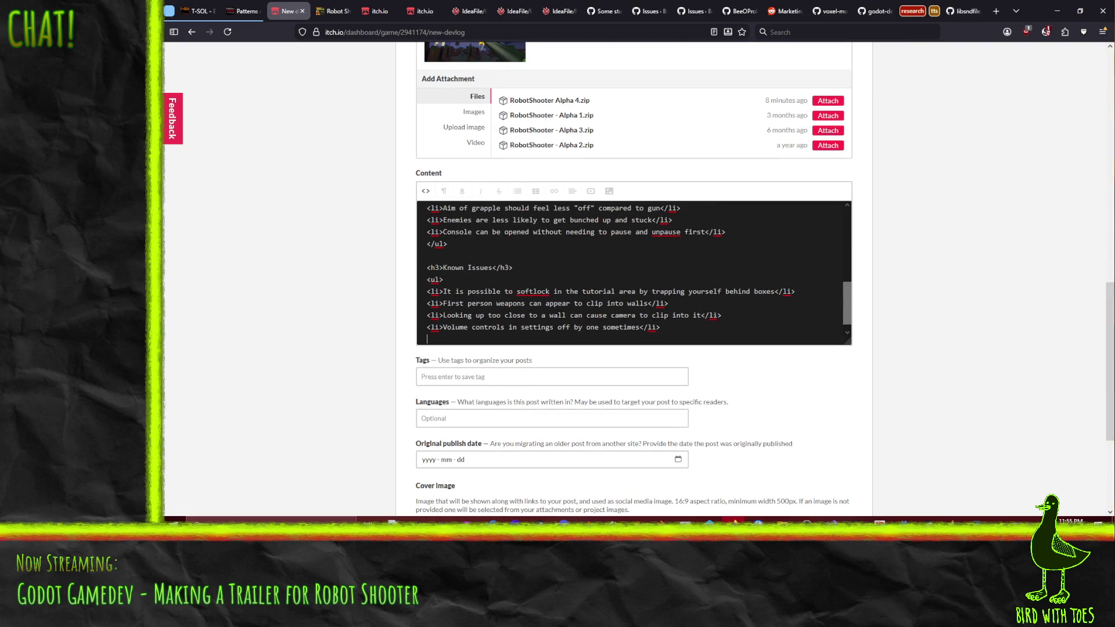
key(ctrl+v)
text(/)
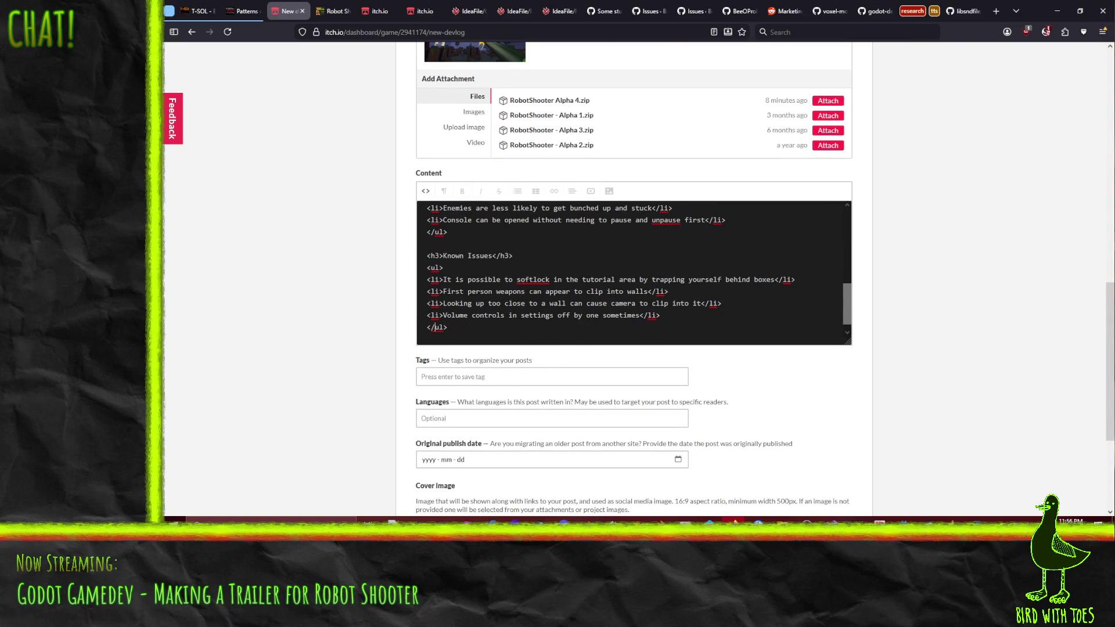
scroll(552, 337, up, 5)
click(427, 217)
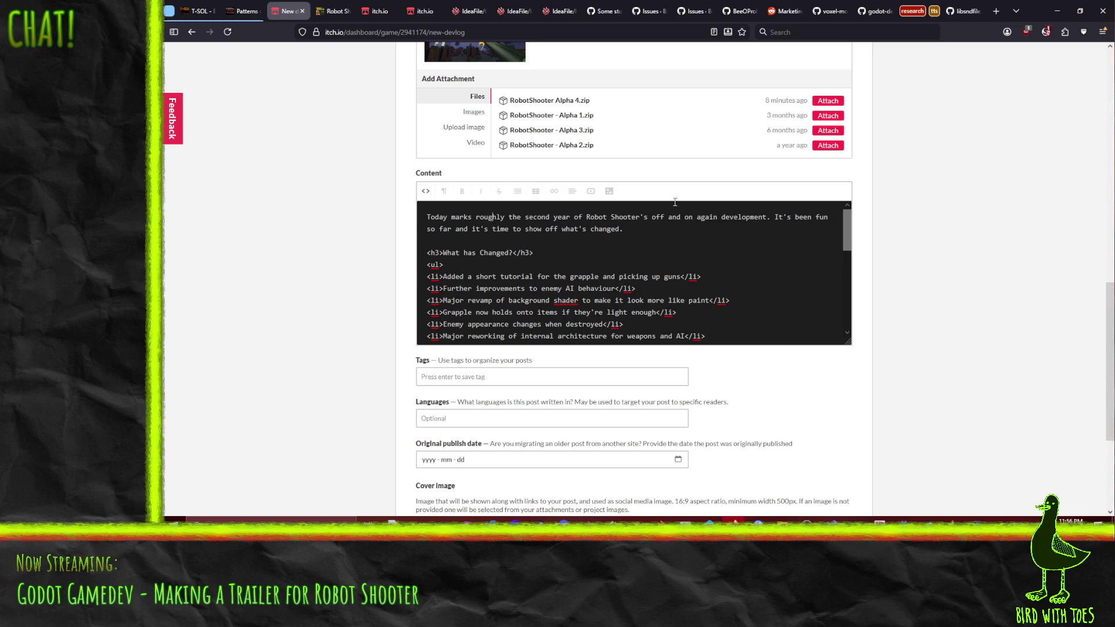
Add an '<h3>Alpha 5 Meets the World</h3>' heading on a new line above the intro.
key(Return)
key(Up)
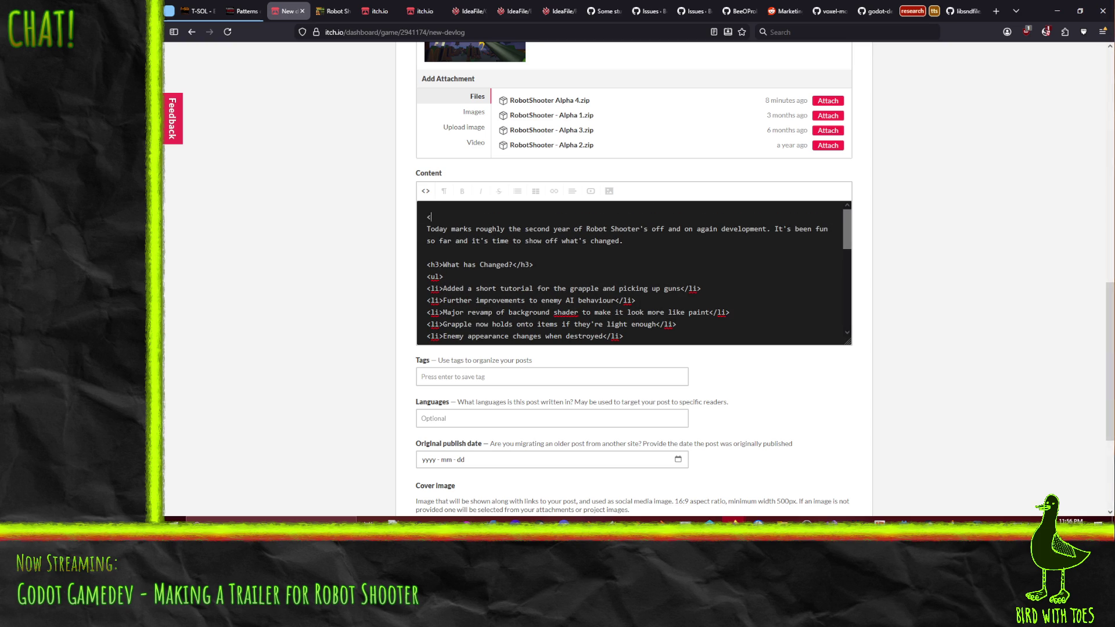
text(h3)
text(Alpha )
text(five e)
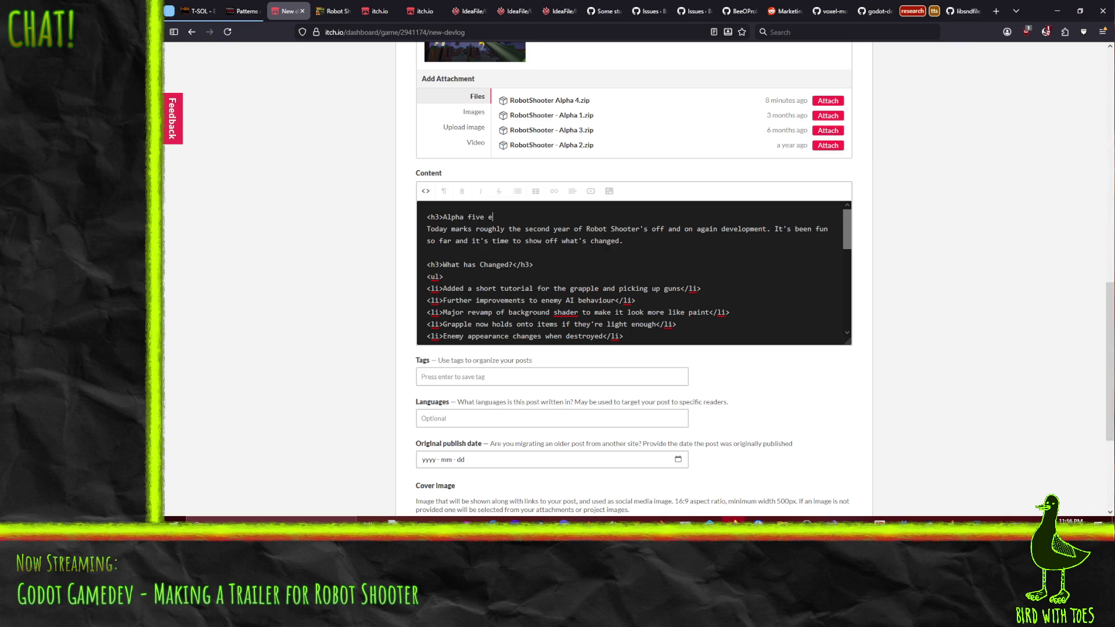
key(BackSpace)
key(BackSpace)
key(BackSpace)
text(5 Enters teh)
key(BackSpace)
key(BackSpace)
key(BackSpace)
key(BackSpace)
key(BackSpace)
key(BackSpace)
key(BackSpace)
key(BackSpace)
text(Mak)
key(BackSpace)
key(BackSpace)
key(BackSpace)
text(Meets the World<.)
key(BackSpace)
text(/)
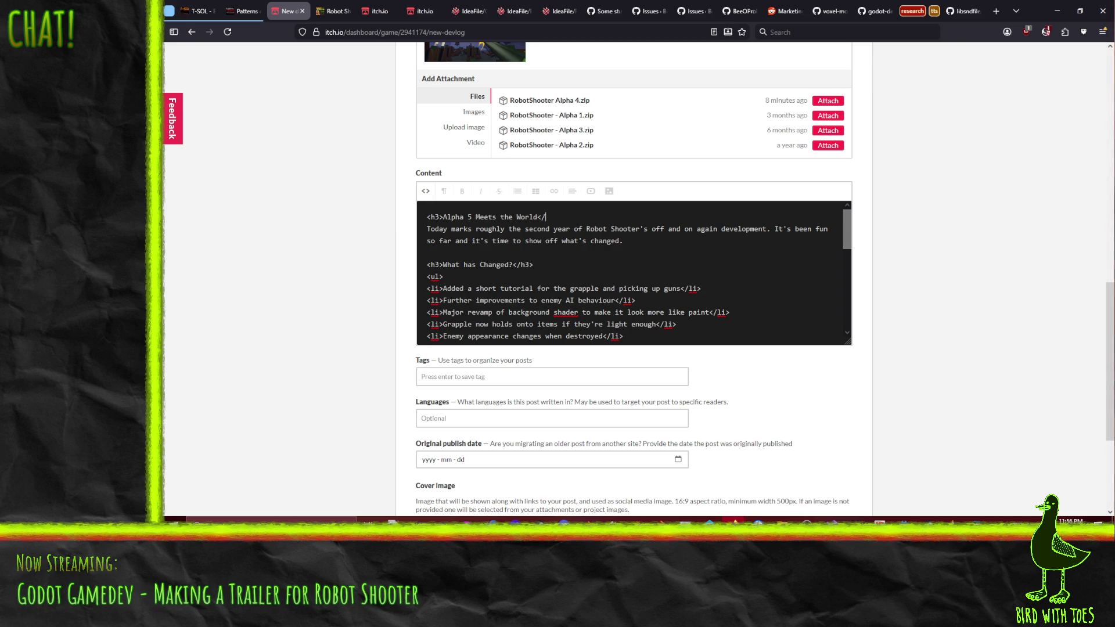
text(h3<)
key(BackSpace)
text(>)
text(Not AL)
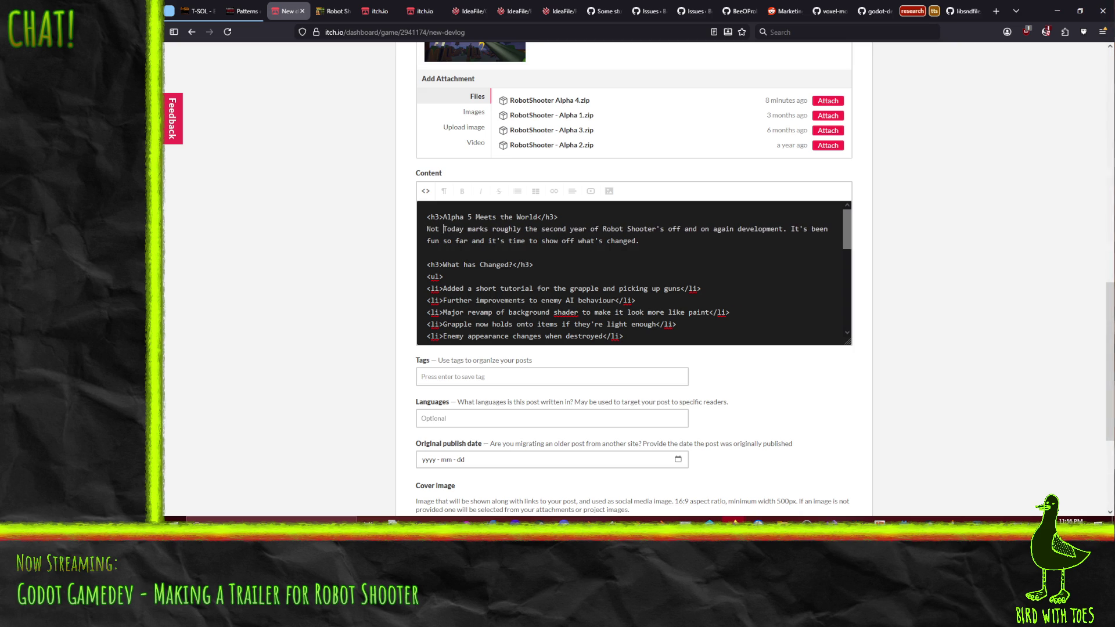
text(pha 6. )
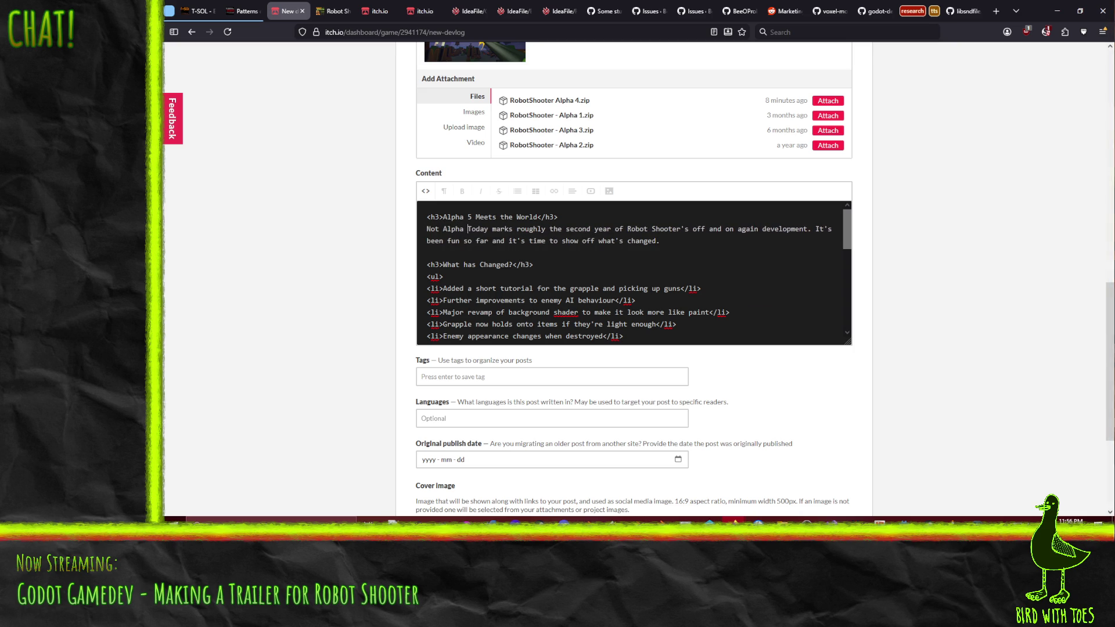
text(I kinda forgot )
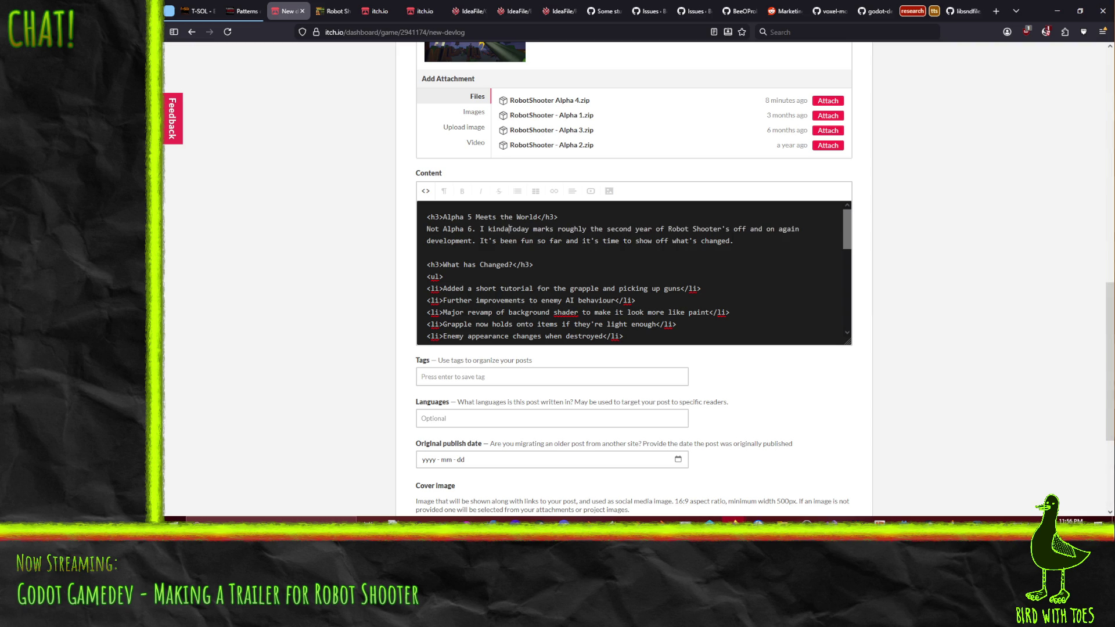
text(I hadn't release)
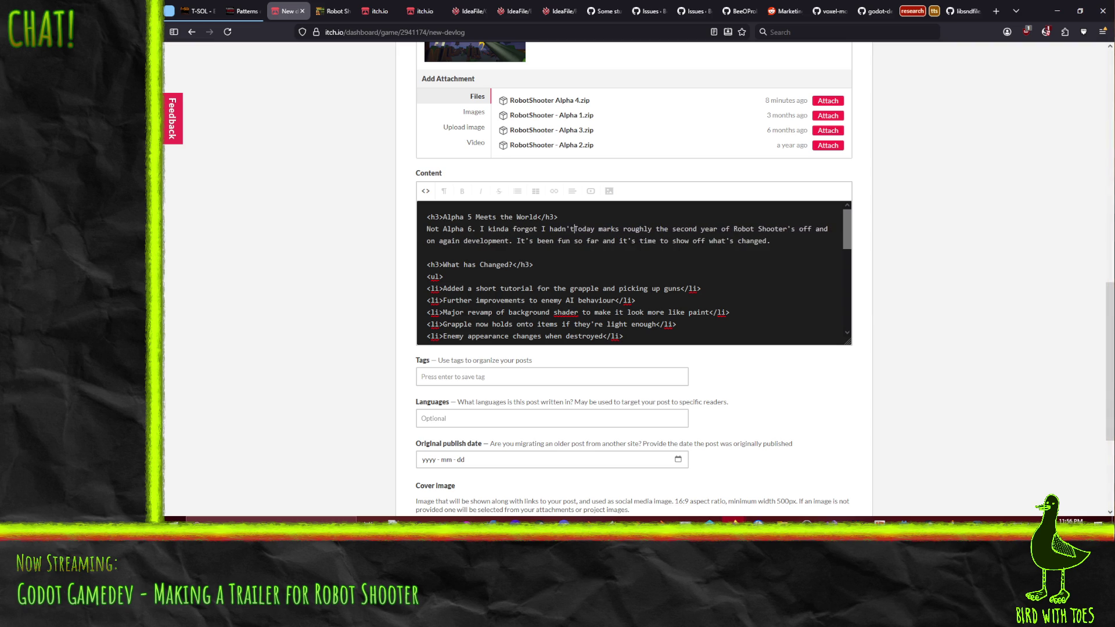
text(d an Alpha )
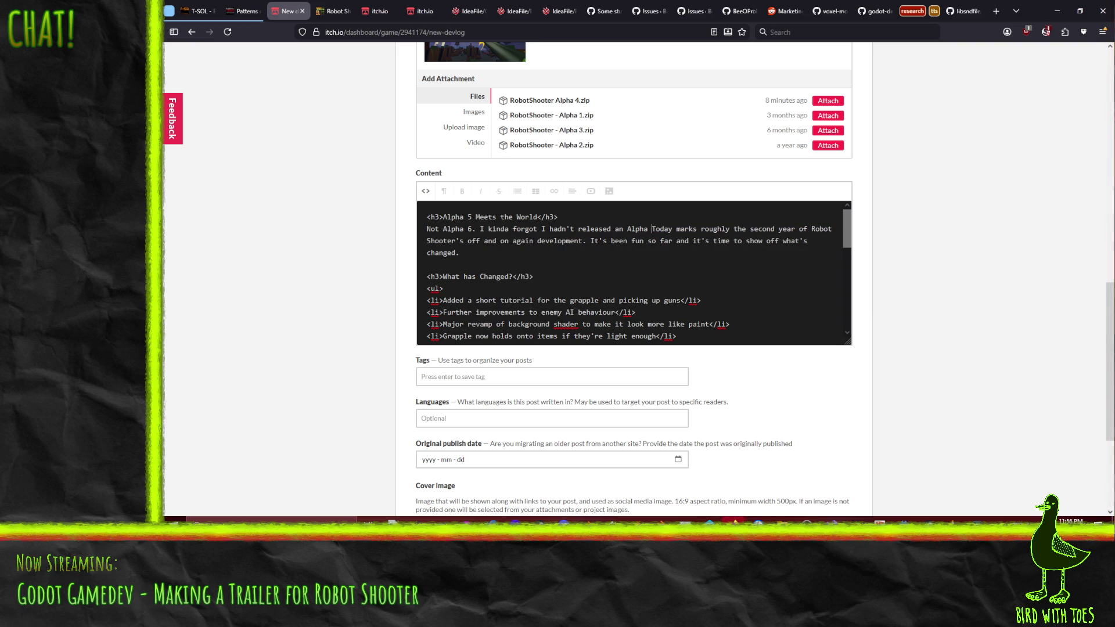
text(5 yet)
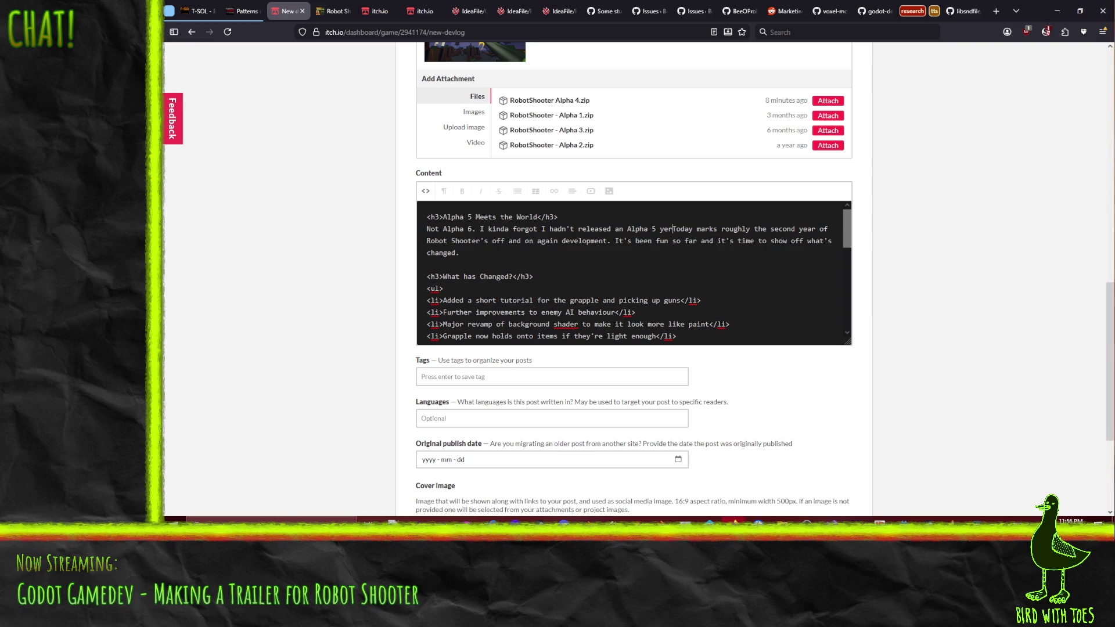
Finish the naming mix-up intro sentence and switch from HTML source to the formatted preview.
key(BackSpace)
text(t due to a silly file naming SNAFU)
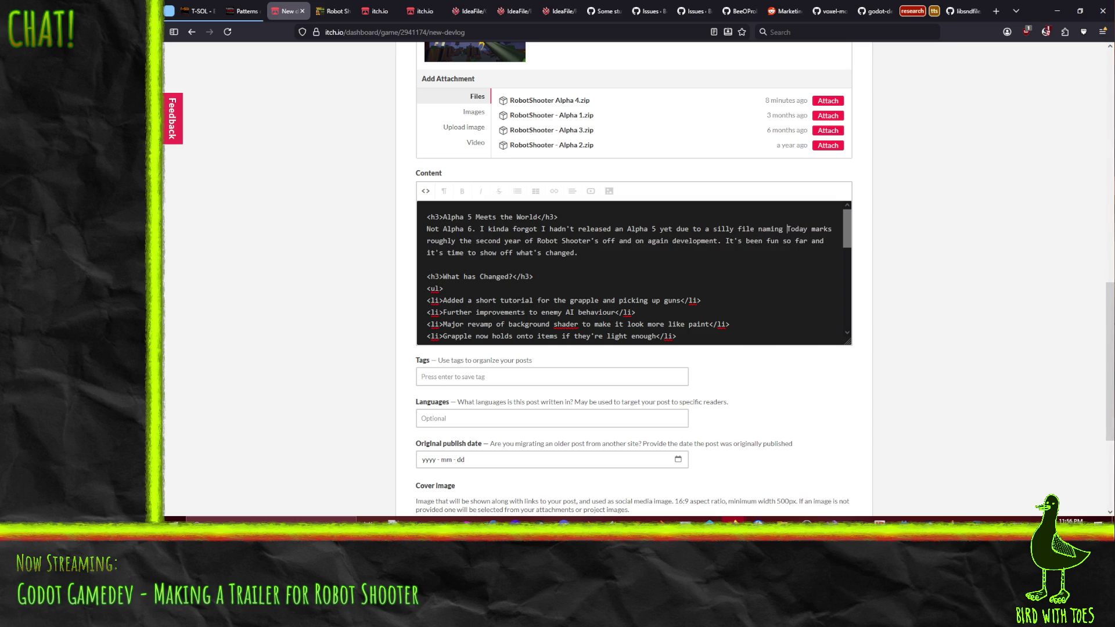
text( on my part.)
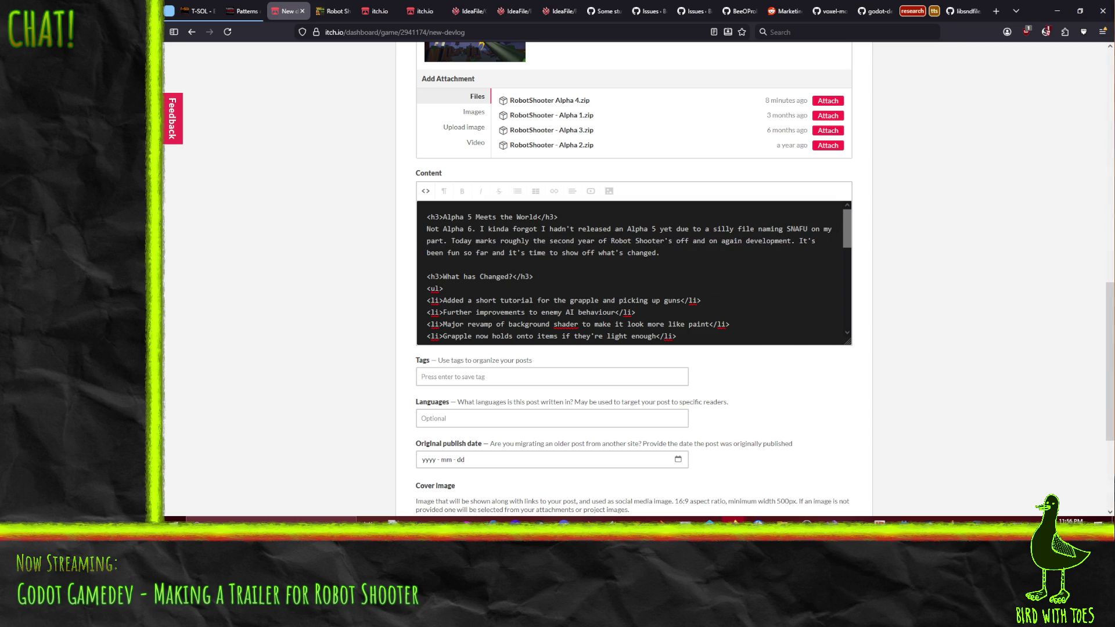
text( Anywho,)
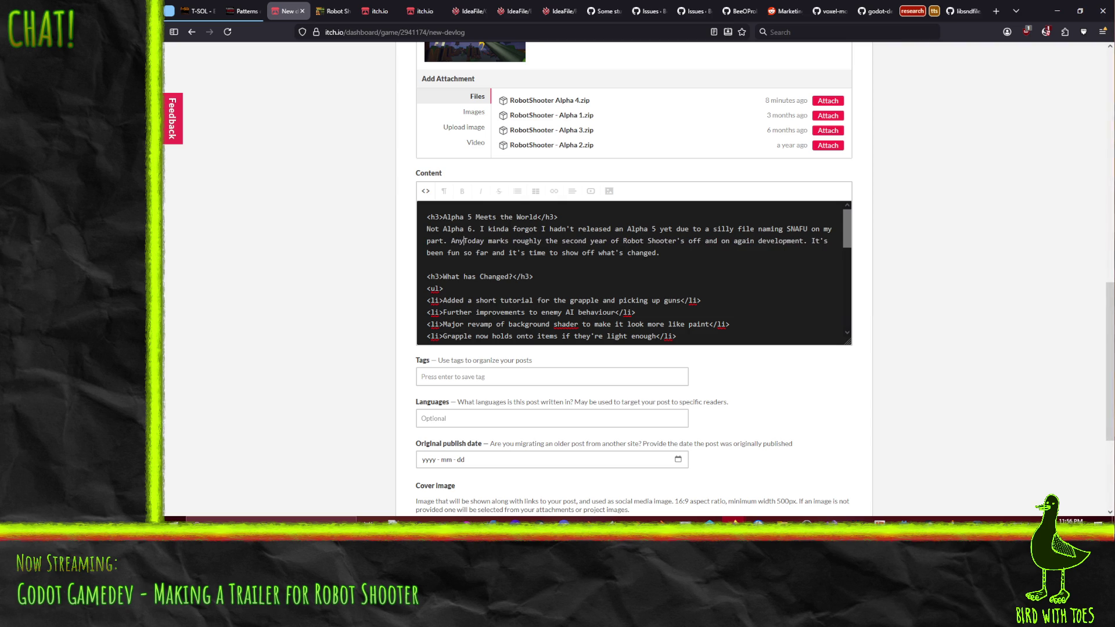
key(Delete)
text(t)
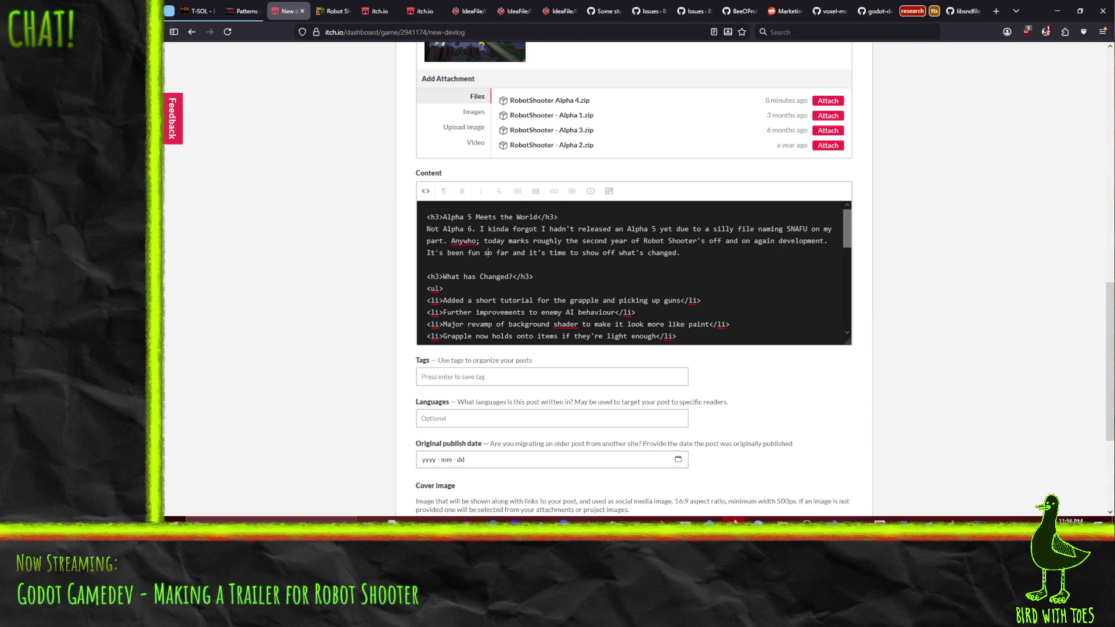
click(426, 190)
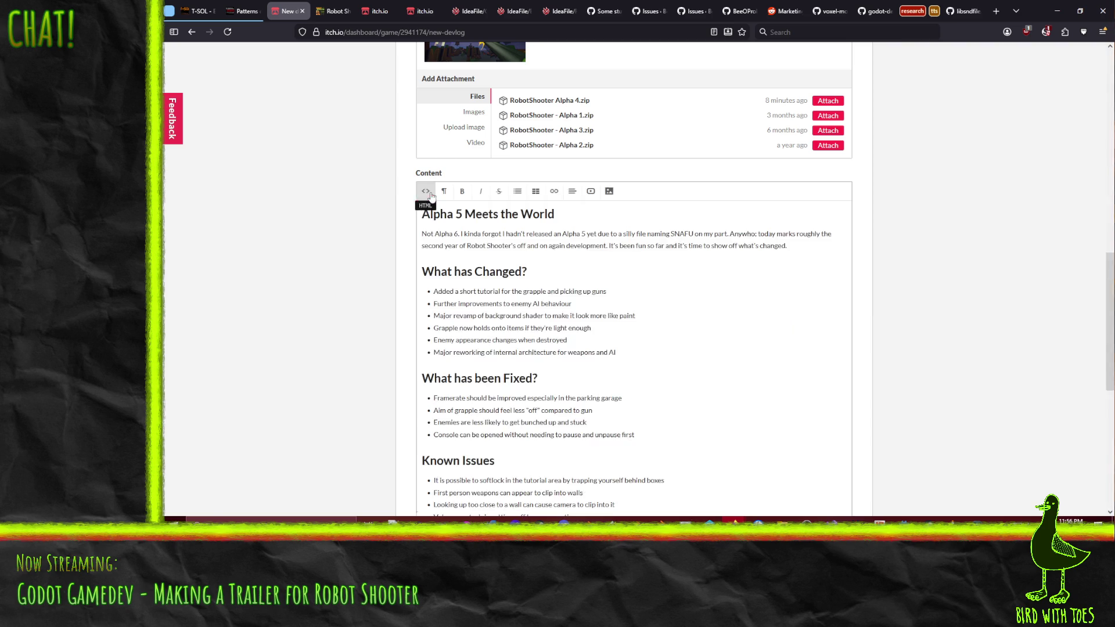
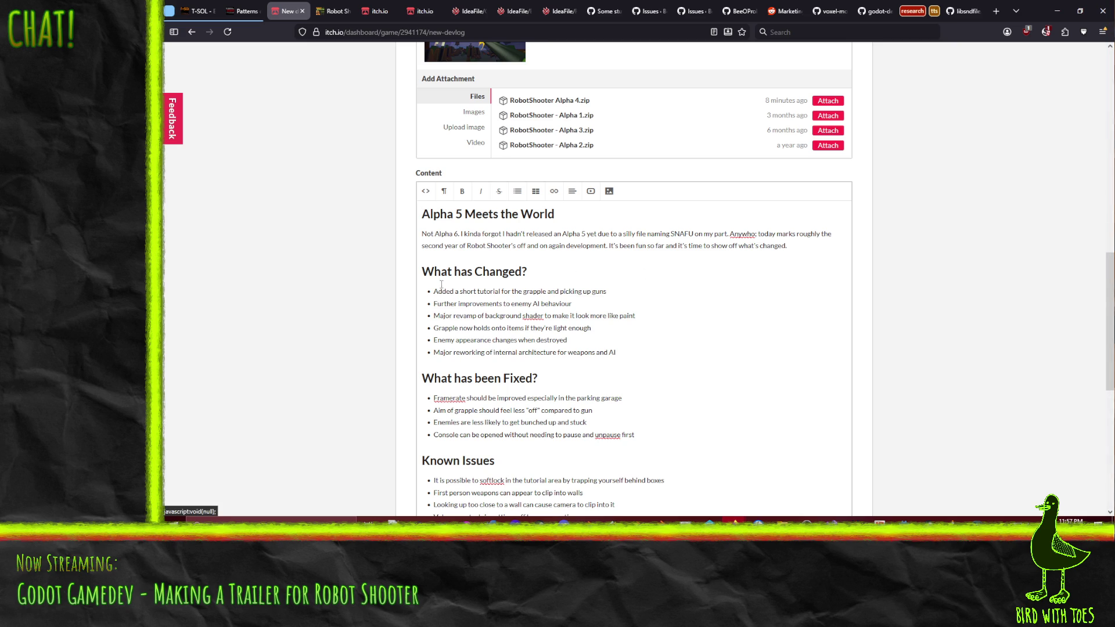
Append the TL;DR sentence to the intro paragraph via the HTML source view.
click(425, 191)
text(TL;DR there's a )
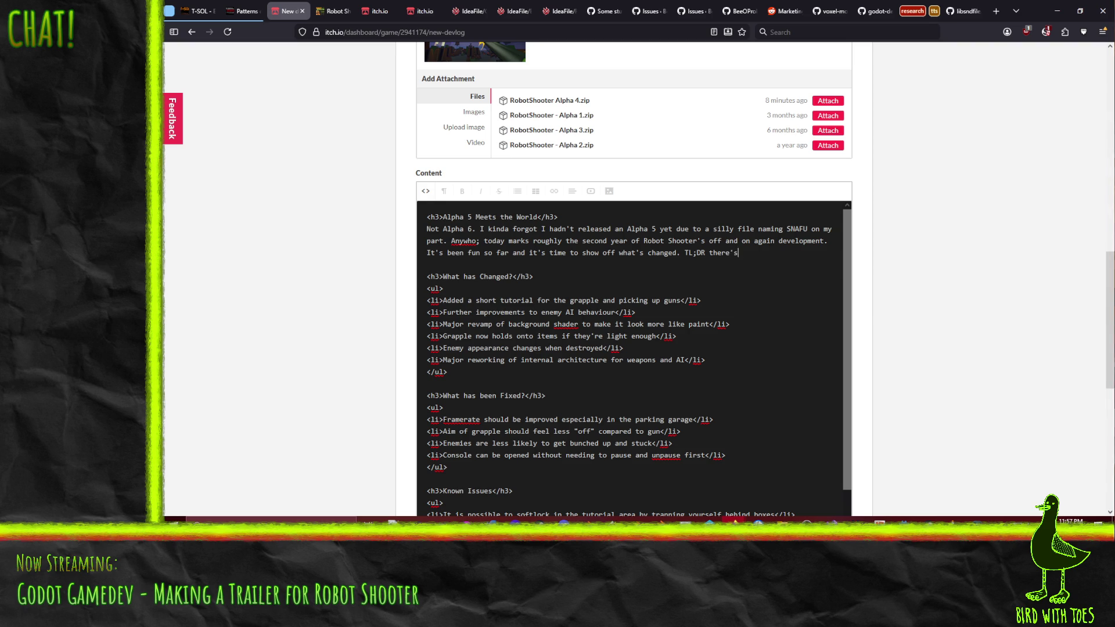
text(tutorial and )
text(the gam)
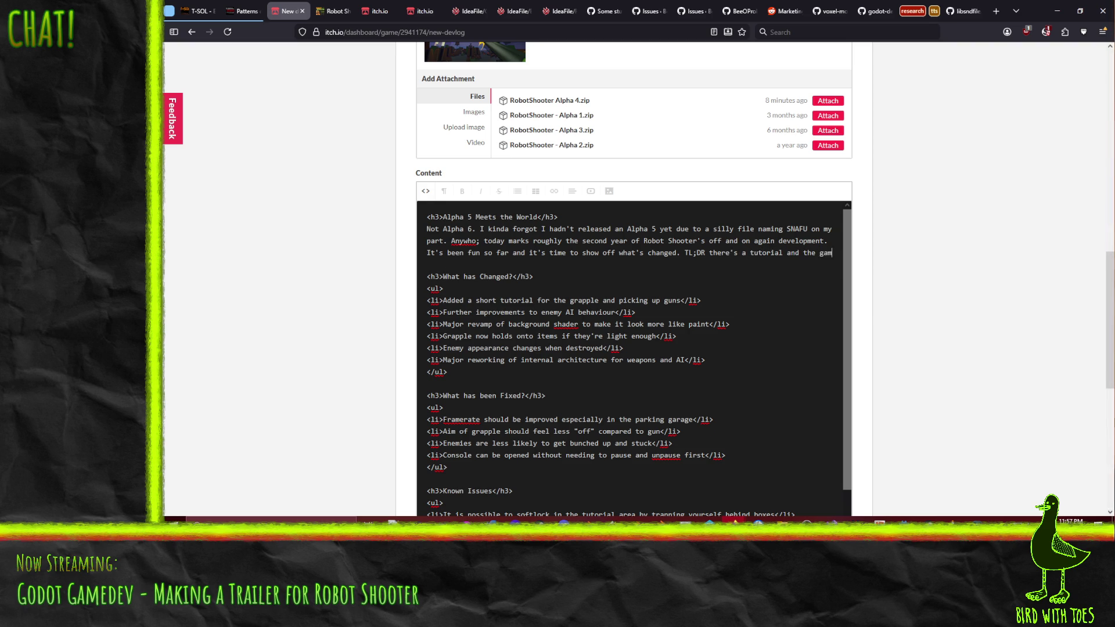
text(e looks much better o)
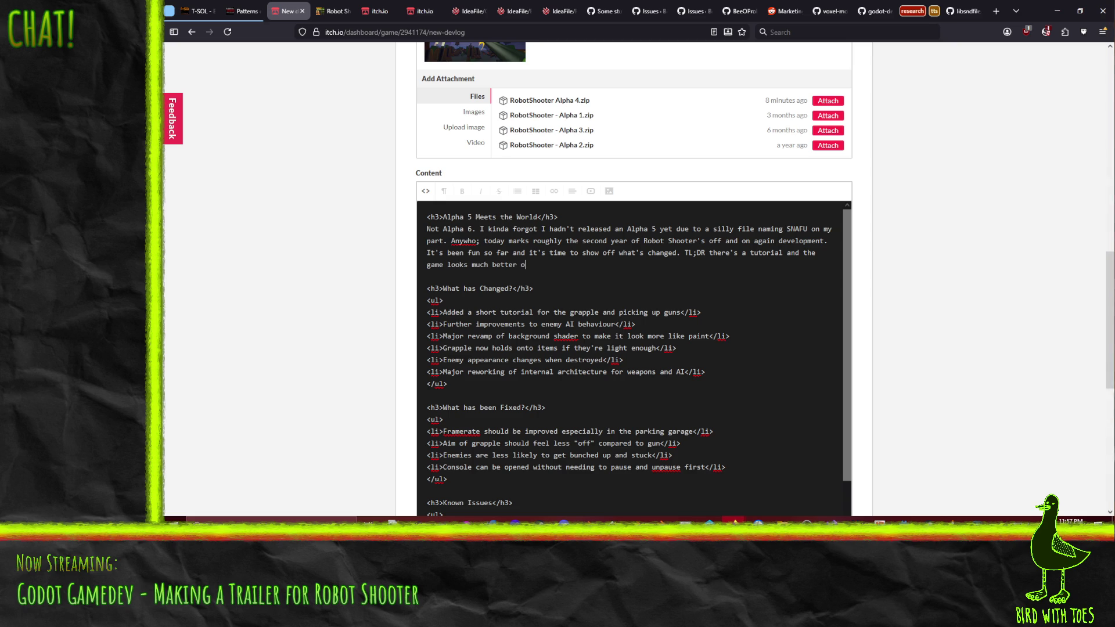
key(BackSpace)
key(BackSpace)
text( IMHO.)
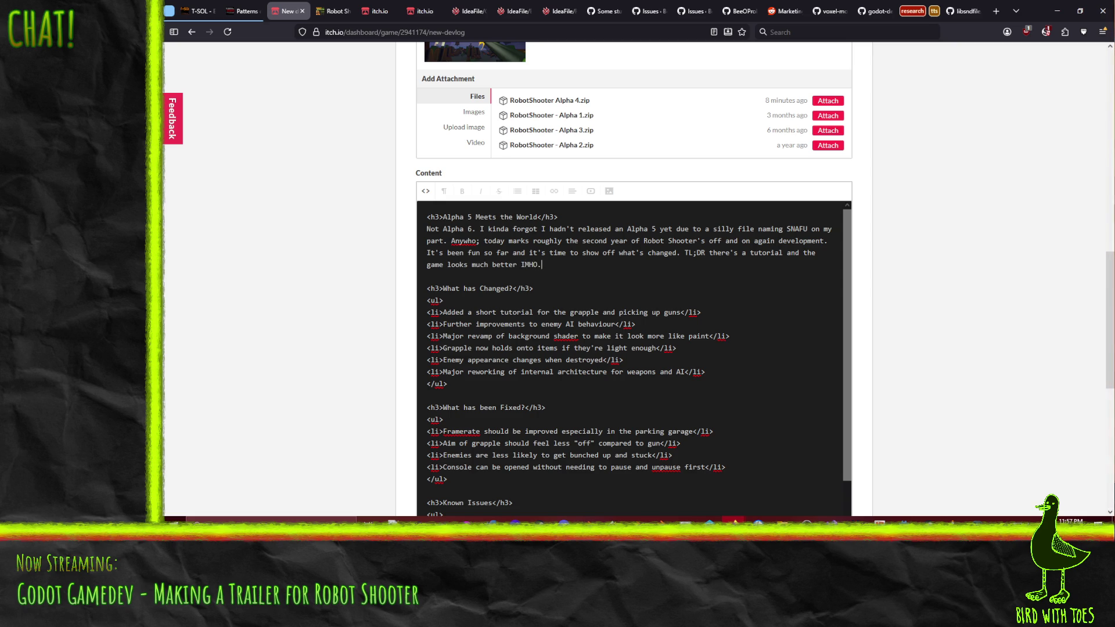
click(426, 191)
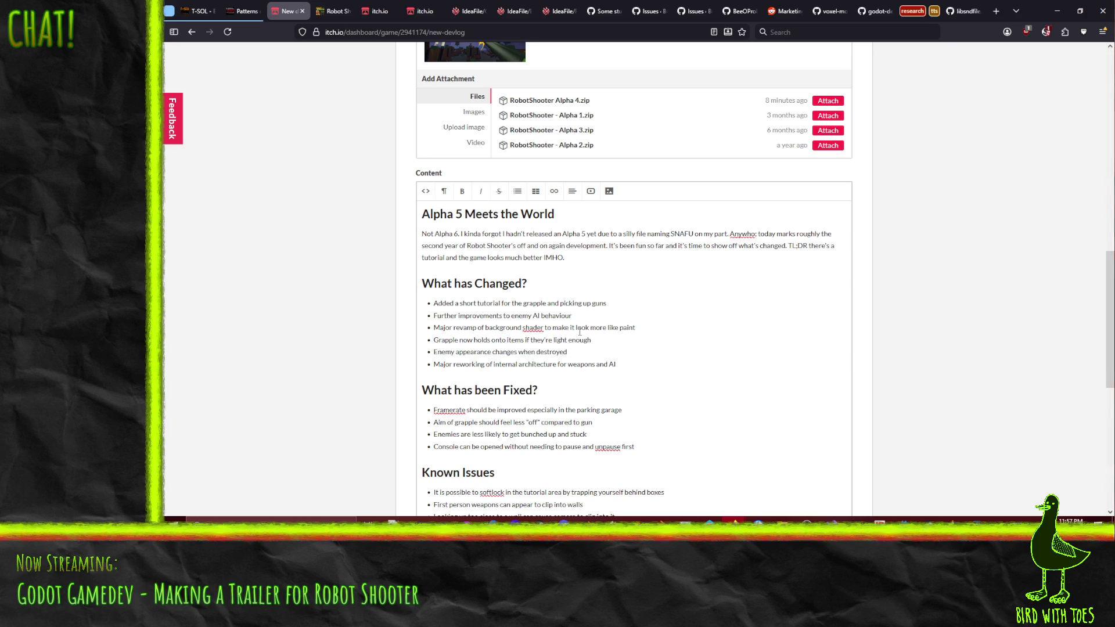
scroll(579, 332, down, 1)
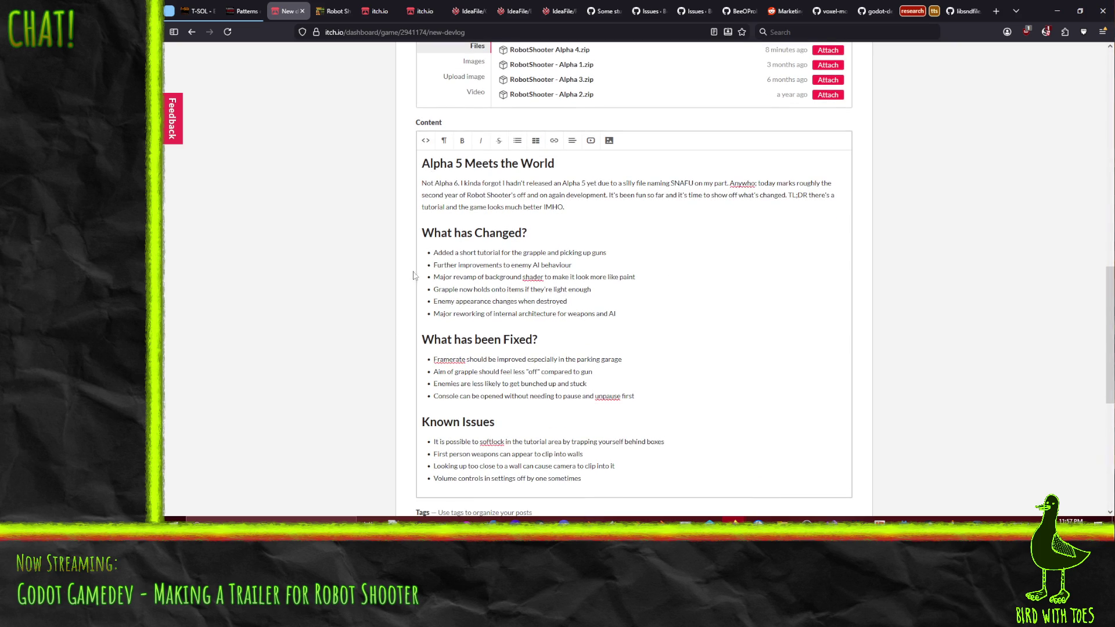
In HTML view, duplicate the Console <li> line onto a new line in the Fixed list.
click(425, 140)
scroll(523, 305, down, 2)
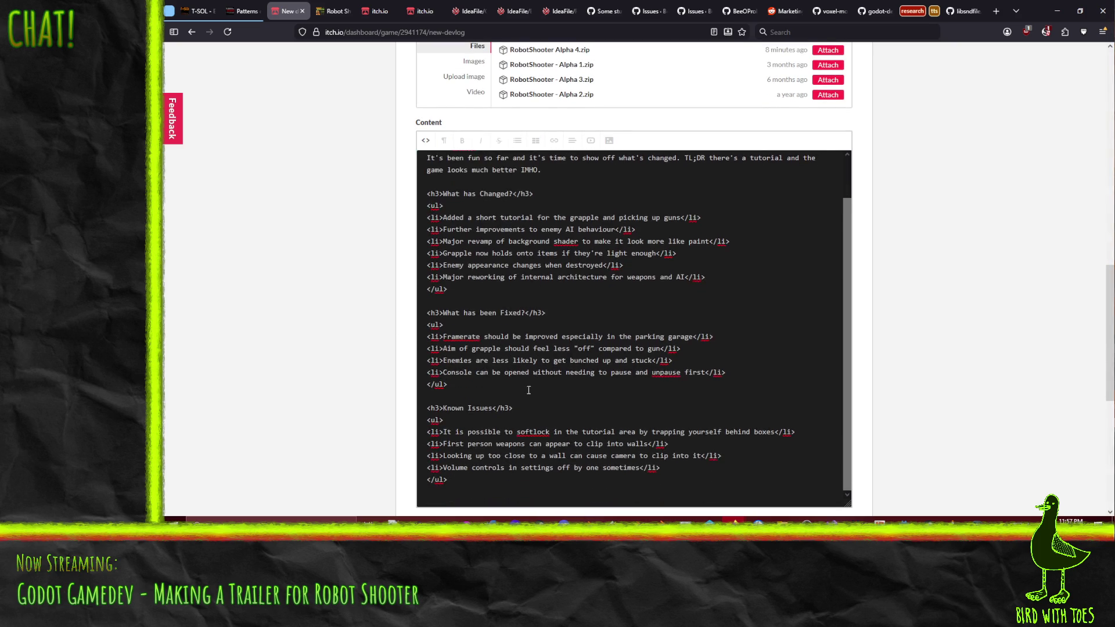
scroll(523, 305, down, 2)
click(517, 325)
key(Home)
key(shift+End)
key(ctrl+c)
key(End)
key(Return)
key(ctrl+v)
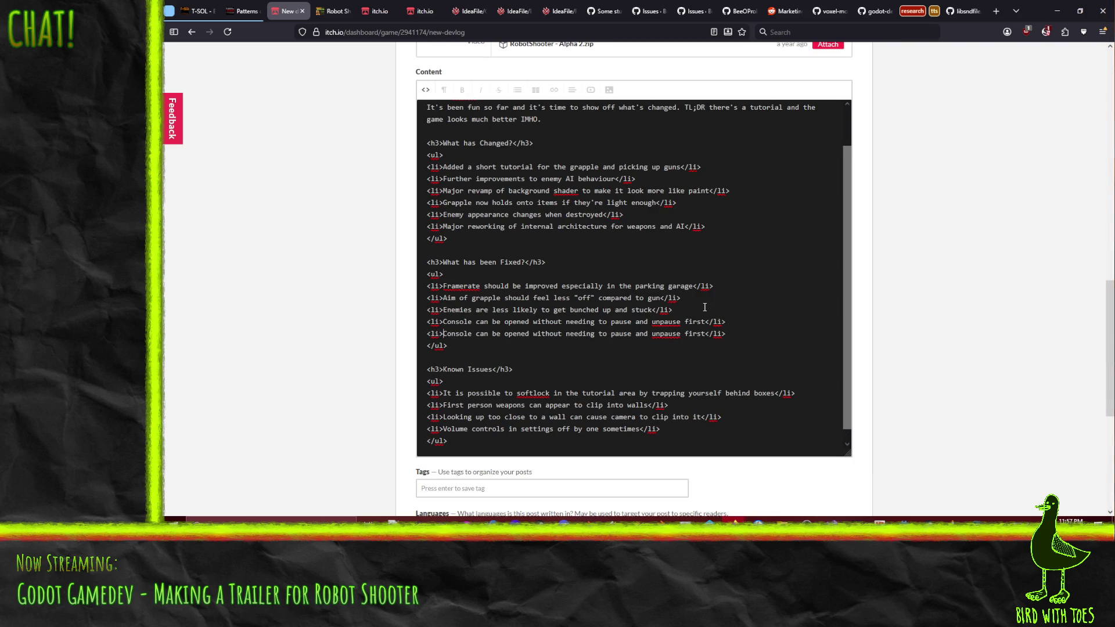
Retype the duplicate as 'Sculpture in park less likely have crazy physics' and return to rich text.
key(shift+End)
key(shift+Left)
key(shift+Left)
key(shift+Left)
text(Sculpture less likely to pull a)
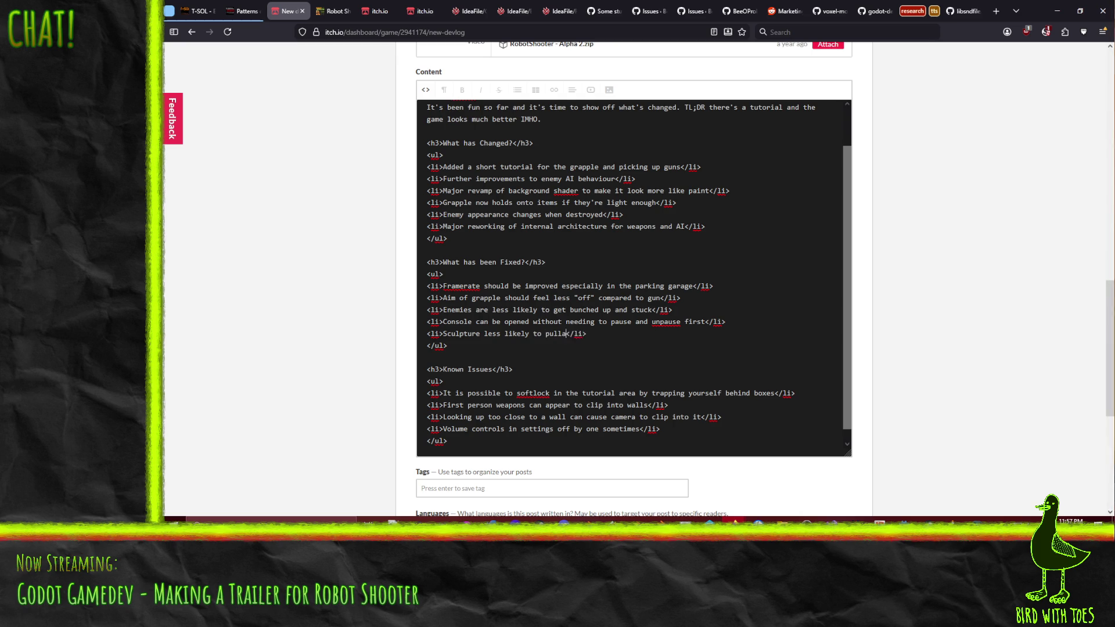
text( k)
text(k)
text(Bethesda)
key(BackSpace)
key(BackSpace)
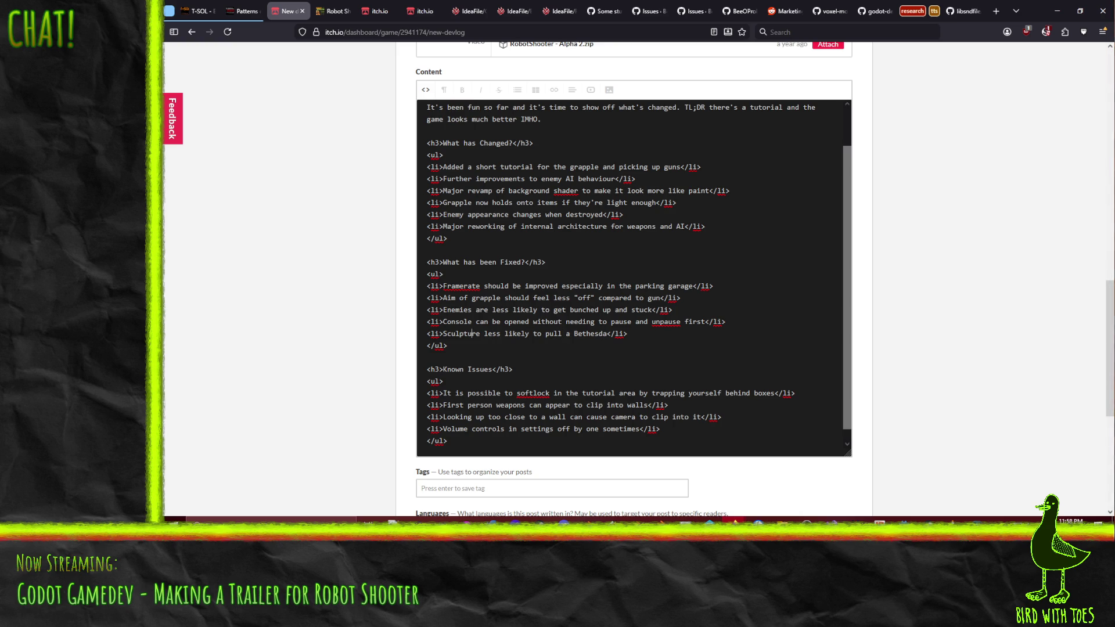
text(in park)
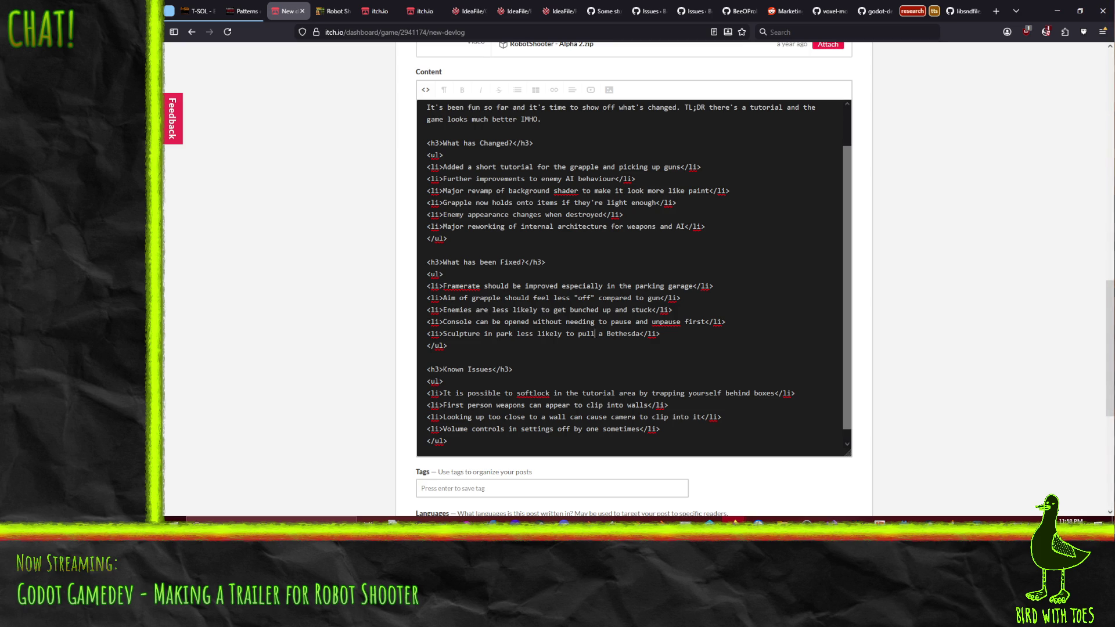
key(ctrl+shift+Right)
key(ctrl+shift+Right)
key(ctrl+shift+Right)
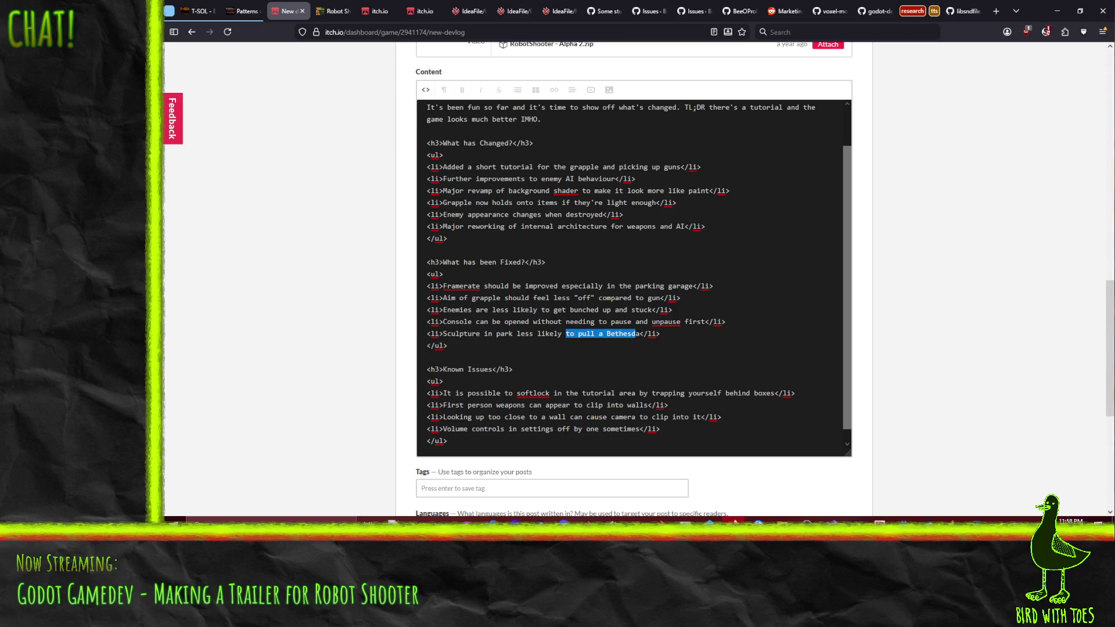
text(have crazy k)
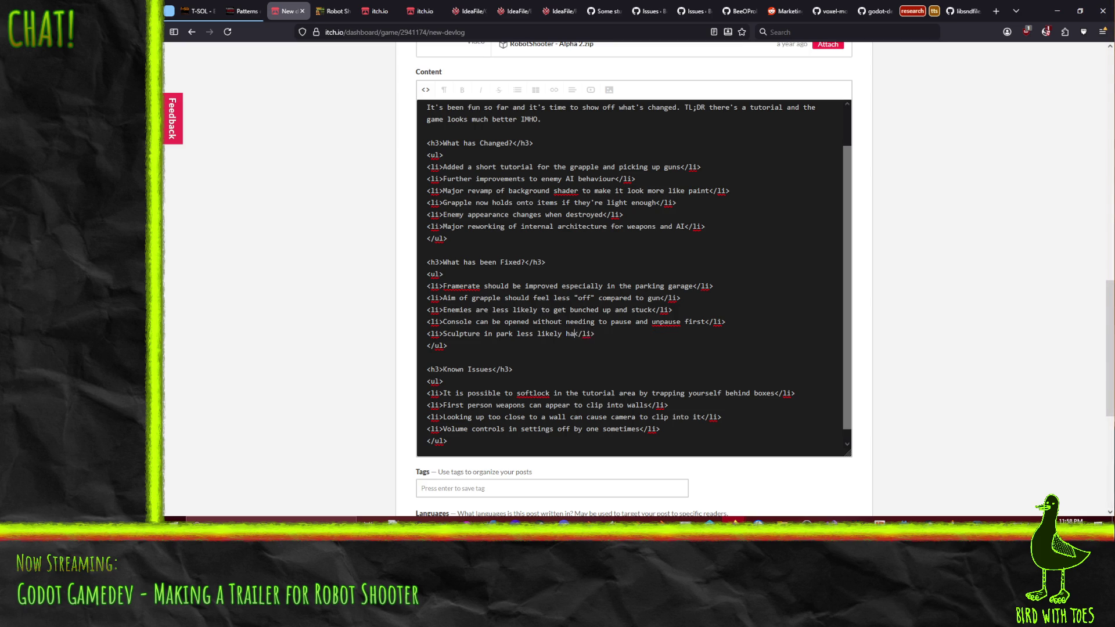
key(BackSpace)
text(physics)
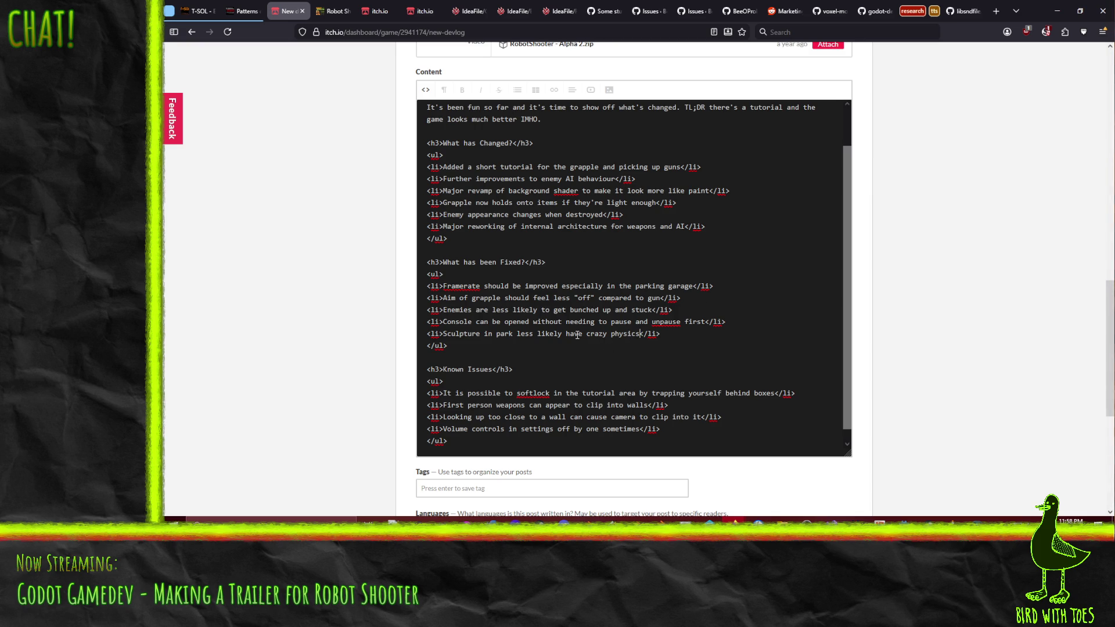
scroll(608, 348, up, 5)
click(425, 90)
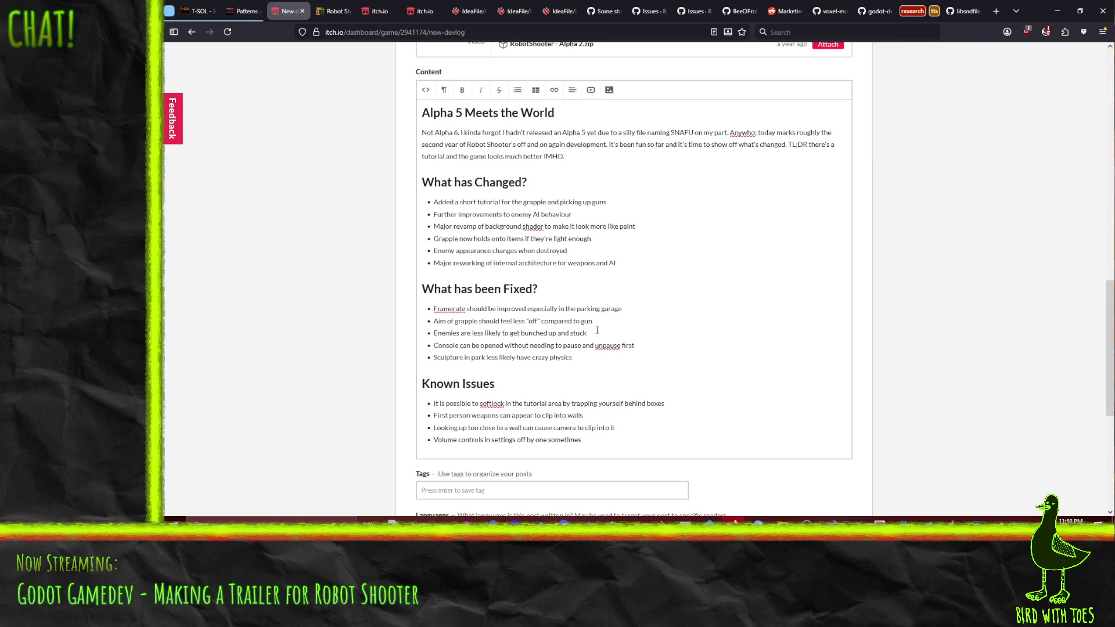
scroll(713, 374, down, 2)
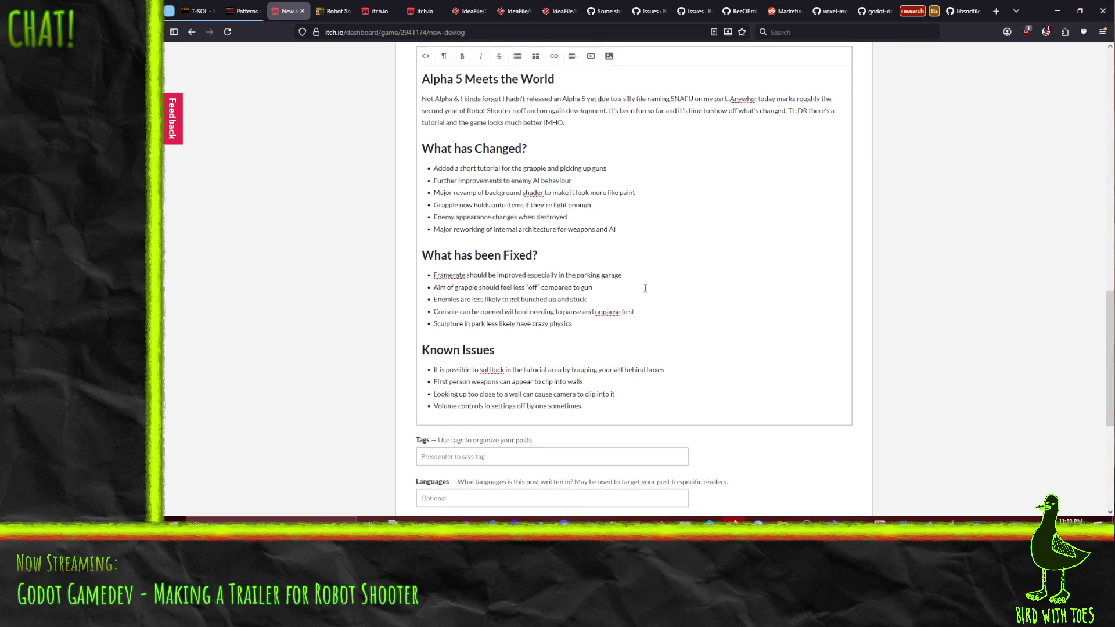
scroll(713, 375, up, 3)
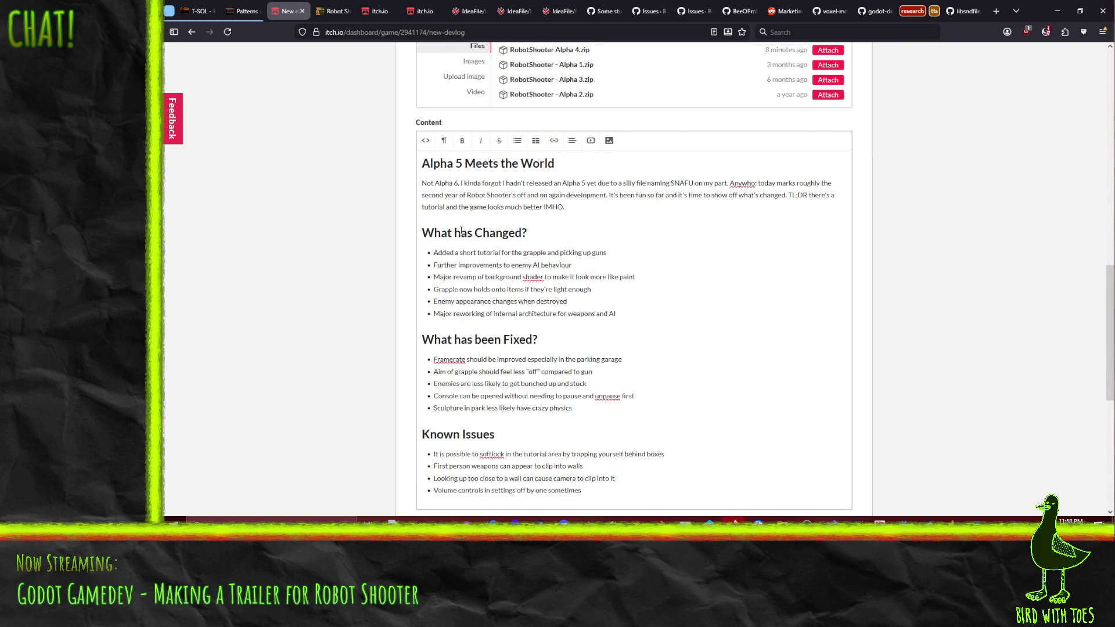
scroll(636, 374, down, 2)
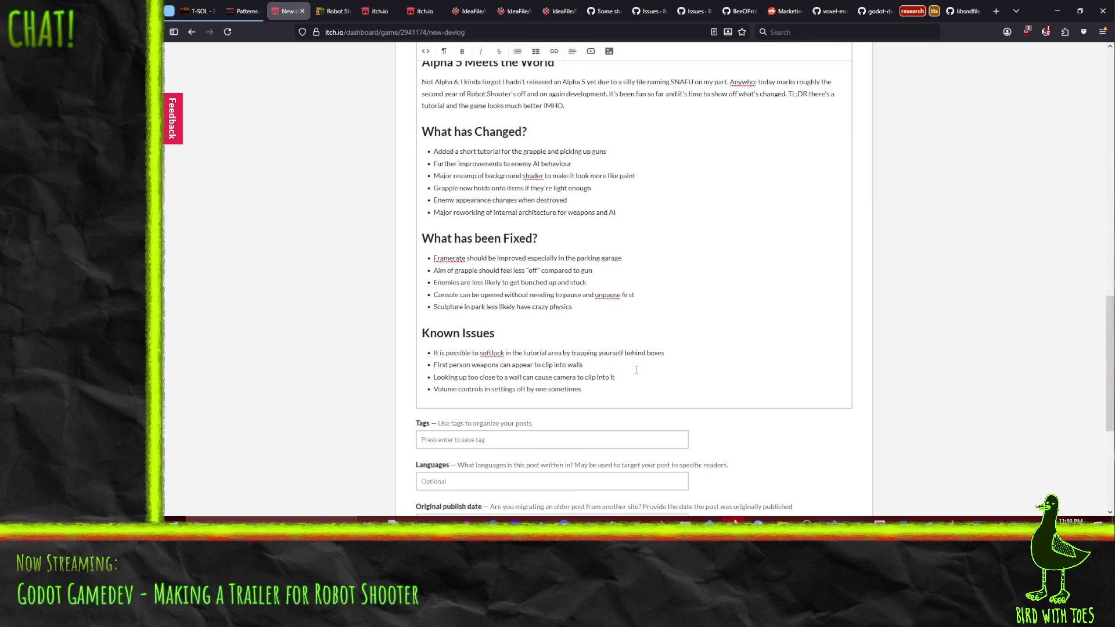
scroll(621, 296, down, 1)
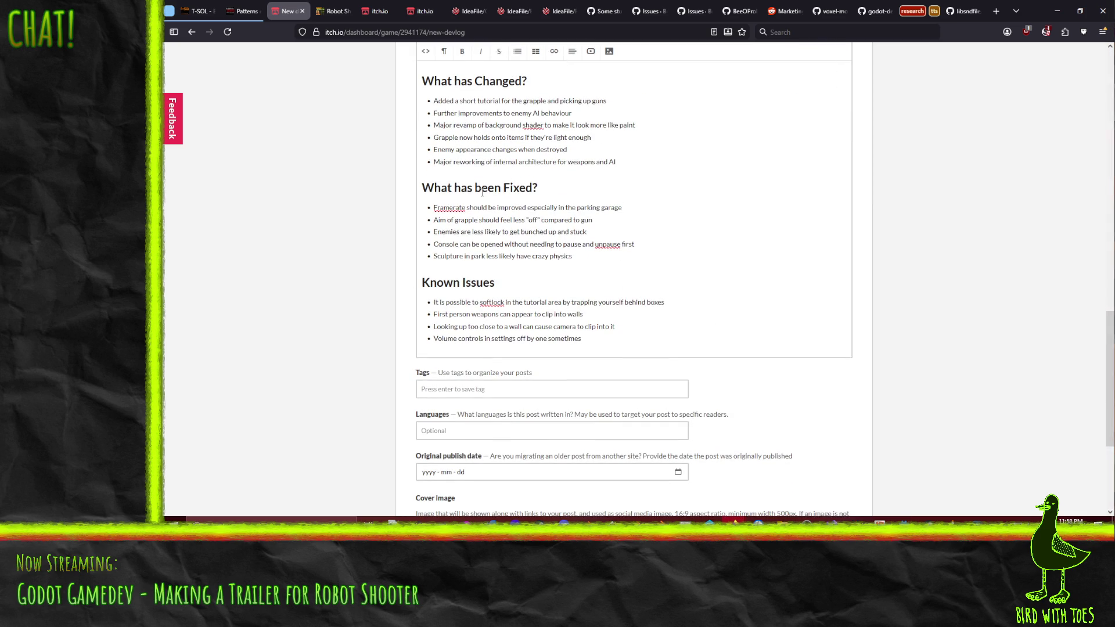
scroll(639, 286, down, 1)
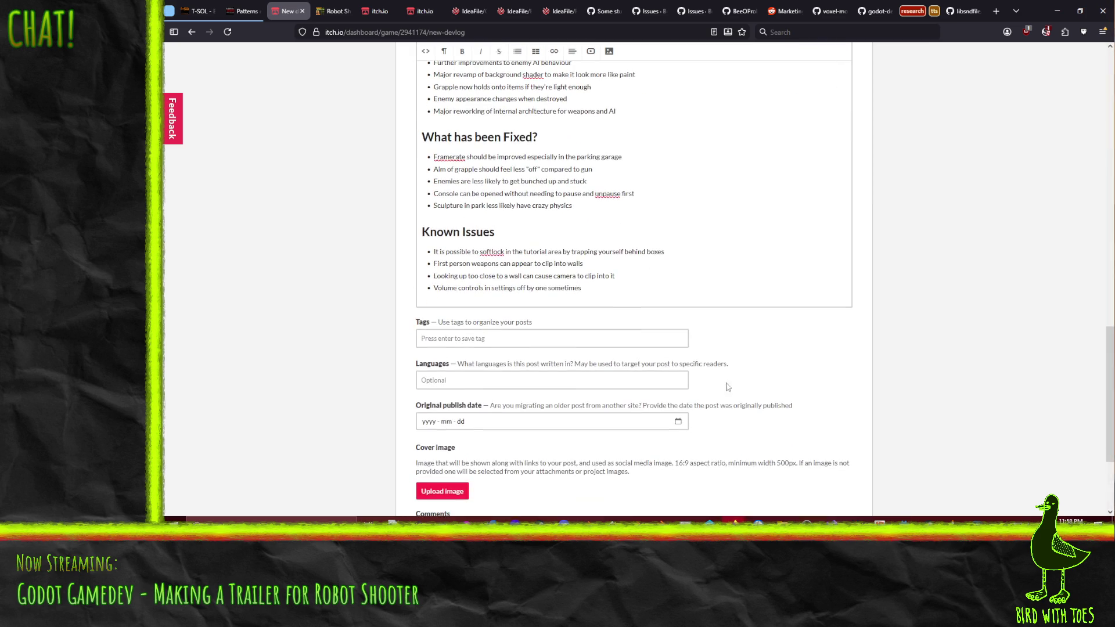
Set the original publish date to 2026-01-09 and the post language to English.
click(678, 422)
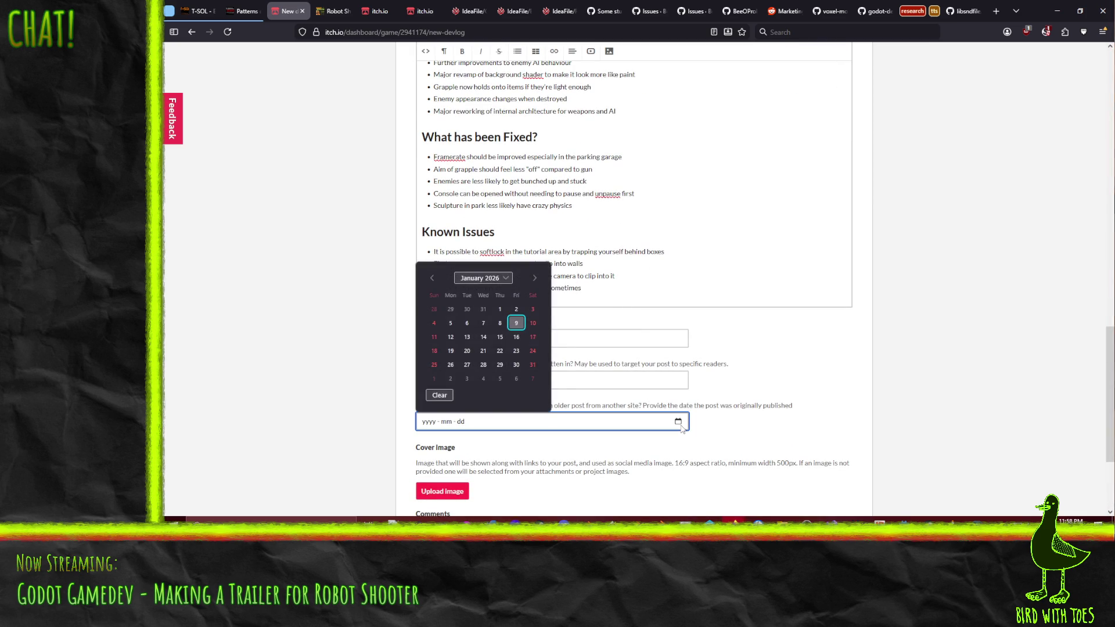
click(516, 323)
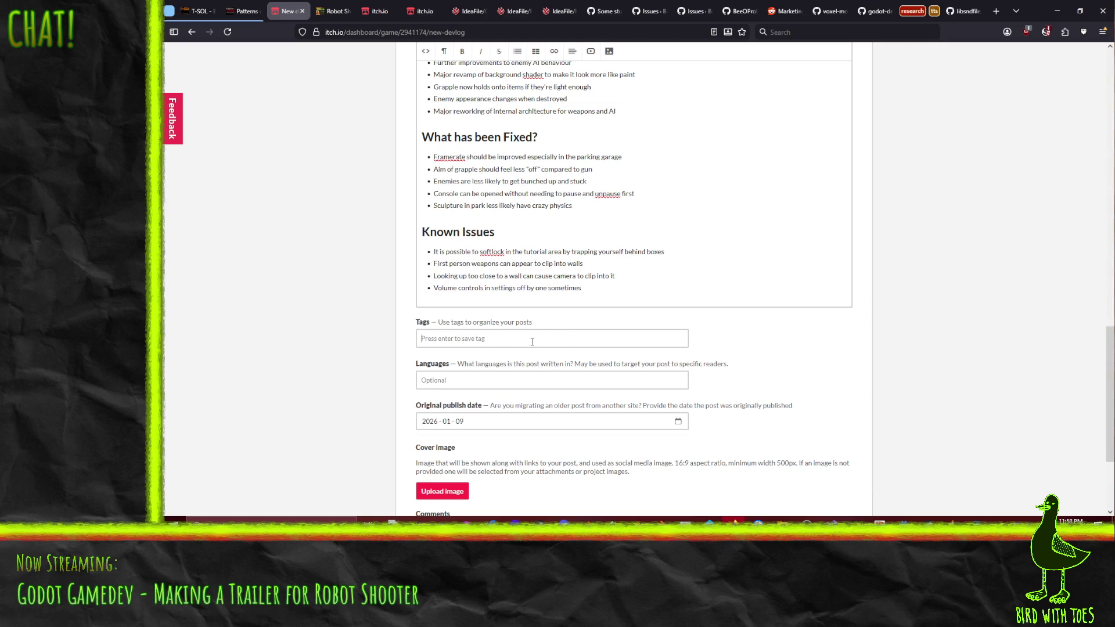
click(463, 380)
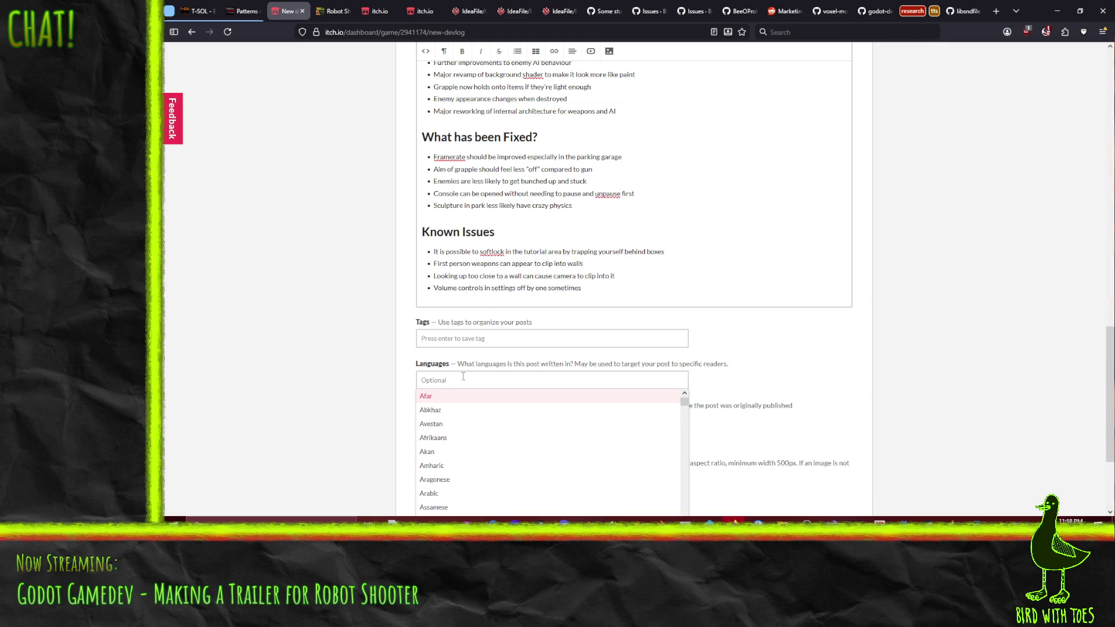
text(eng)
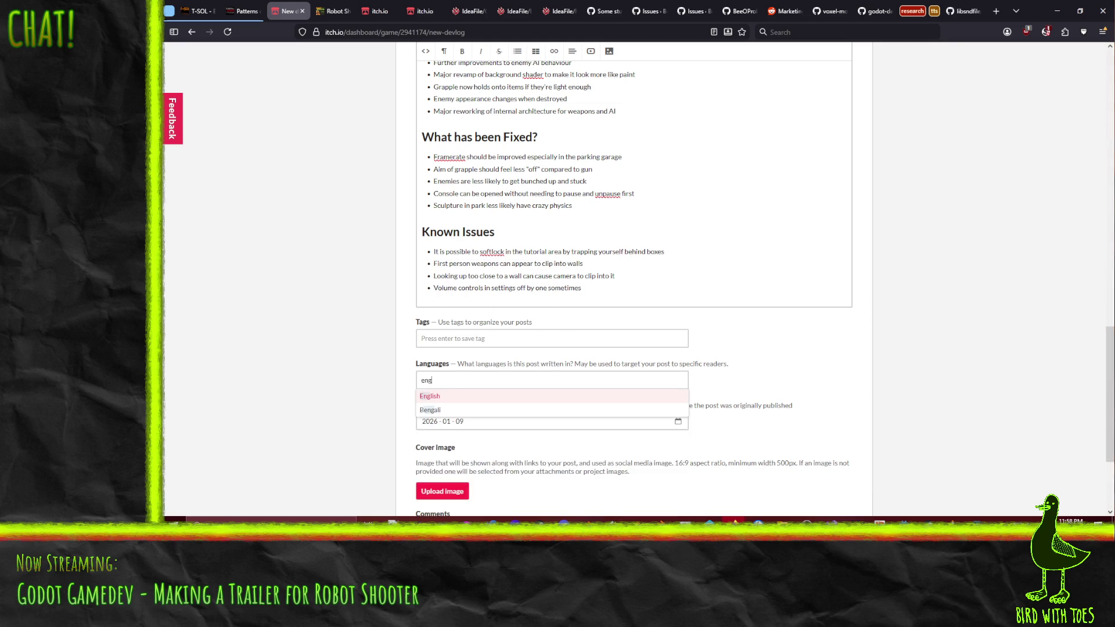
click(453, 397)
click(378, 382)
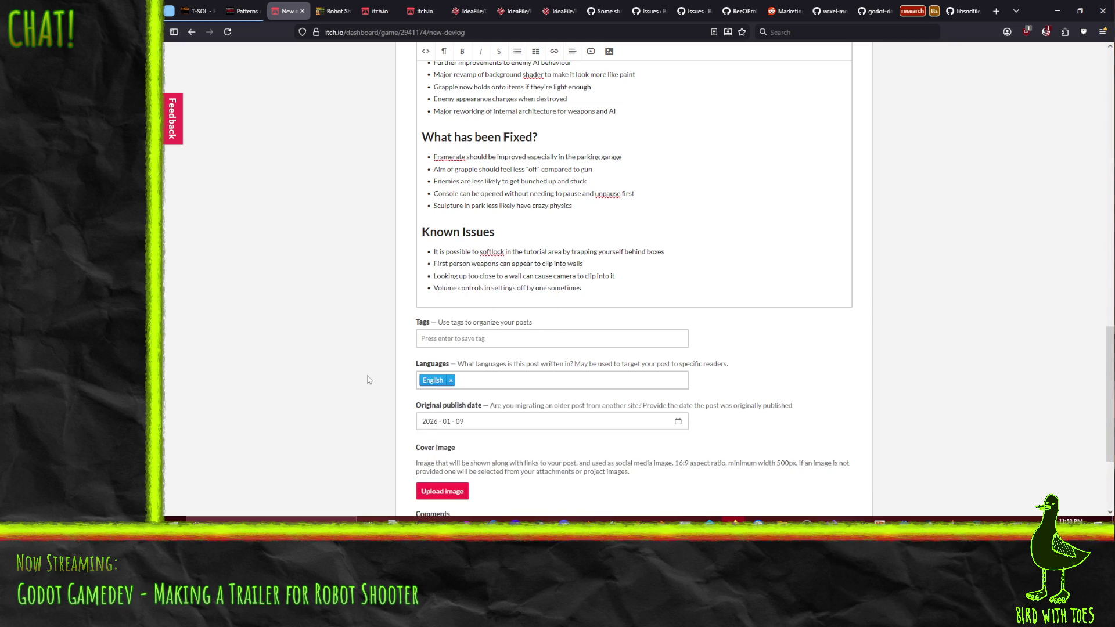
scroll(368, 384, down, 3)
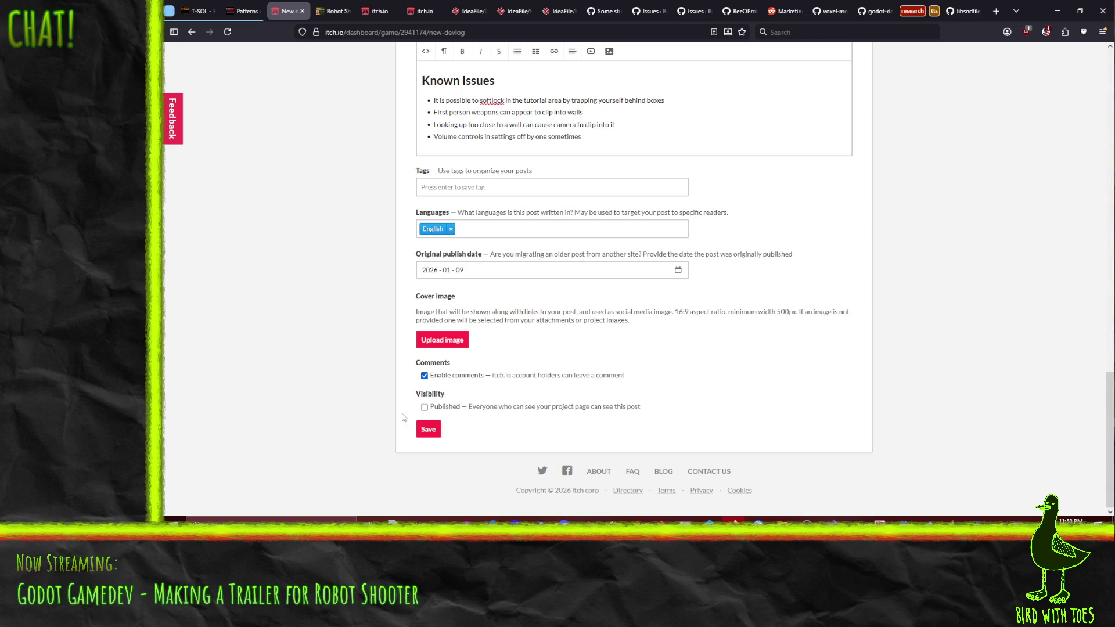
Save the devlog post as a draft.
click(428, 428)
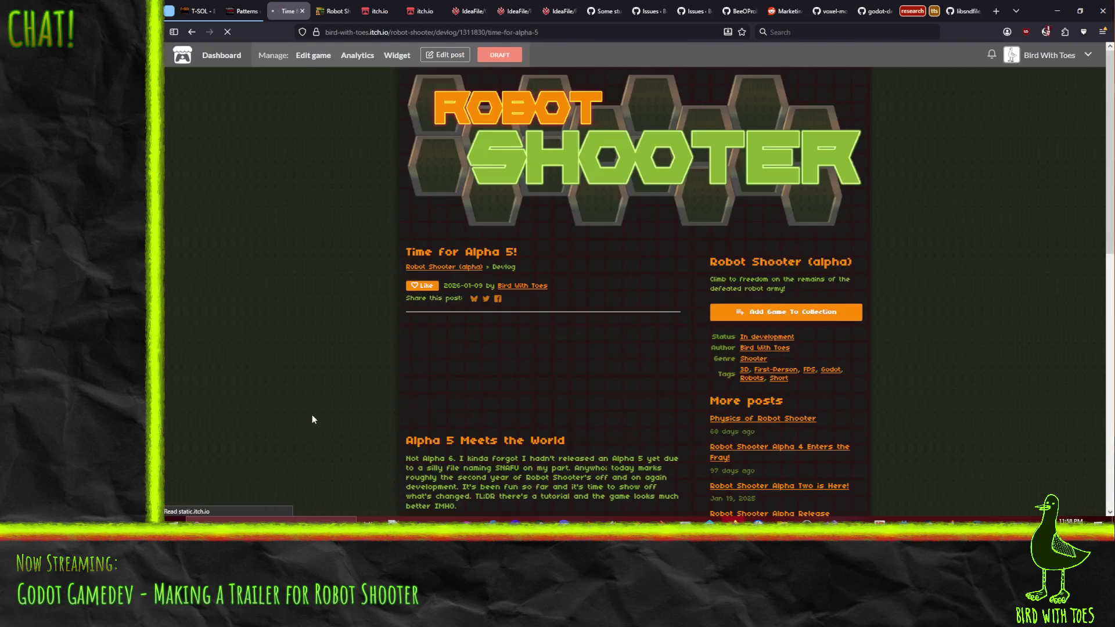
scroll(304, 342, down, 3)
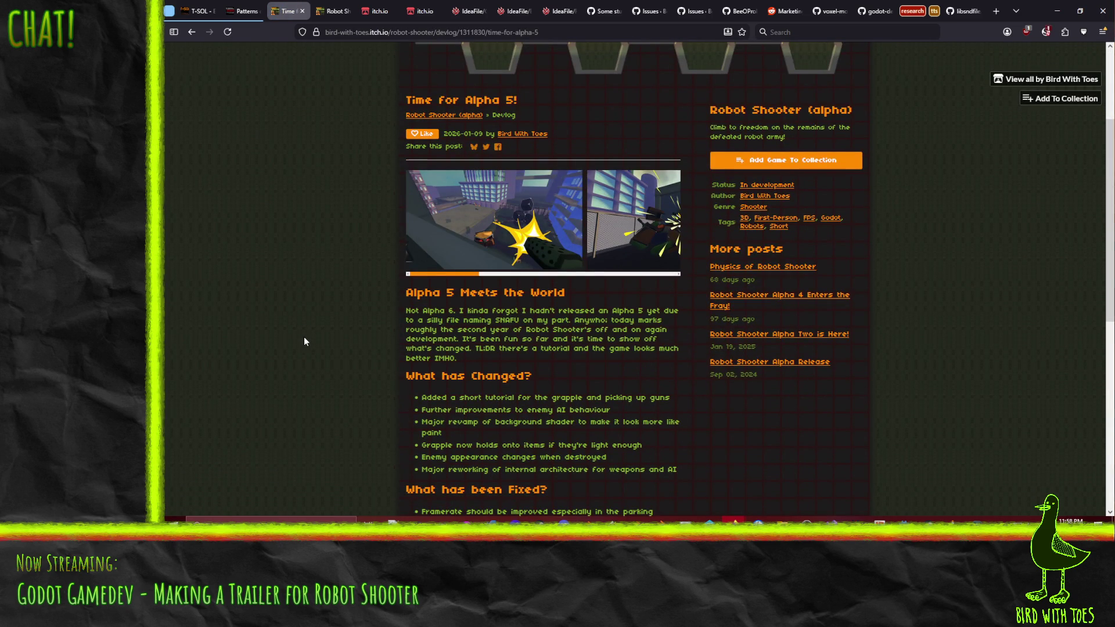
scroll(299, 341, down, 2)
scroll(301, 335, down, 2)
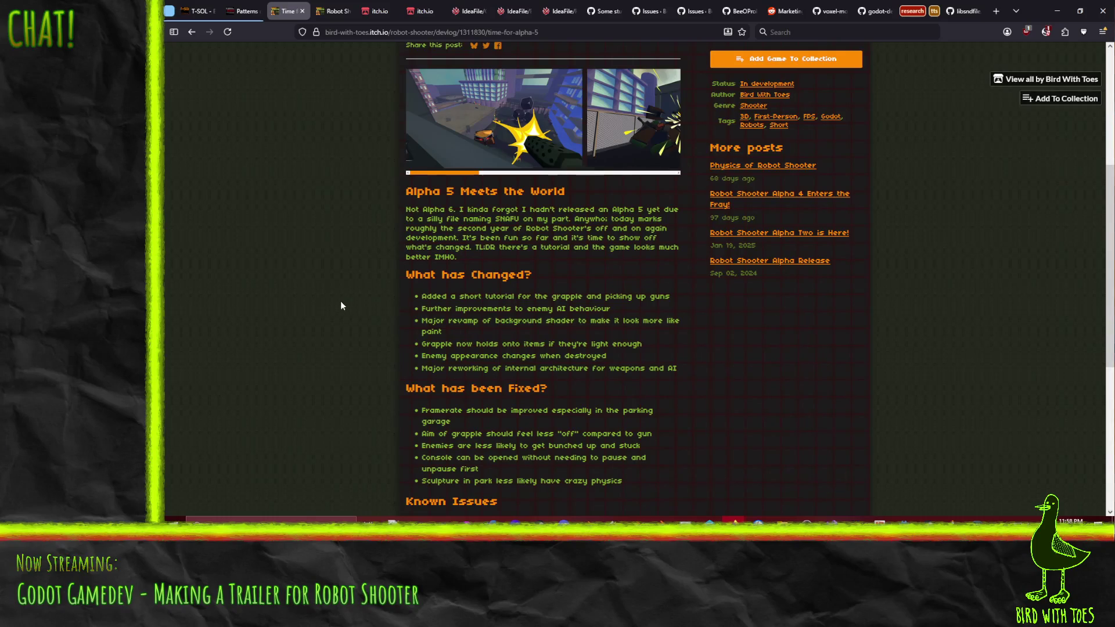
scroll(342, 304, down, 1)
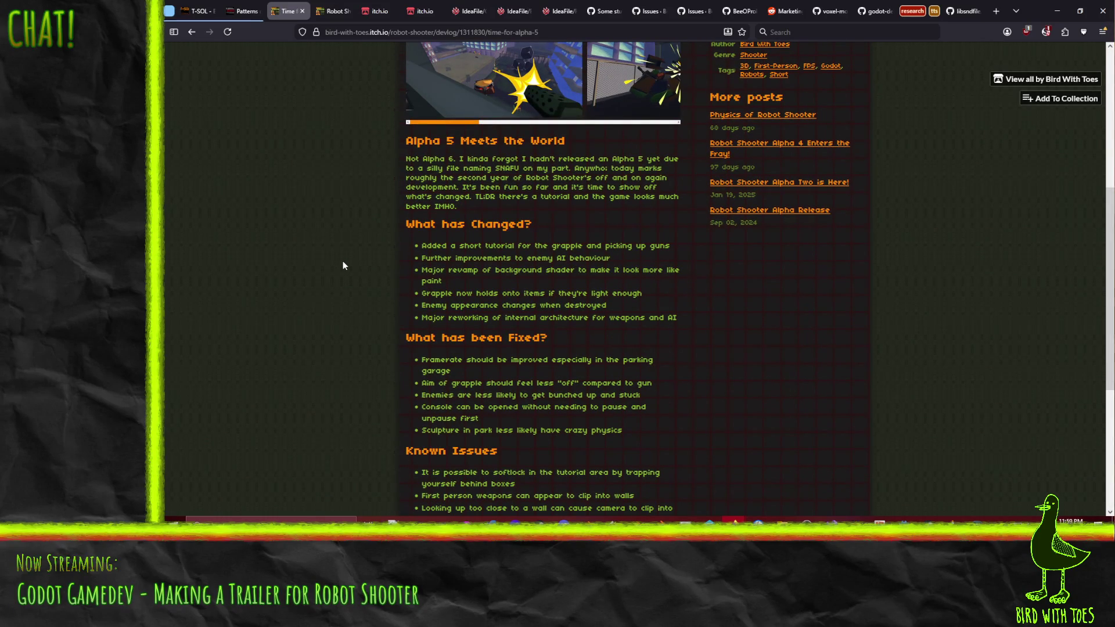
scroll(342, 260, up, 1)
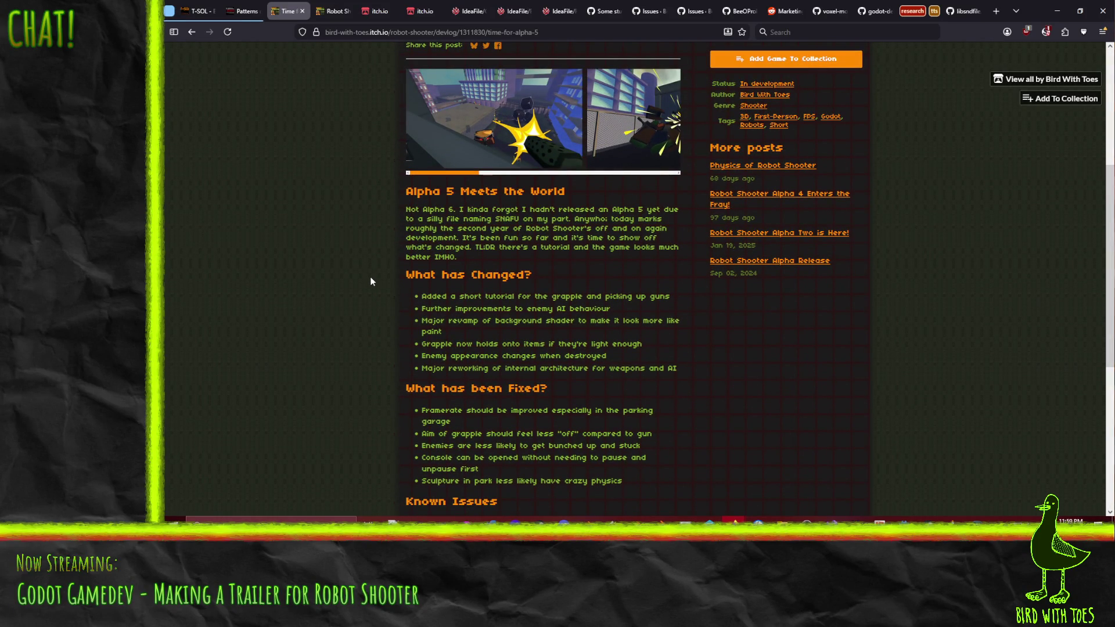
scroll(370, 276, down, 1)
scroll(370, 277, down, 2)
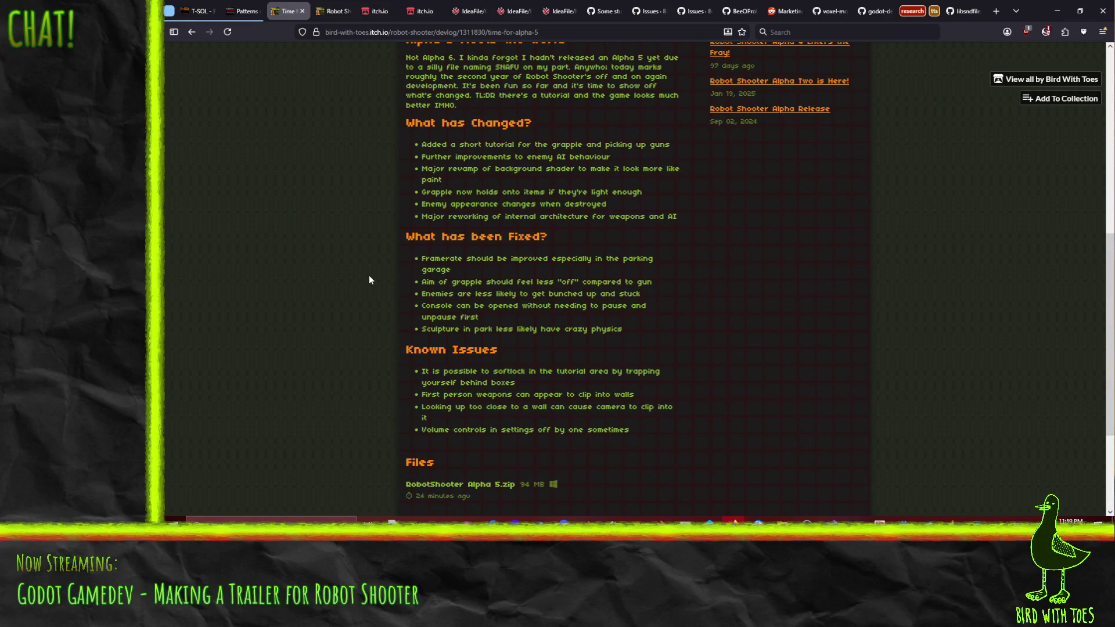
scroll(368, 275, down, 1)
scroll(369, 275, down, 1)
scroll(369, 275, down, 1)
scroll(368, 276, up, 6)
scroll(368, 274, up, 3)
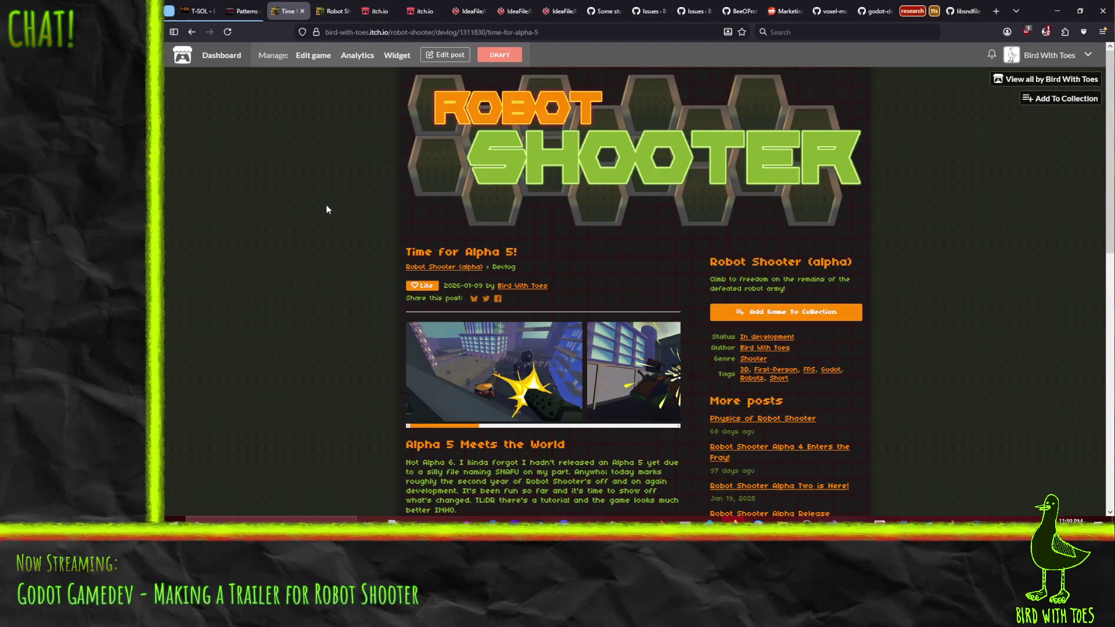
scroll(348, 180, down, 8)
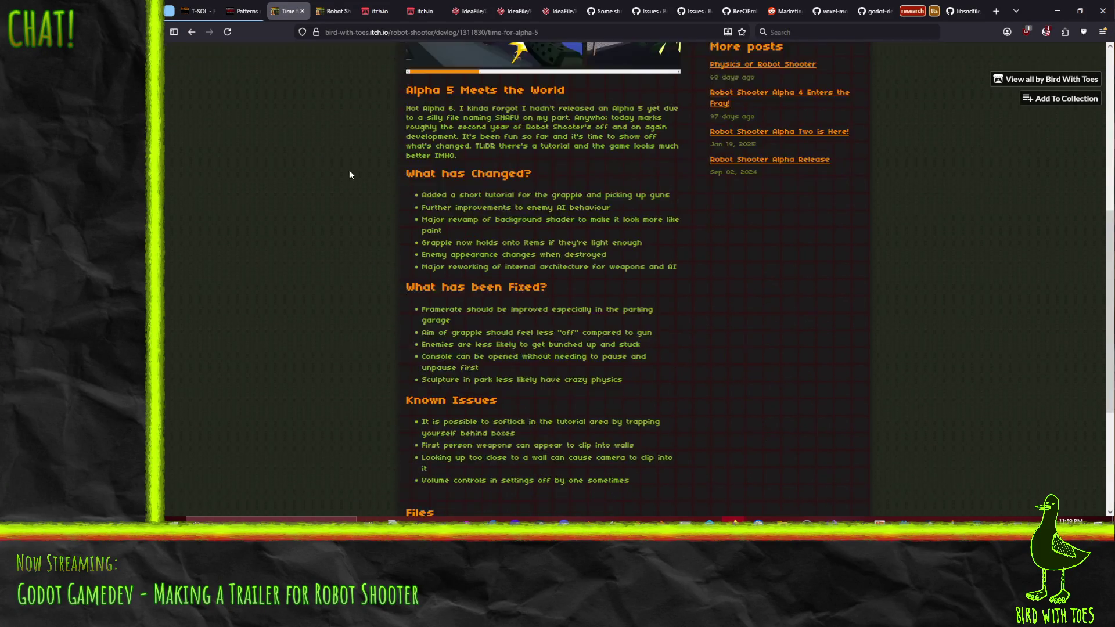
scroll(349, 170, down, 3)
scroll(376, 237, up, 9)
scroll(377, 237, up, 2)
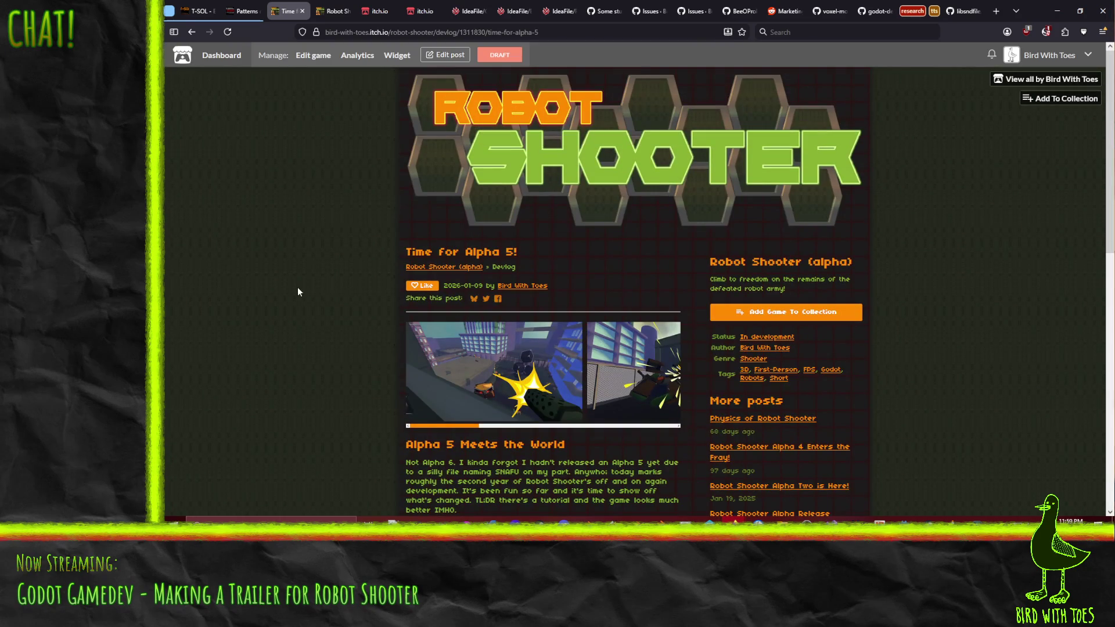
Save the post as Published, then close the Alpha 4 devlog and dashboard tabs.
click(445, 56)
scroll(334, 368, down, 8)
scroll(333, 368, down, 3)
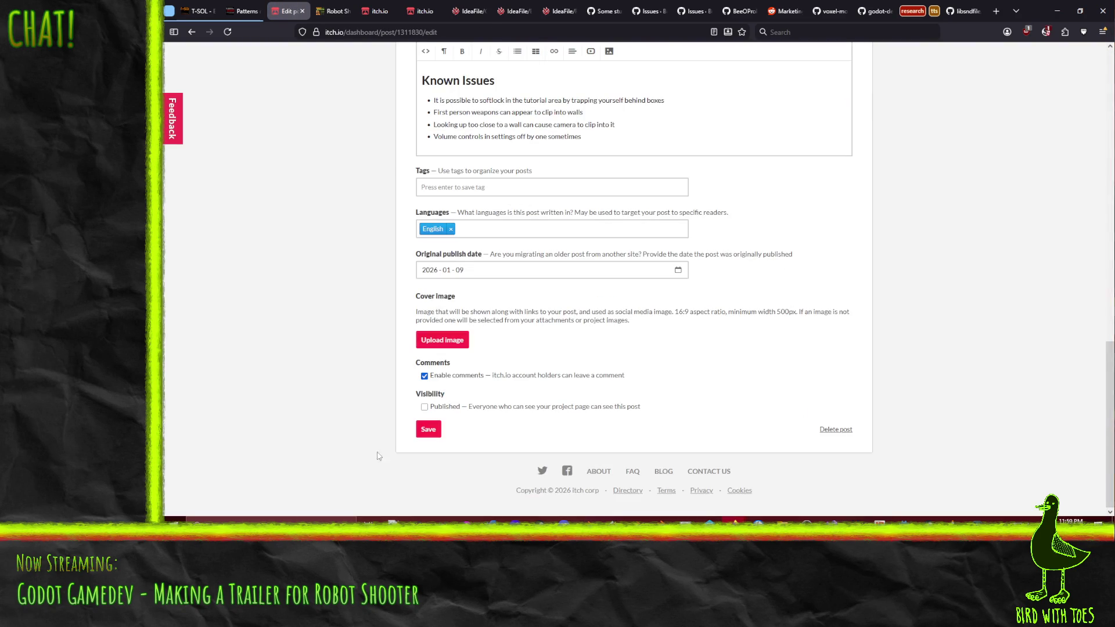
key(ctrl+Tab)
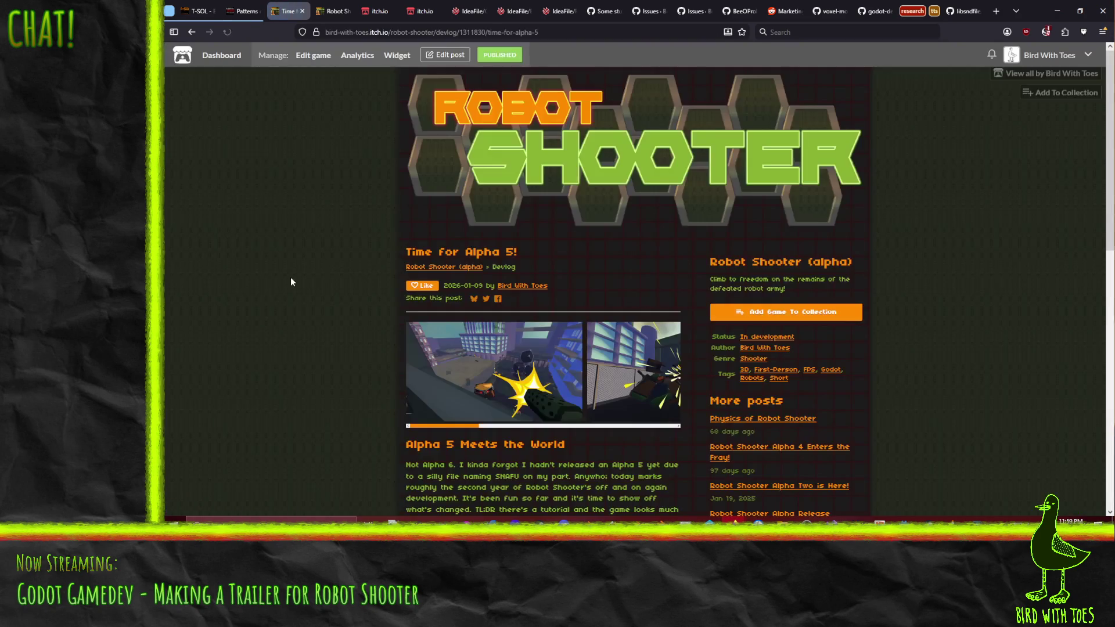
click(332, 11)
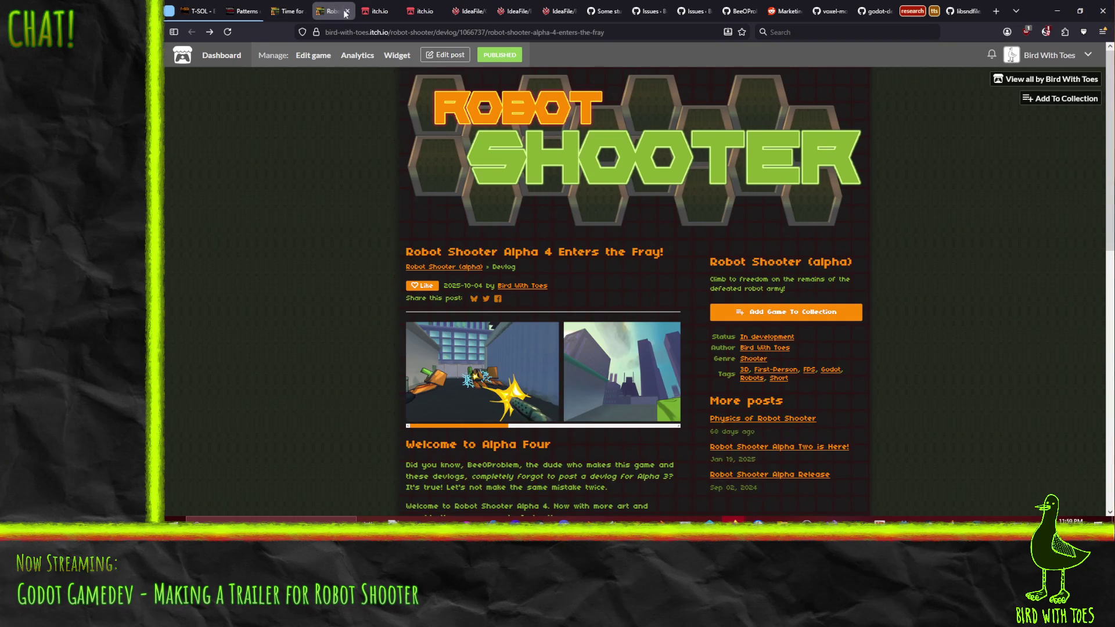
click(347, 12)
click(298, 11)
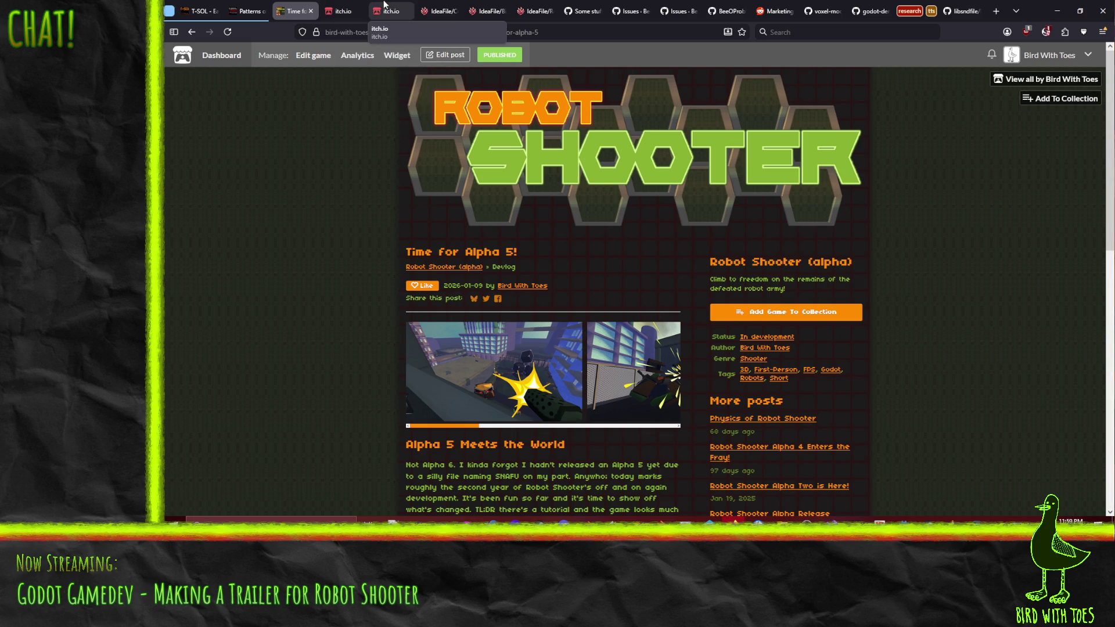
Switch to the Robot Shooter wiki tab showing the Todo kanban board.
click(530, 10)
scroll(392, 323, down, 3)
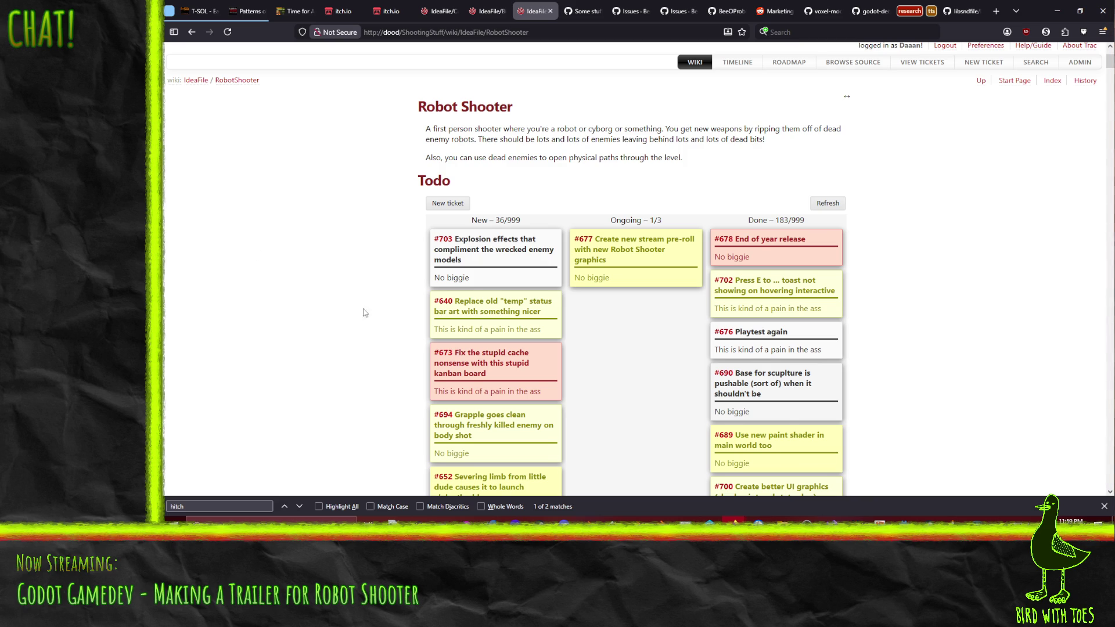
scroll(348, 324, down, 2)
scroll(328, 270, down, 1)
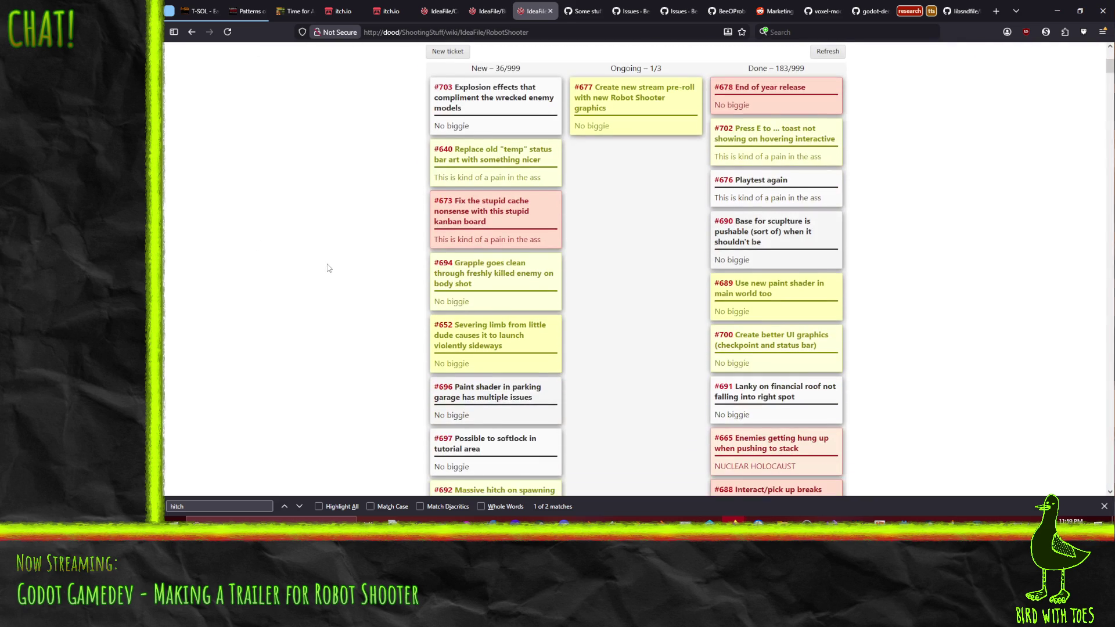
scroll(375, 245, up, 1)
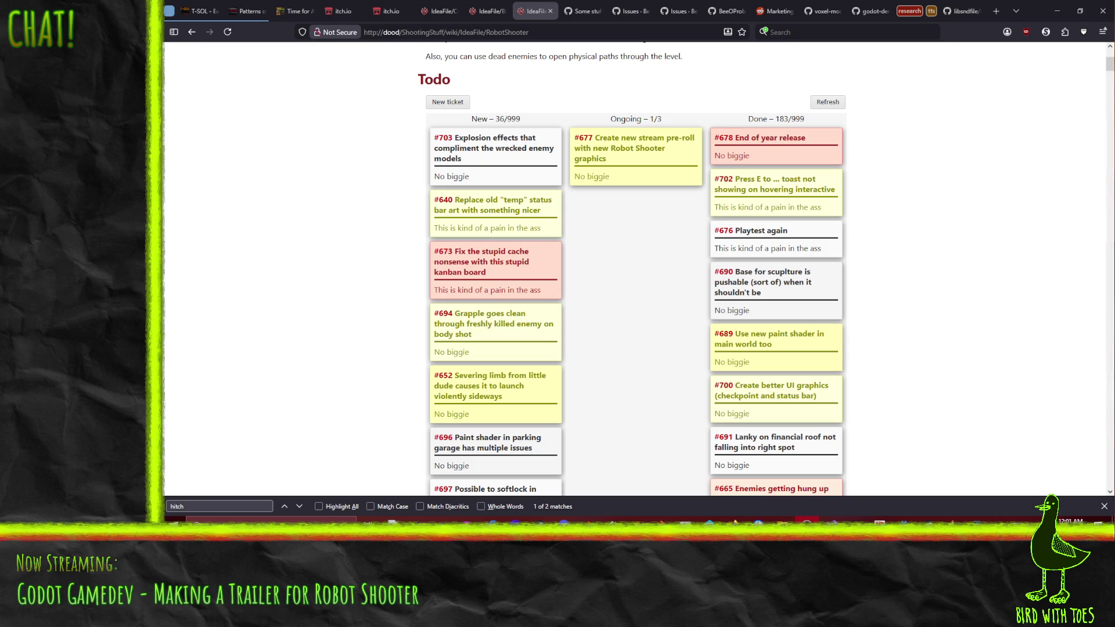
Switch from the browser to the Krita window.
key(alt+Tab)
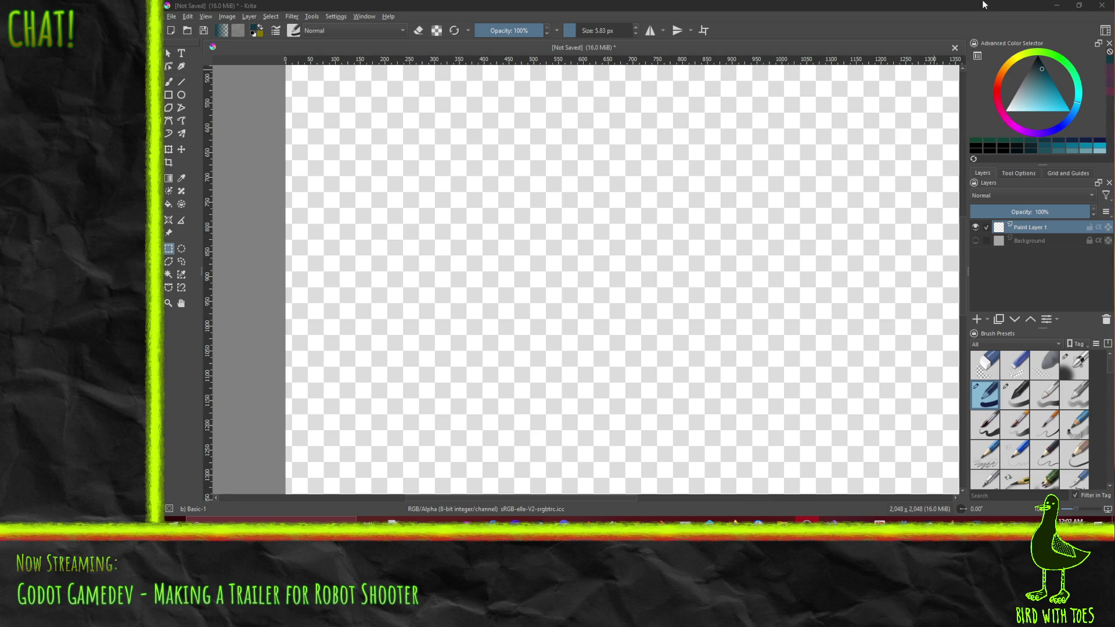
Focus the Krita window and cycle to another open window.
click(984, 5)
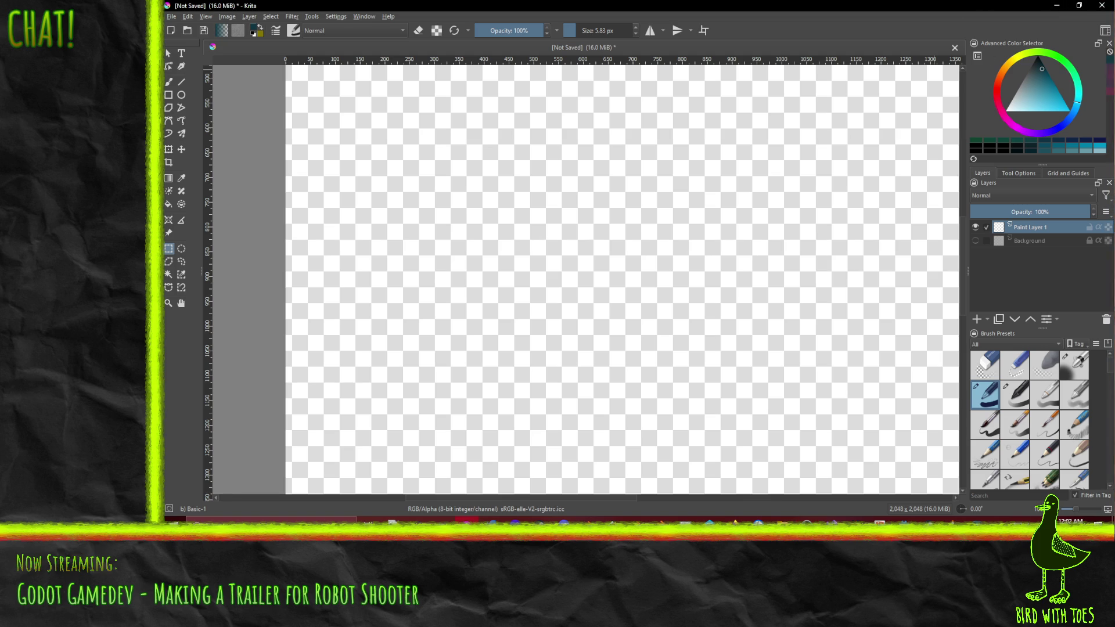
key(alt+Tab)
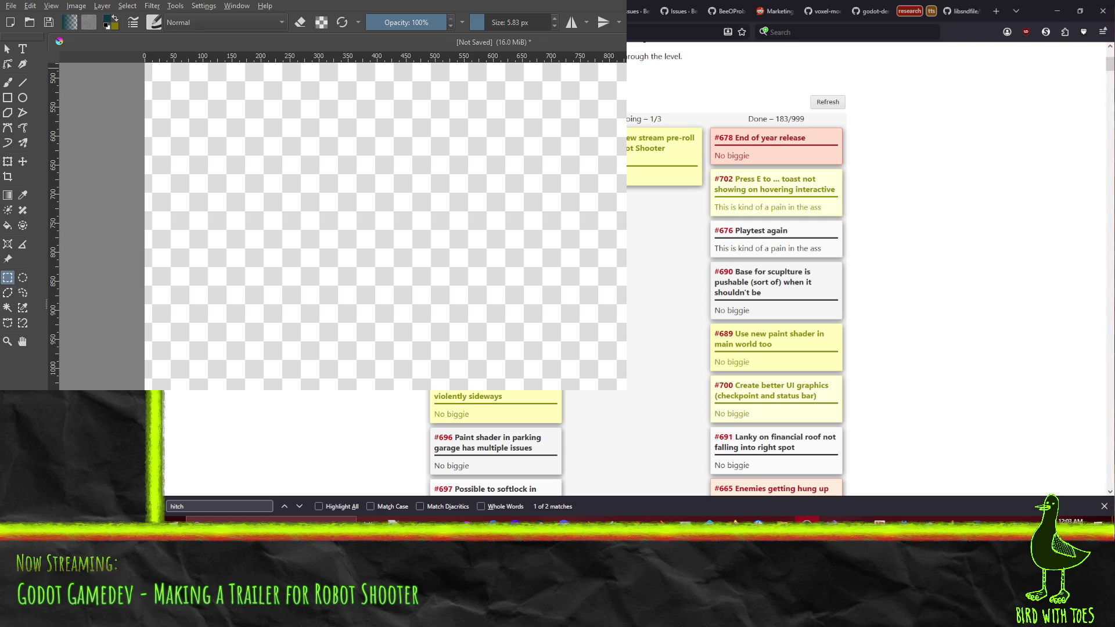
Close the unsaved scribble drawings without saving, then relaunch Krita from the taskbar.
mouse_move(971, 171)
mouse_down()
mouse_move(724, 132)
mouse_move(939, 121)
mouse_up()
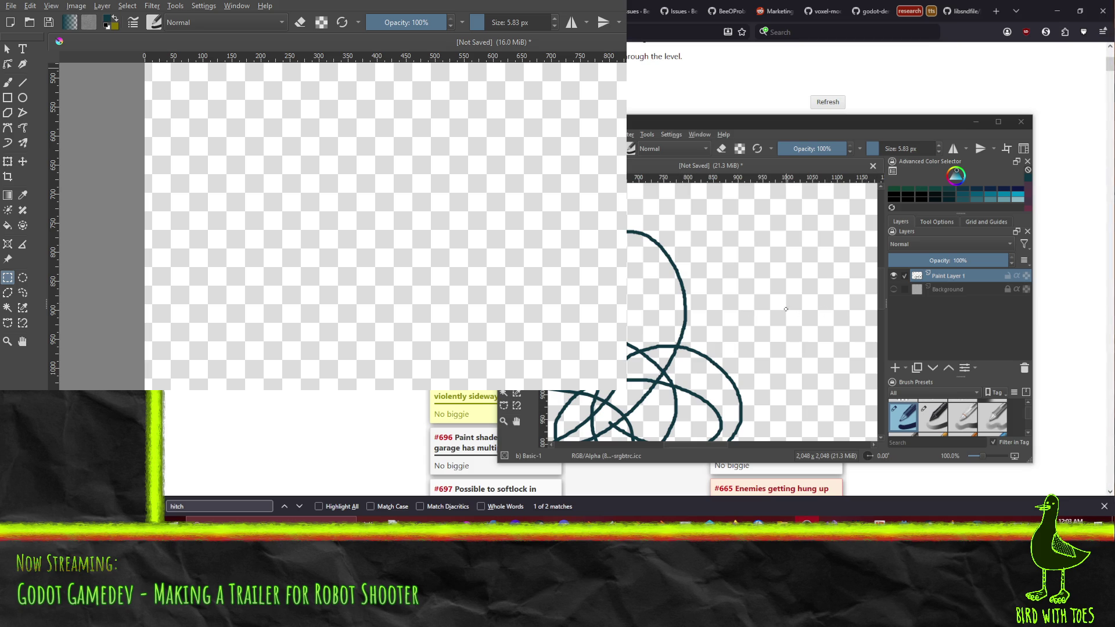
click(1021, 122)
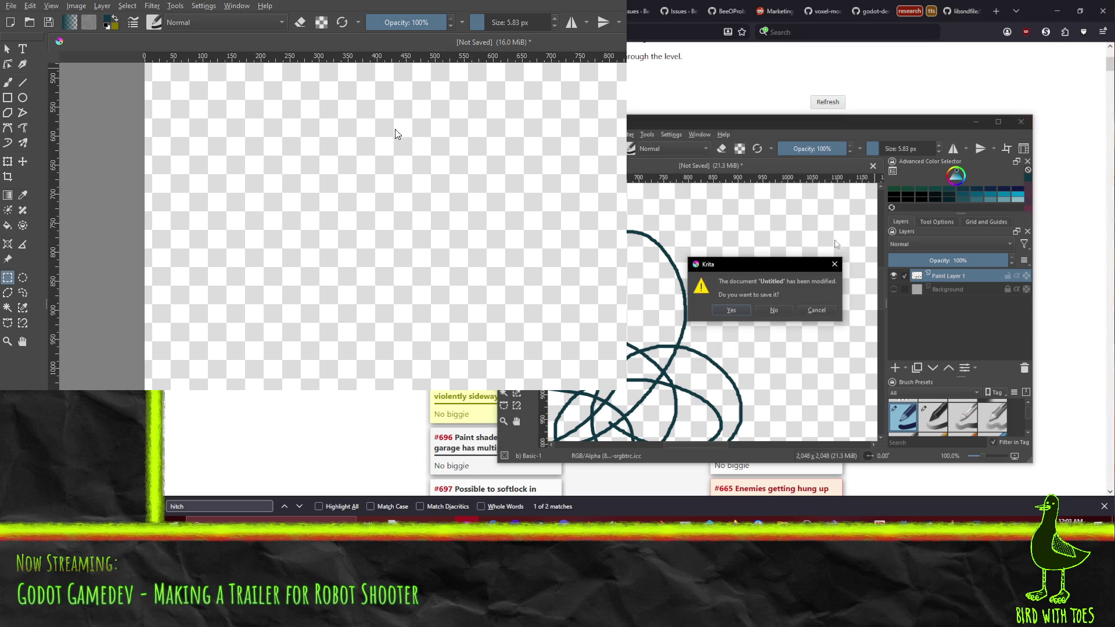
click(774, 310)
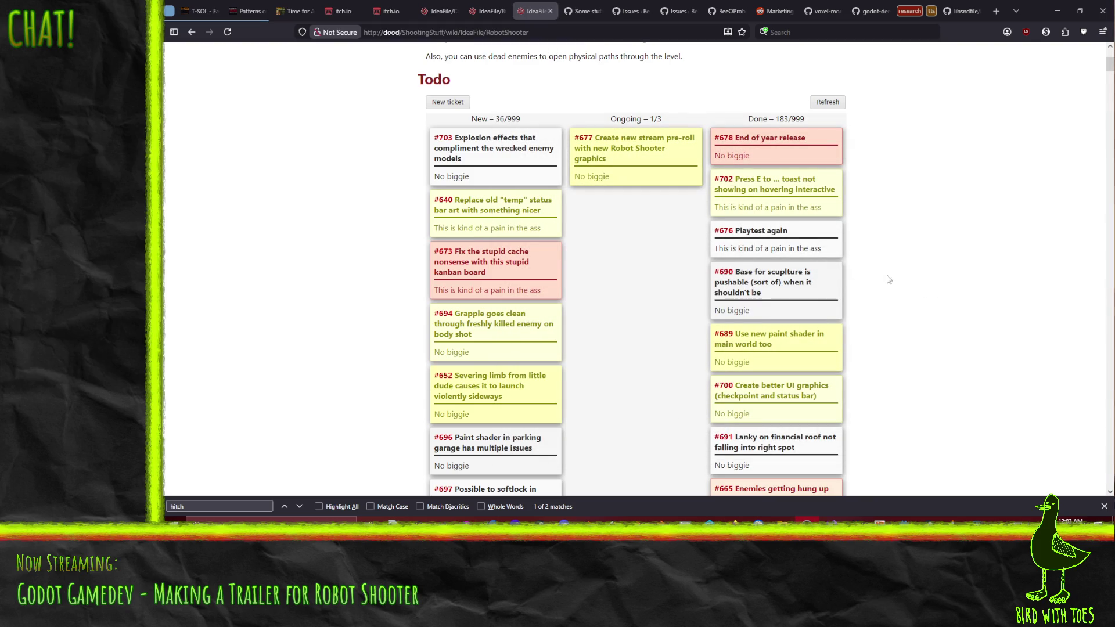
click(467, 519)
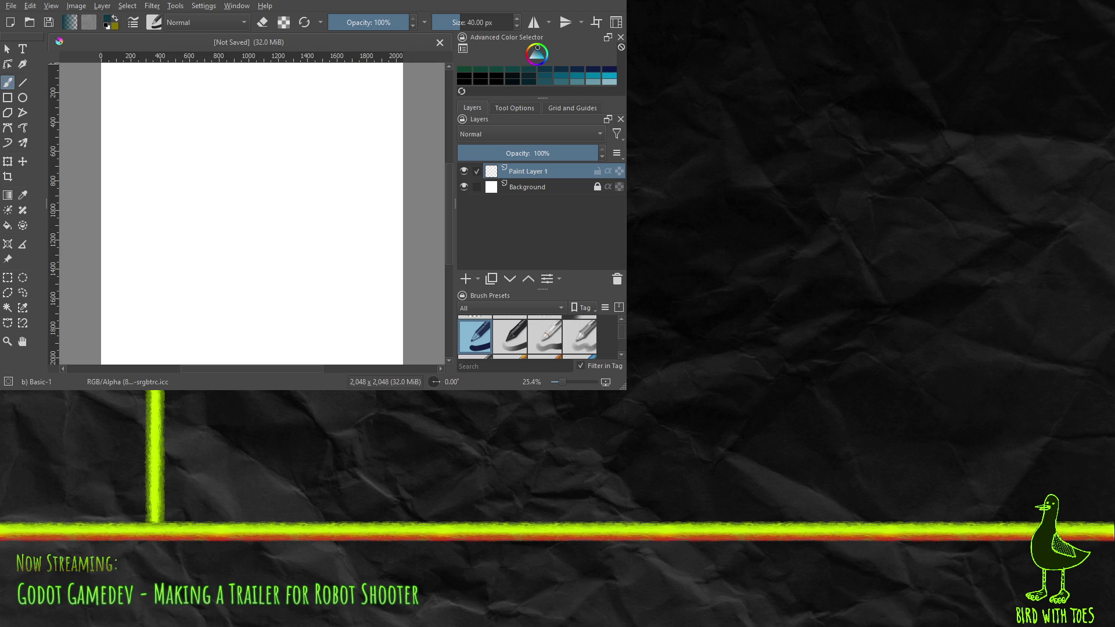
Paint a dark teal test stroke on the new canvas's paint layer.
drag(274, 200, 212, 221)
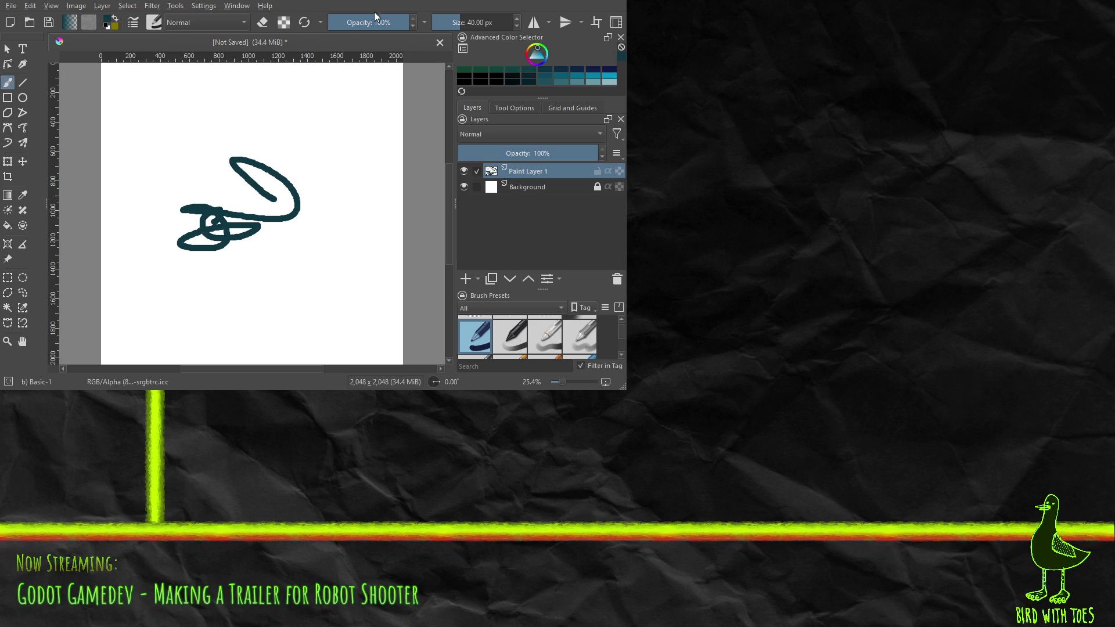
Maximize the Krita window so the scribble canvas fills the screen.
double_click(579, 2)
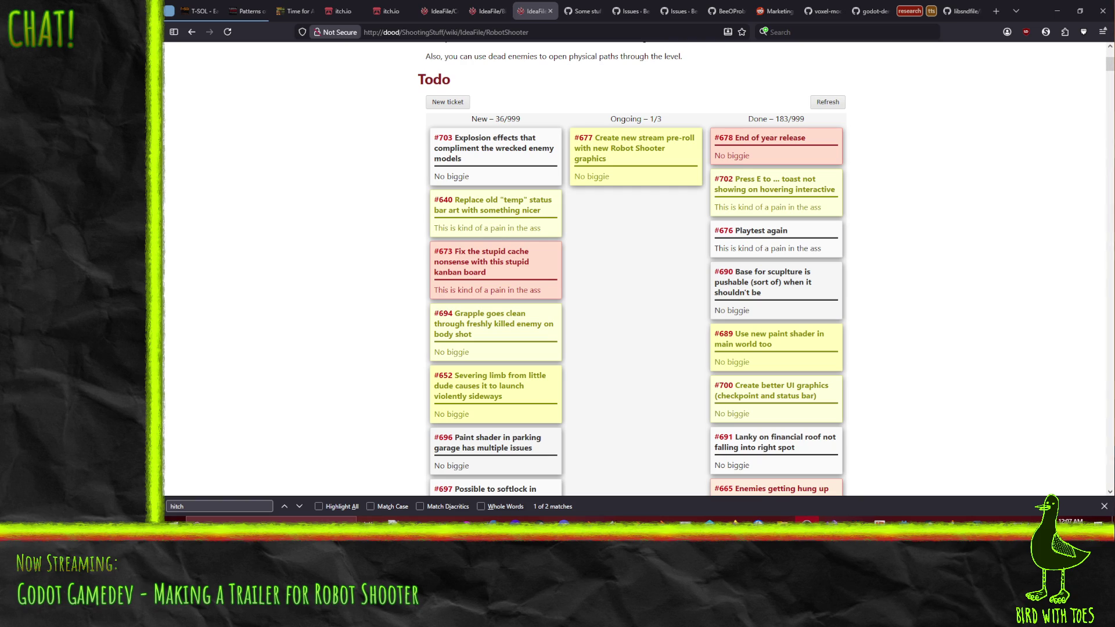
Switch from the browser back to the Krita scribble drawing.
key(alt+Tab)
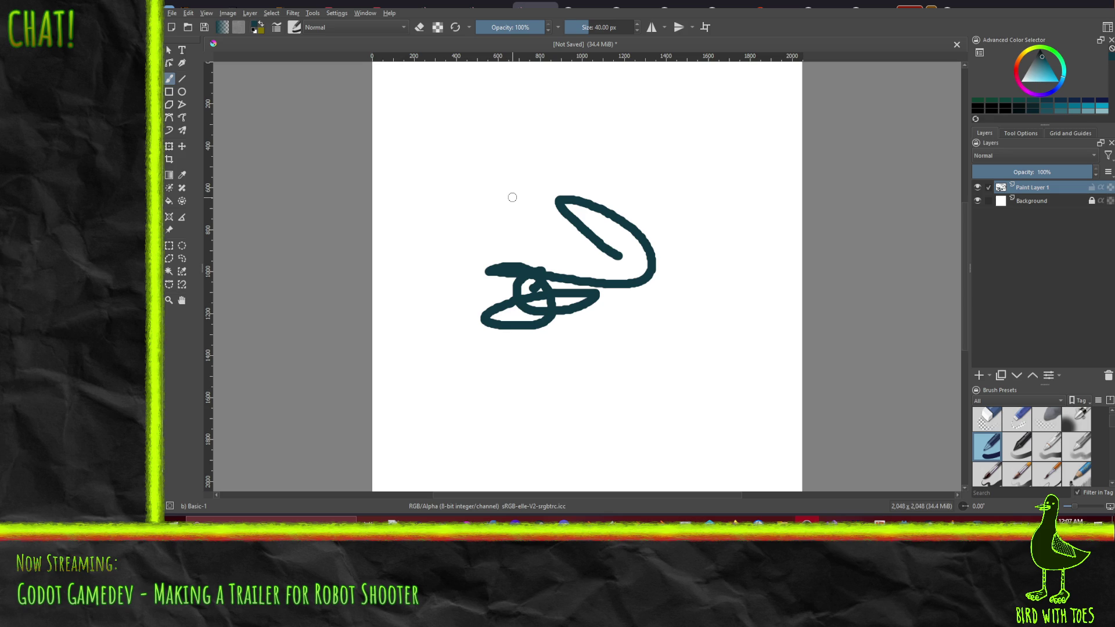
Draw a long curve, then scribble grey strokes at left with the Bristles-2 Flat Rough brush.
mouse_move(621, 360)
mouse_down()
mouse_move(706, 276)
mouse_move(523, 370)
mouse_up()
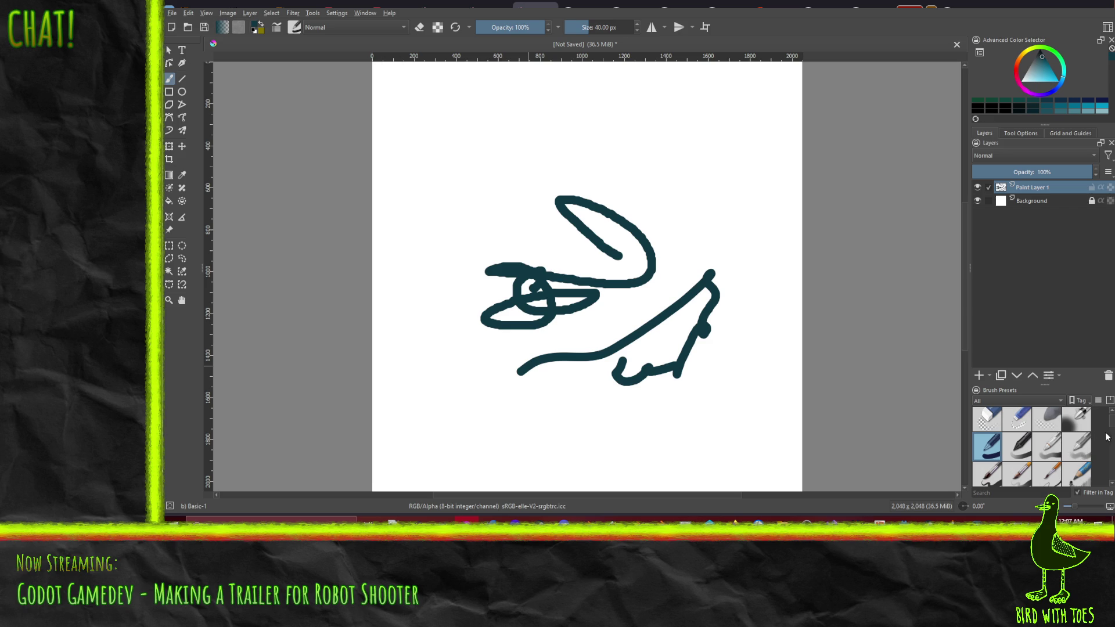
scroll(1028, 436, down, 5)
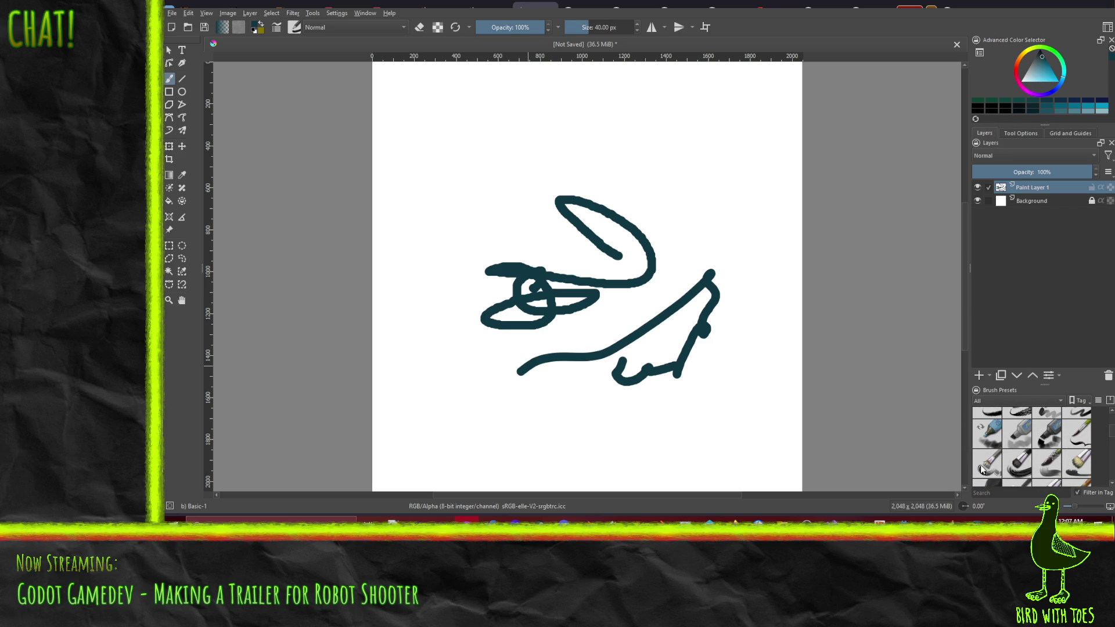
click(987, 465)
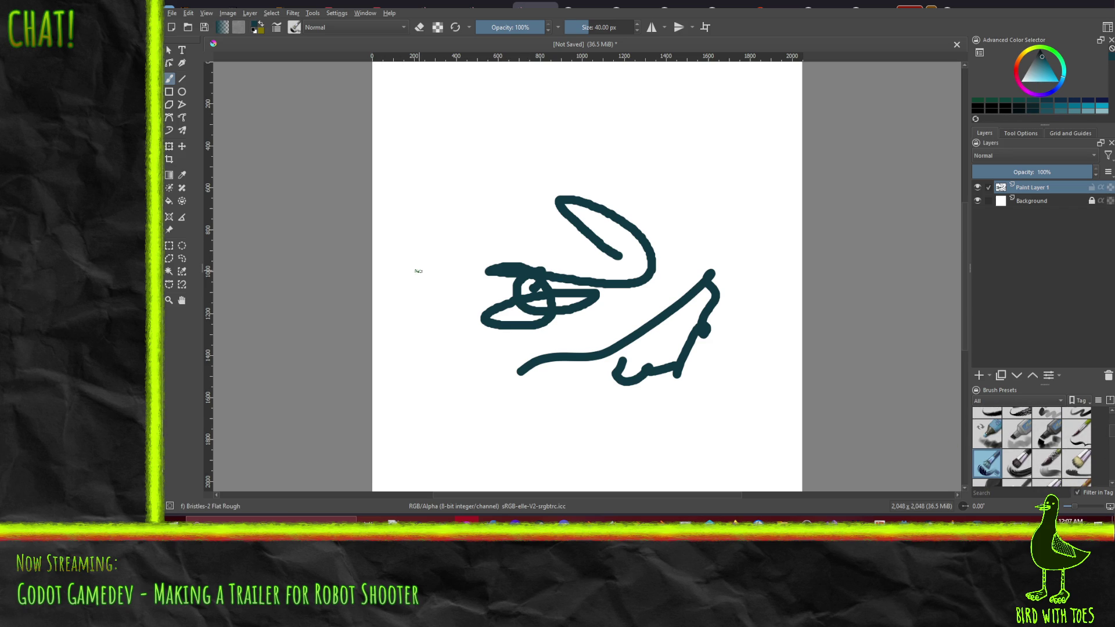
mouse_move(403, 278)
mouse_down()
mouse_move(448, 165)
mouse_move(424, 220)
mouse_move(430, 349)
mouse_move(418, 393)
mouse_up()
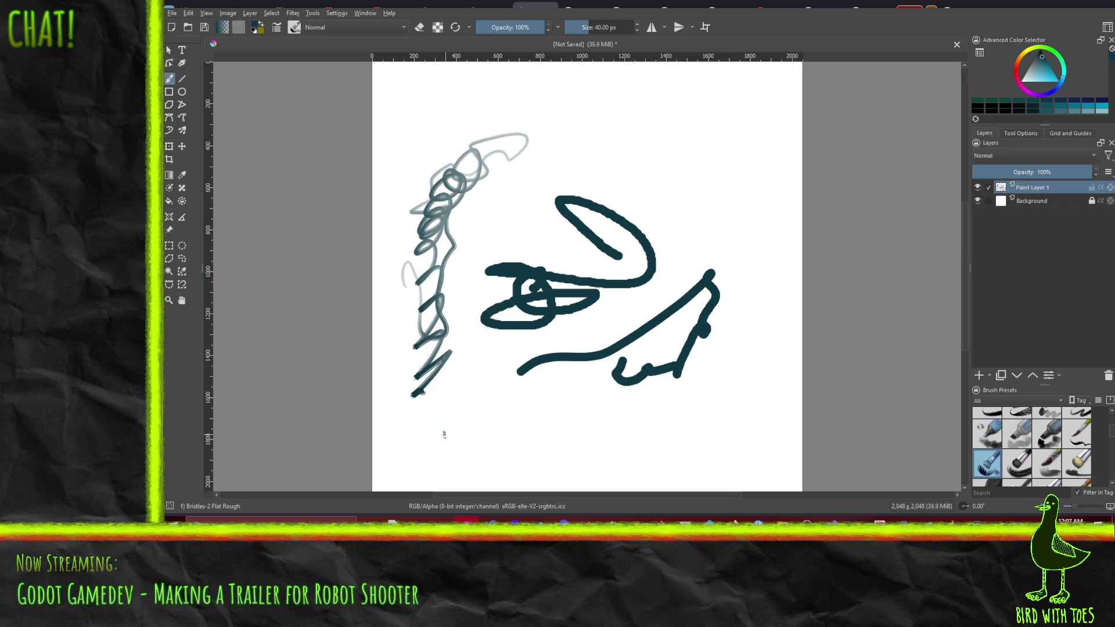
mouse_move(436, 446)
mouse_down()
mouse_move(471, 445)
mouse_move(457, 409)
mouse_move(501, 450)
mouse_move(532, 405)
mouse_move(570, 466)
mouse_move(528, 453)
mouse_move(544, 431)
mouse_up()
Switch to the Marker Dry brush and build up dark zigzag smudges at lower right.
click(987, 430)
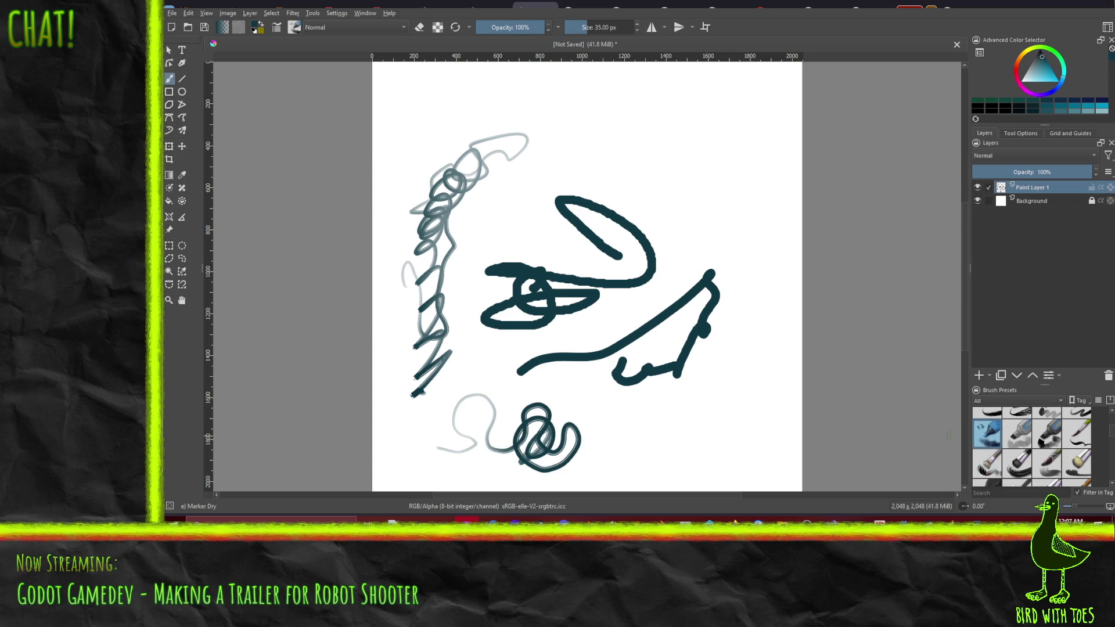
drag(666, 449, 697, 440)
mouse_move(697, 440)
mouse_down()
mouse_move(714, 431)
mouse_move(737, 372)
mouse_move(702, 408)
mouse_move(749, 373)
mouse_move(698, 409)
mouse_move(754, 374)
mouse_up()
mouse_move(754, 375)
mouse_down()
mouse_move(706, 408)
mouse_move(756, 380)
mouse_up()
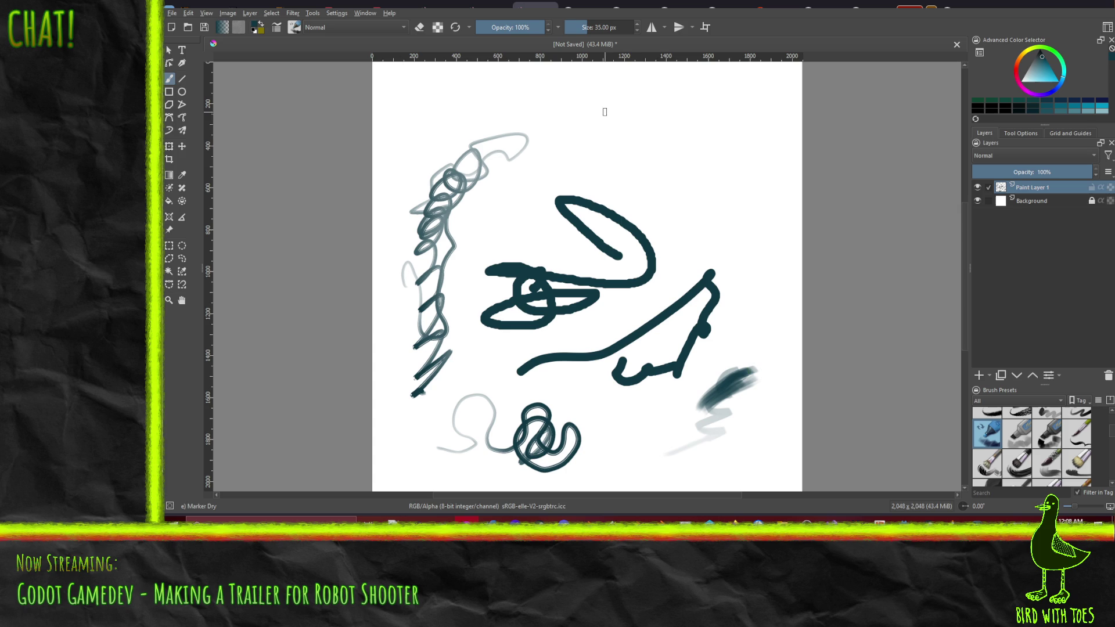
Add grey marker curves and short strokes near the top and upper right of the canvas.
drag(615, 161, 683, 178)
mouse_move(645, 138)
mouse_down()
mouse_move(634, 151)
mouse_move(650, 157)
mouse_up()
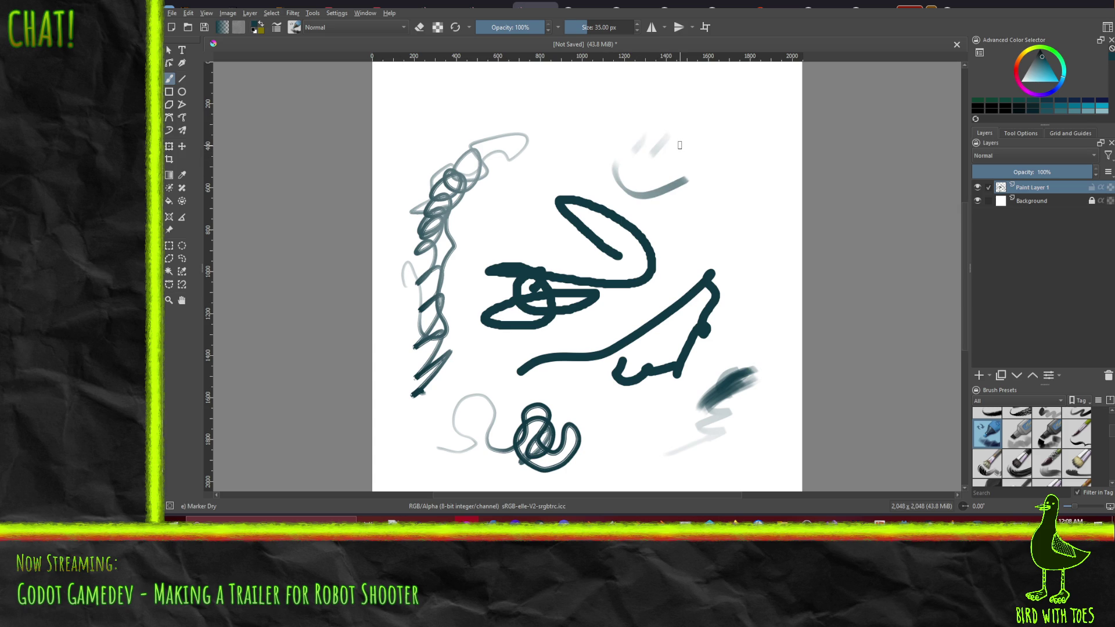
mouse_move(678, 228)
mouse_down()
mouse_move(685, 257)
mouse_move(705, 226)
mouse_move(680, 245)
mouse_move(733, 187)
mouse_move(689, 236)
mouse_move(706, 244)
mouse_move(680, 241)
mouse_move(666, 261)
mouse_move(692, 223)
mouse_move(666, 262)
mouse_move(684, 266)
mouse_move(688, 228)
mouse_move(684, 274)
mouse_move(685, 209)
mouse_move(676, 242)
mouse_move(697, 272)
mouse_up()
drag(714, 235, 706, 274)
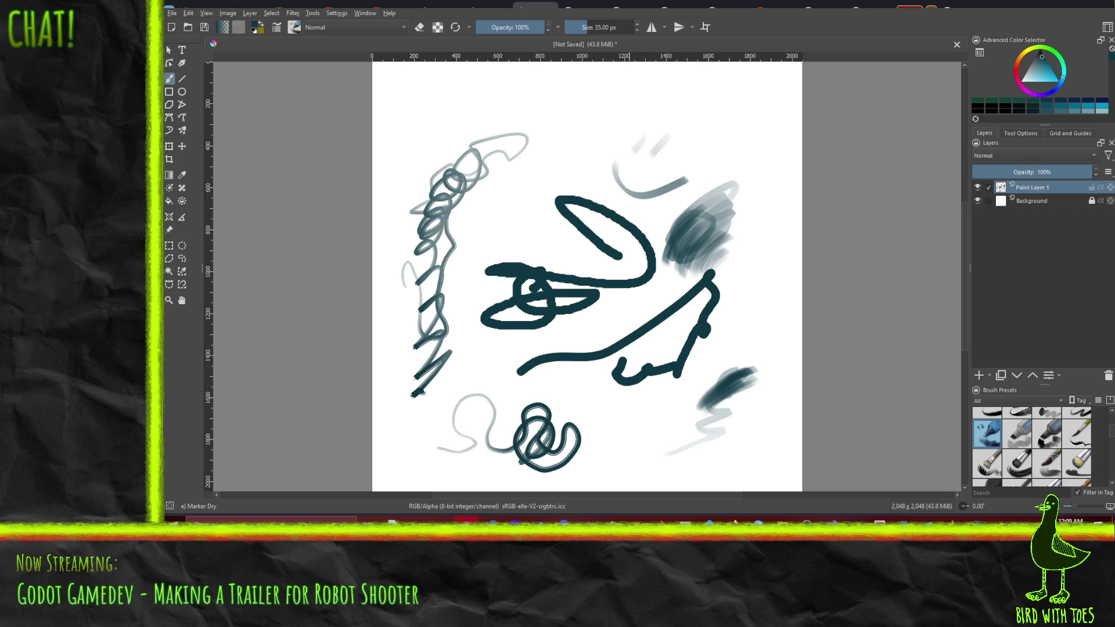
Return to the Todo board and start a comment on ticket #677.
key(alt+Tab)
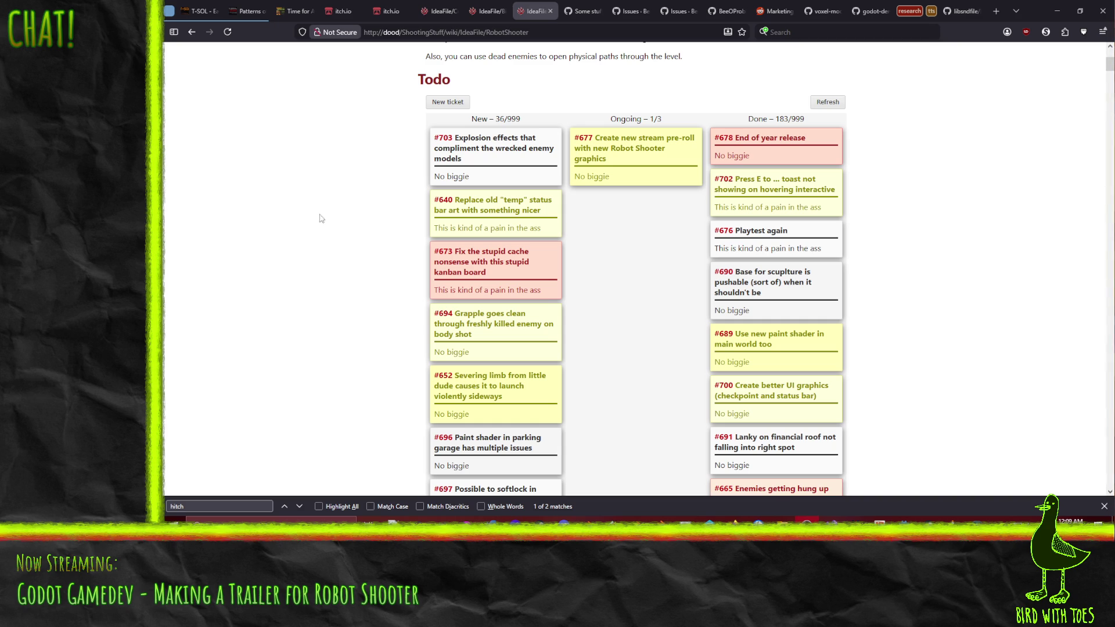
double_click(634, 165)
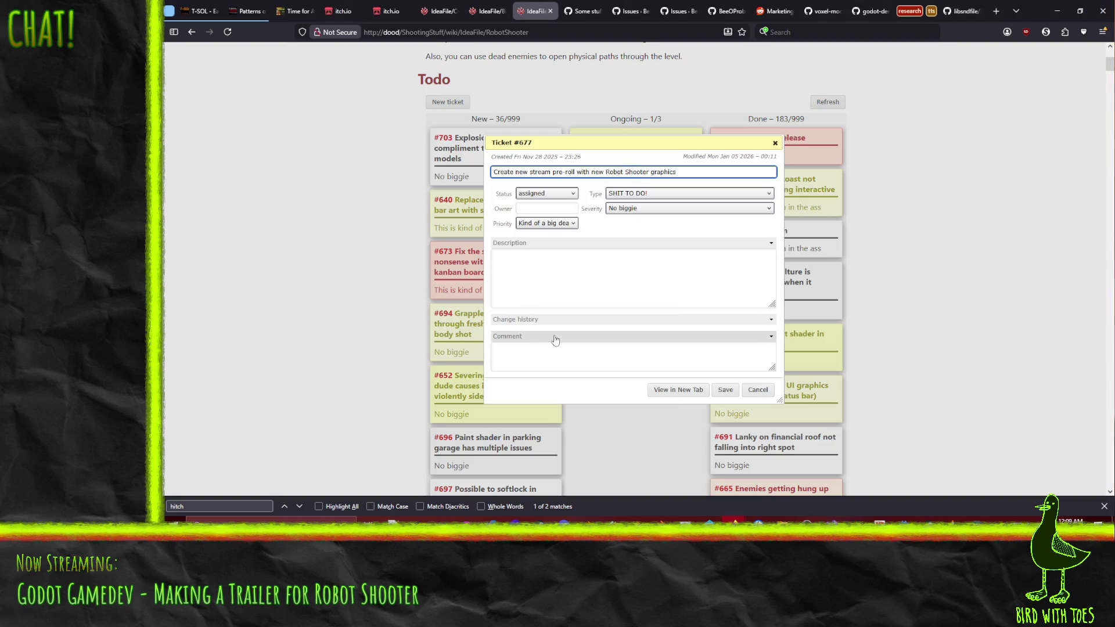
click(592, 357)
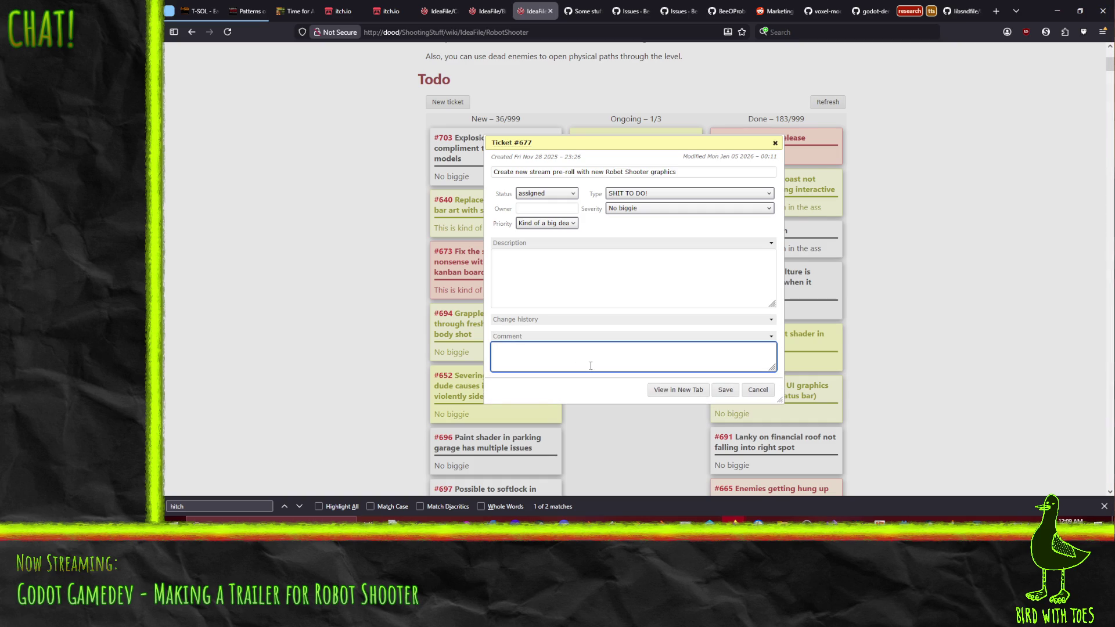
text(Stillrecor)
text(Better footsa)
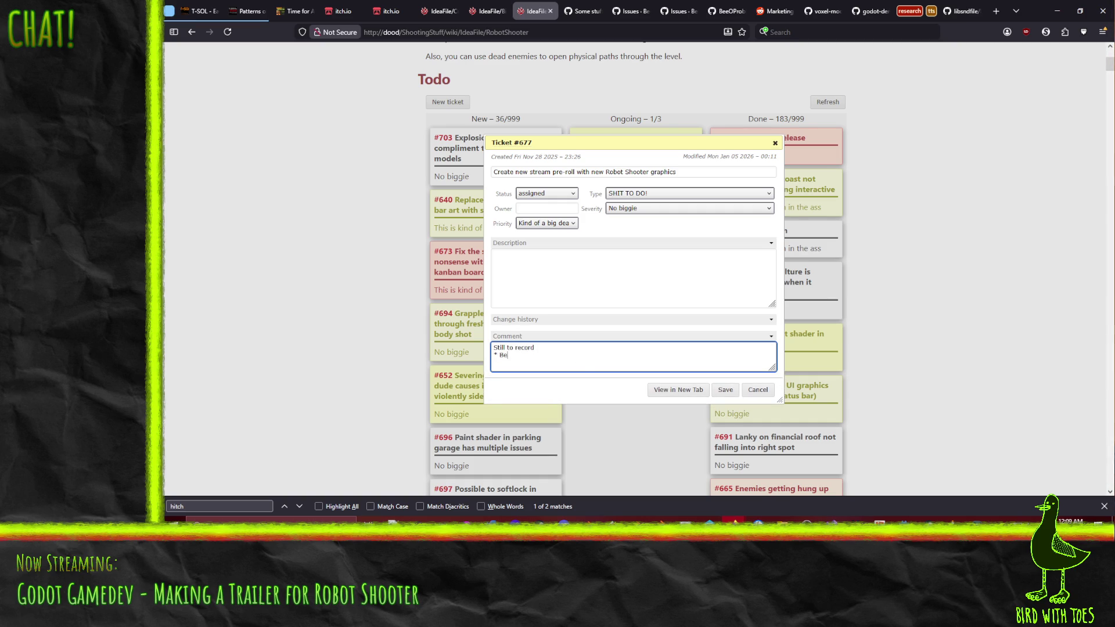
Write the footage-to-record list (Jalopy, Tippy Backpack, Forgetful Apprentice) and save the comment.
key(BackSpace)
key(BackSpace)
text(age of Jalo)
text(py)
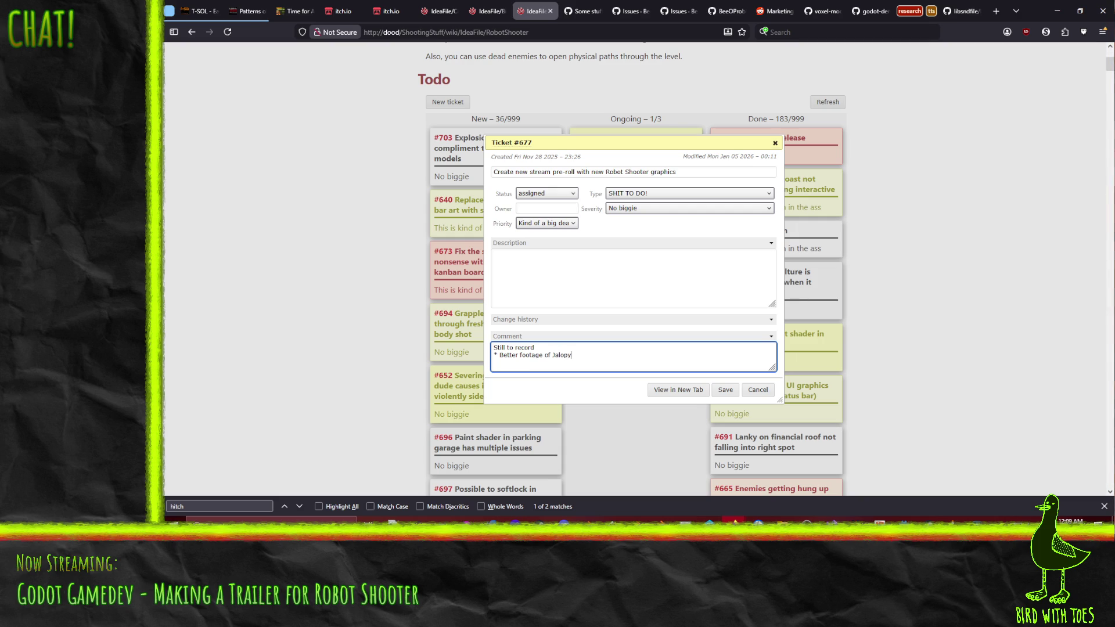
text( * Foota)
text(ge of)
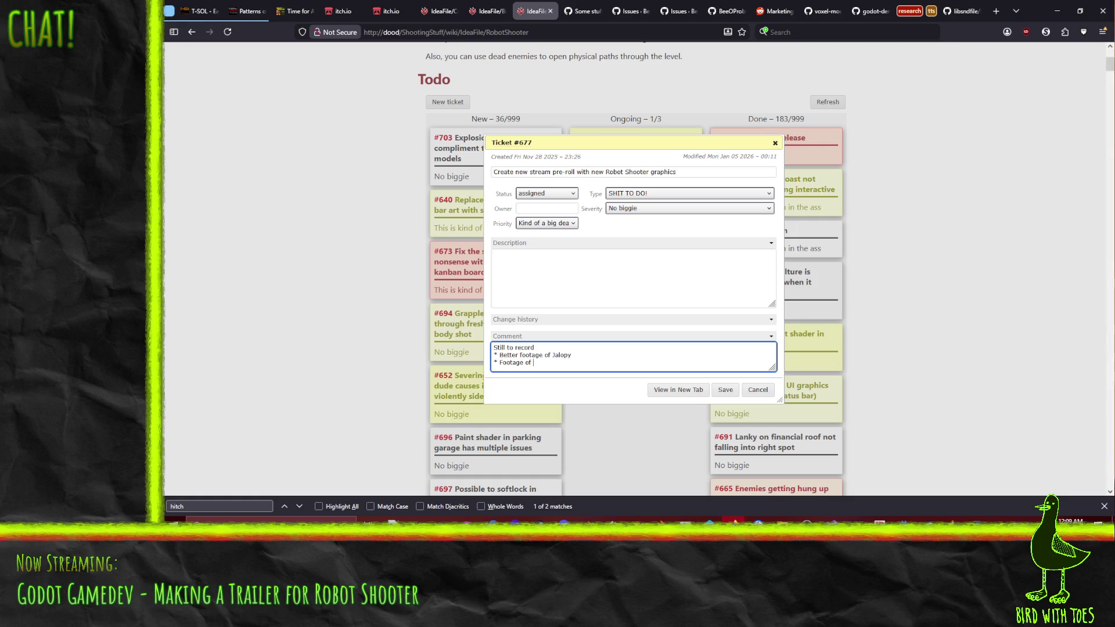
text(Tippy Backpa)
key(BackSpace)
text(ck)
key(Return)
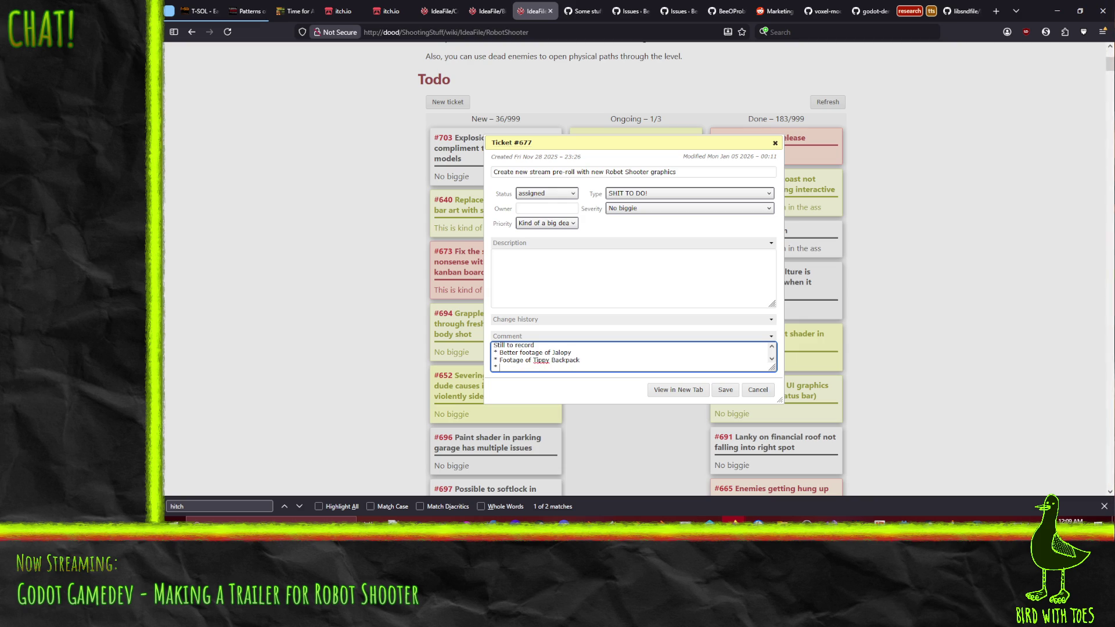
text(* Forgetful Apprentice?)
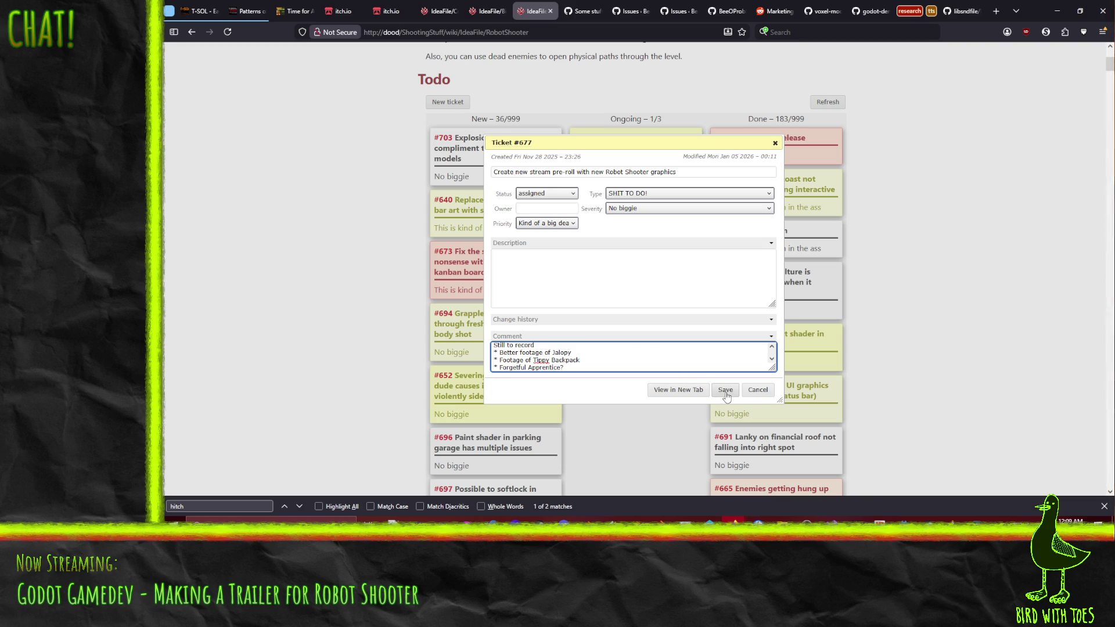
click(727, 391)
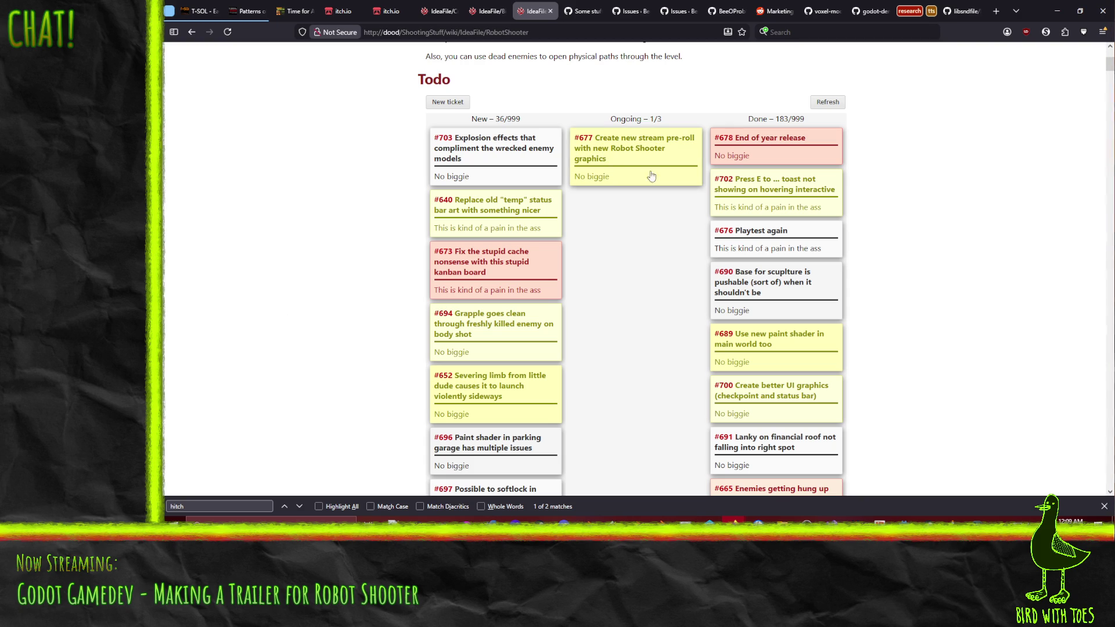
click(624, 178)
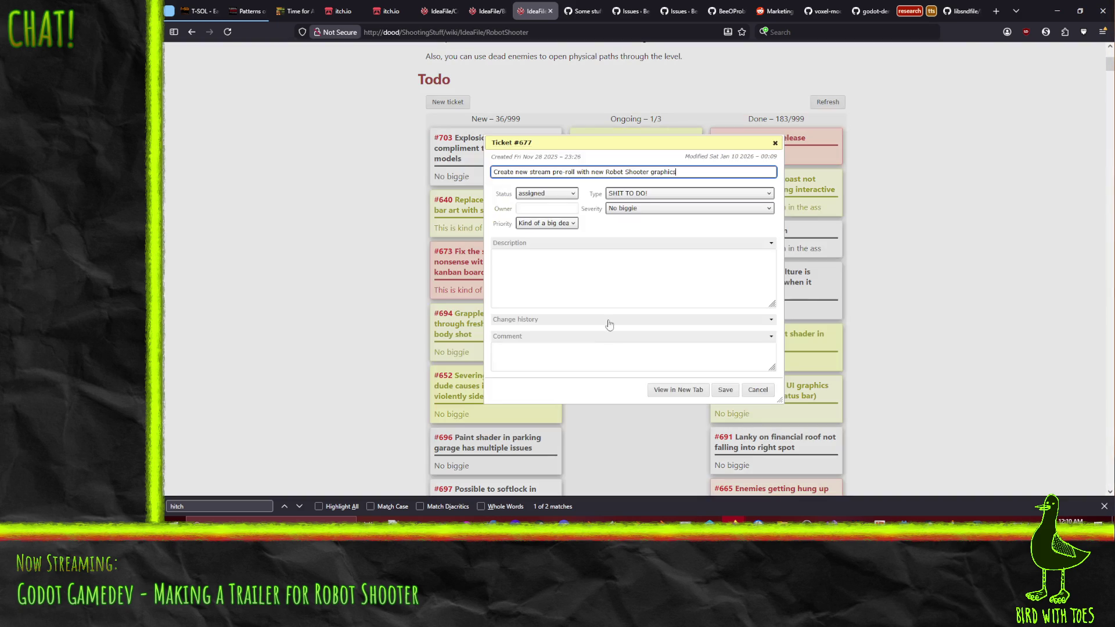
key(Escape)
scroll(695, 320, down, 5)
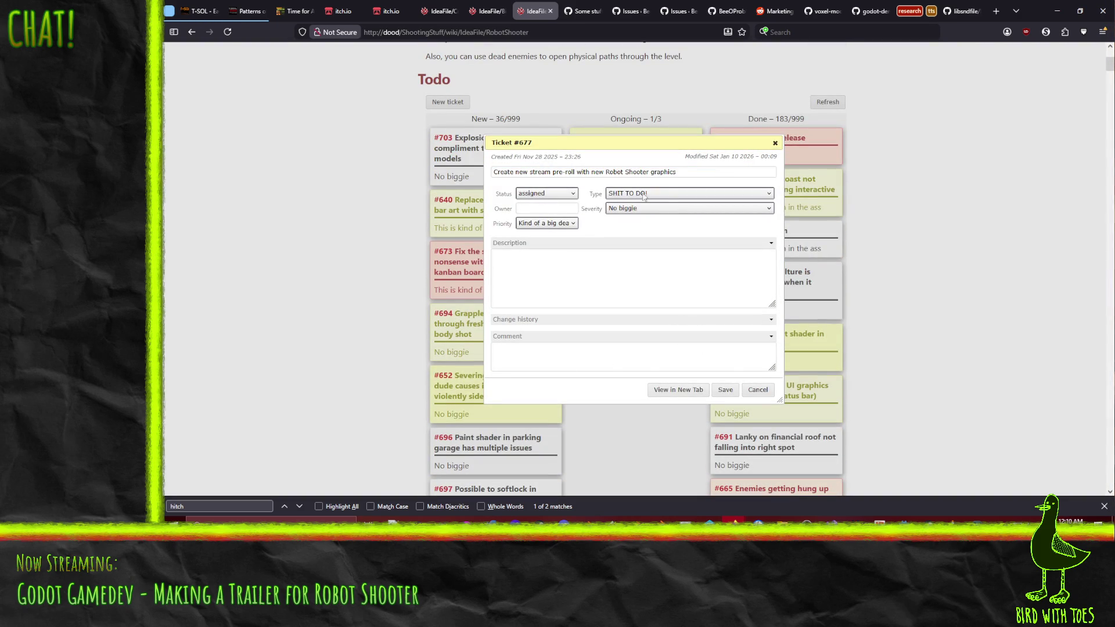
click(627, 319)
scroll(603, 331, down, 3)
scroll(604, 331, down, 3)
scroll(619, 349, down, 5)
scroll(634, 361, down, 4)
scroll(634, 360, up, 5)
scroll(634, 361, up, 3)
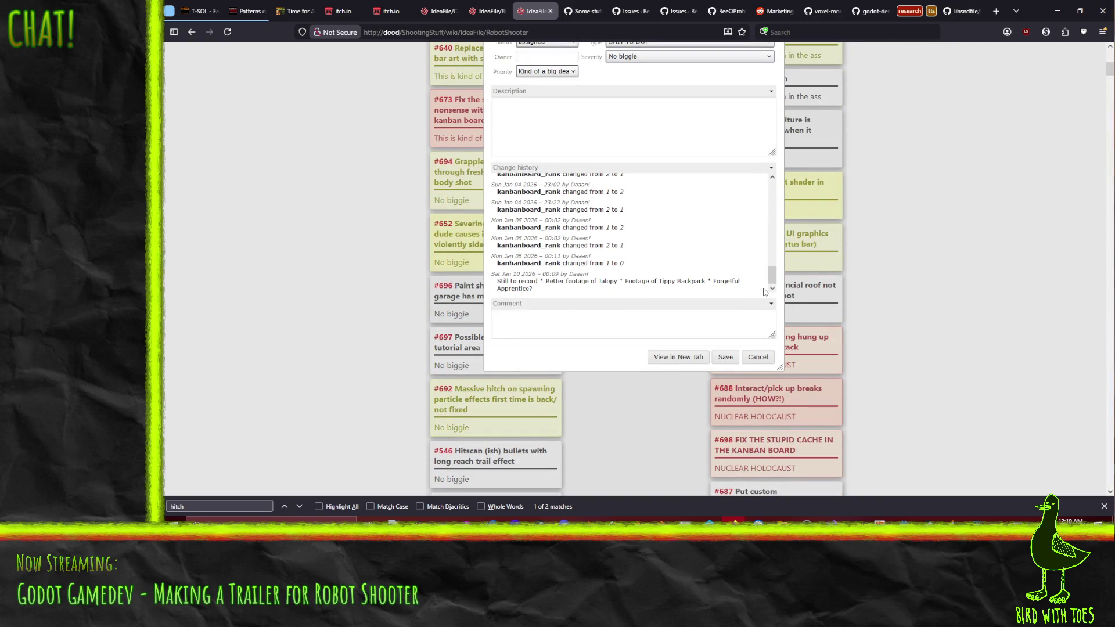
drag(772, 277, 771, 179)
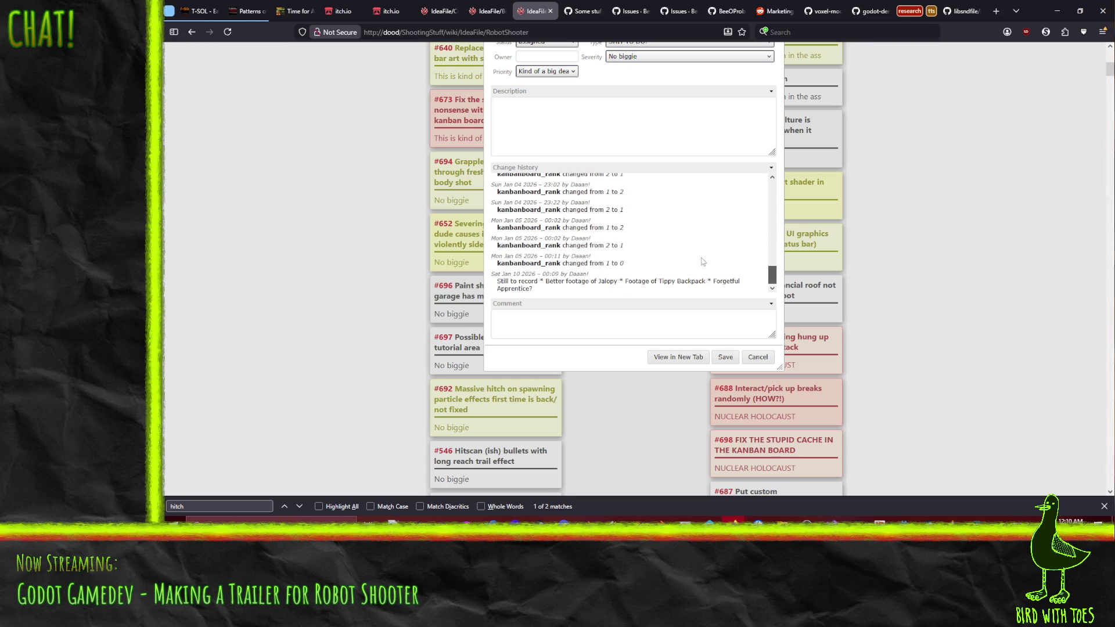
scroll(662, 261, up, 5)
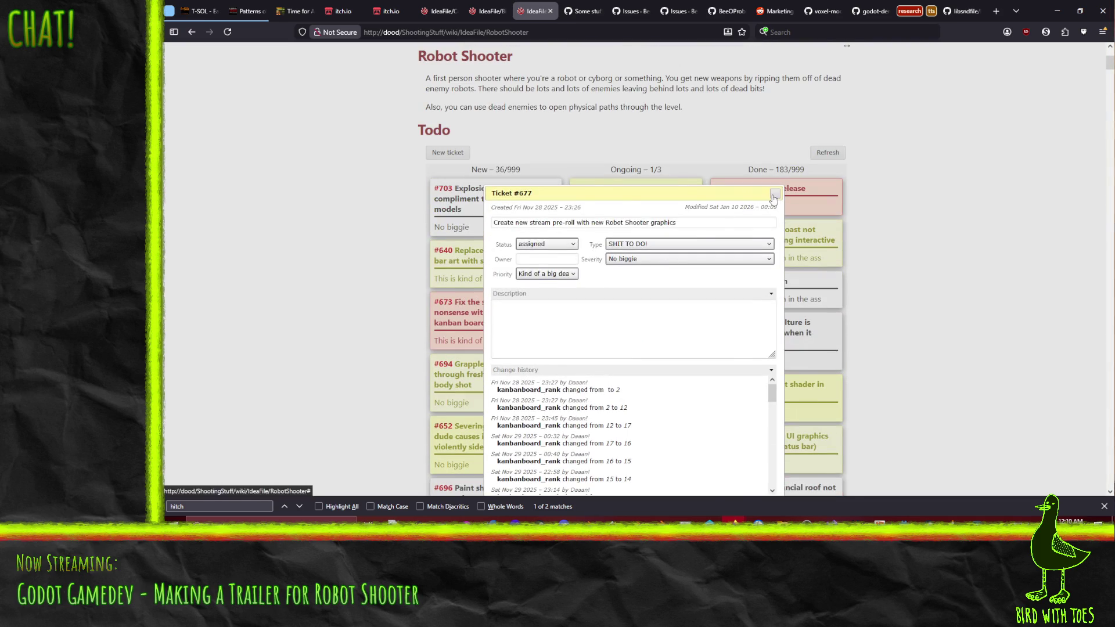
key(Escape)
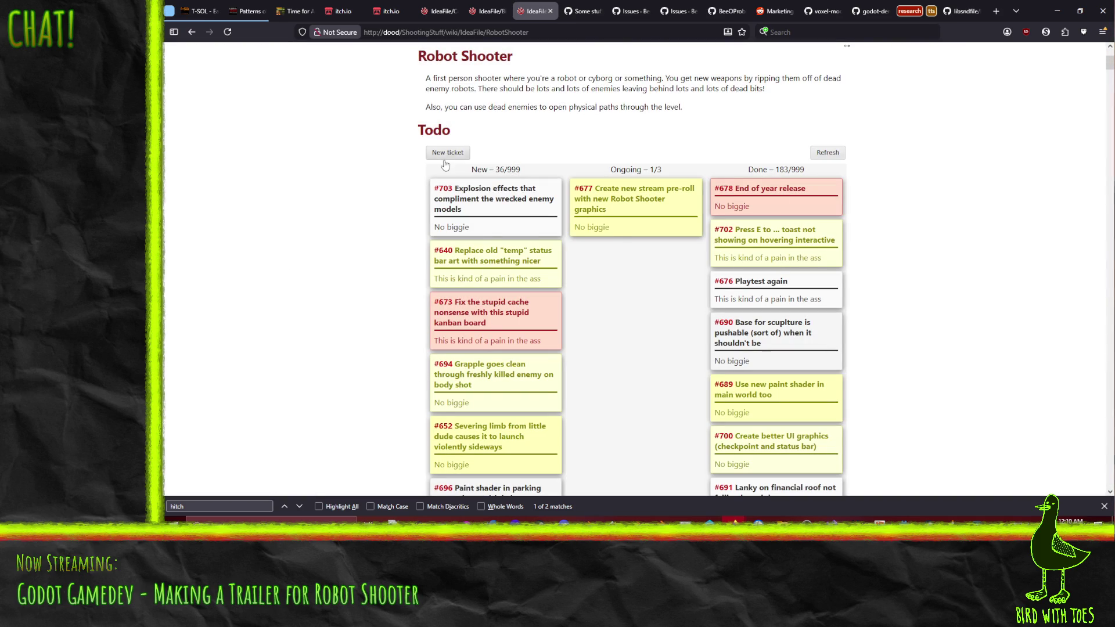
Create ticket #704 'Add comment feed to KanbanBoard popup' with its comment-feed description.
click(447, 152)
click(655, 225)
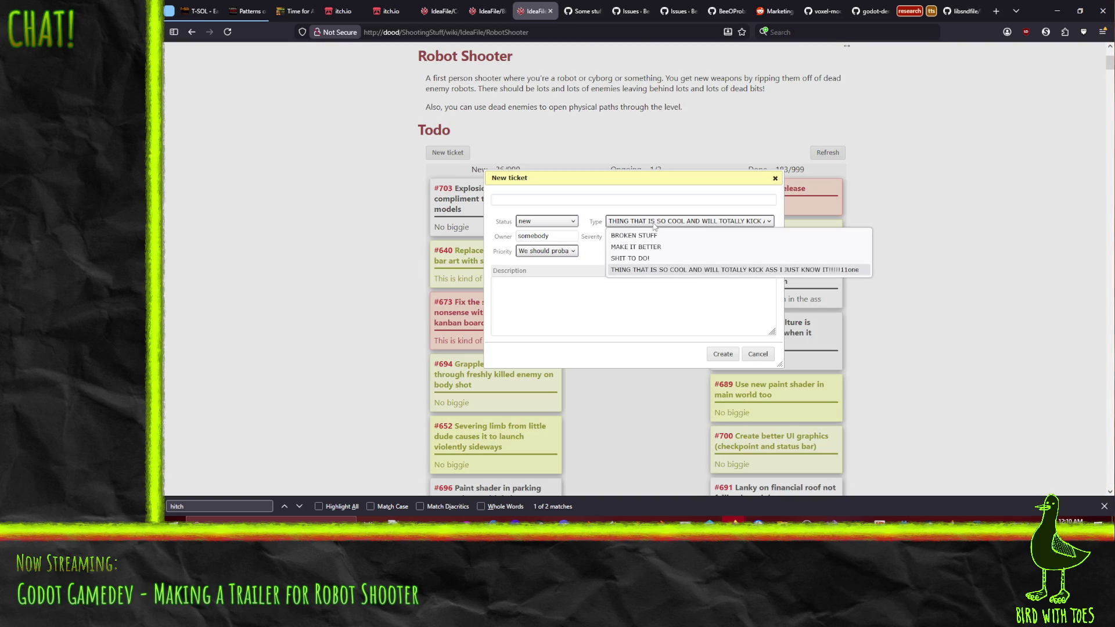
click(531, 198)
text(Add comment feed)
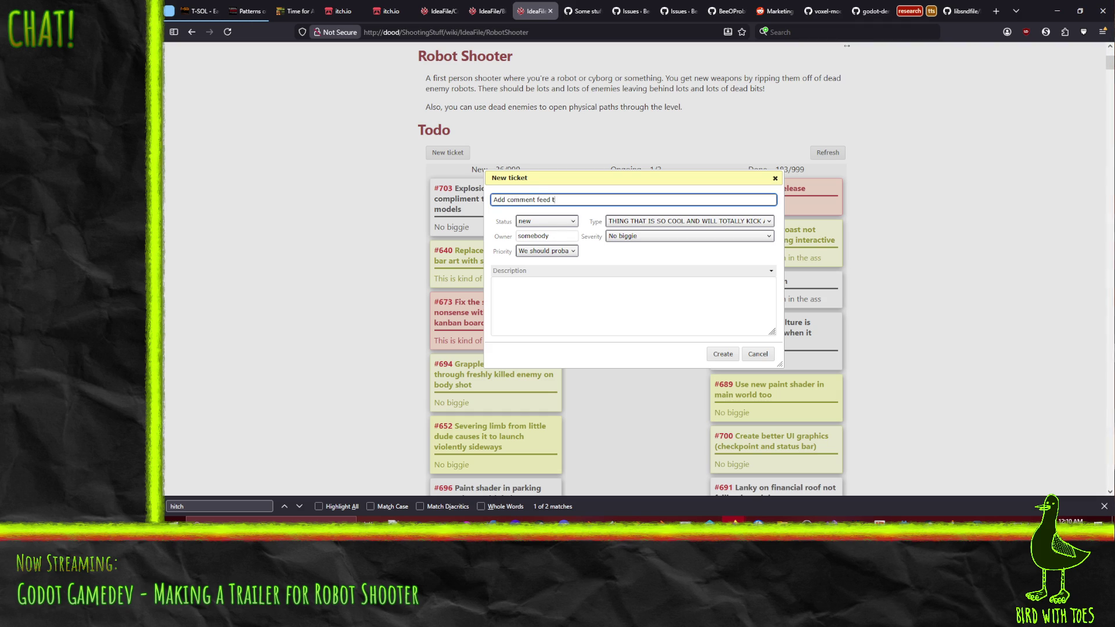
text(to KanbanBoard popup)
click(498, 311)
text(This )
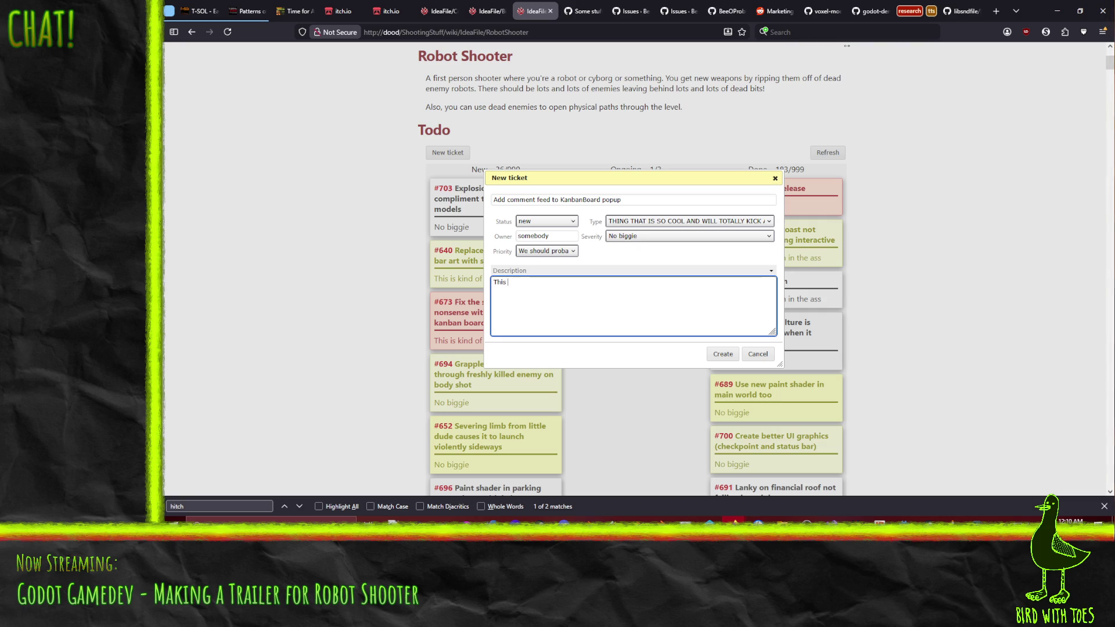
text(would be sp)
text(eparate for)
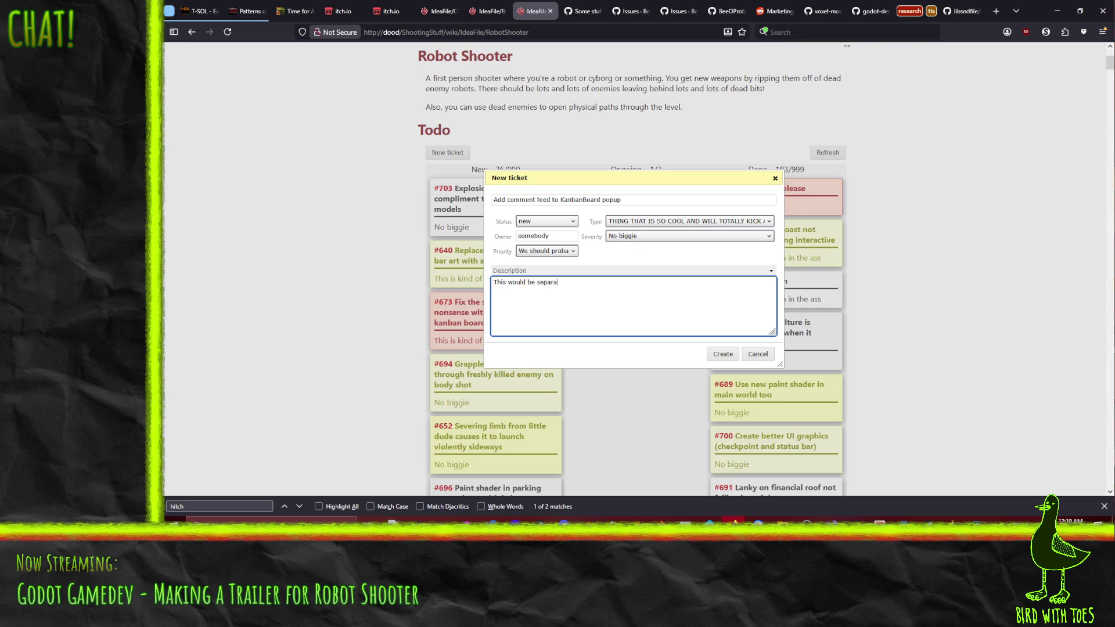
key(BackSpace)
key(BackSpace)
text(rom the history feed.)
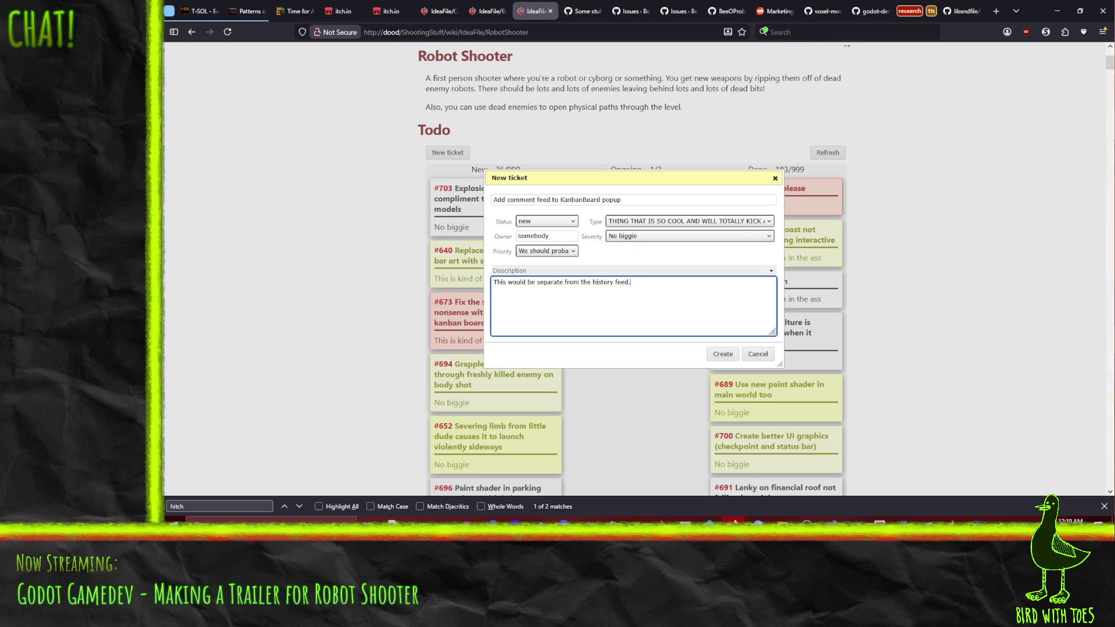
text( Also condider con)
key(BackSpace)
key(BackSpace)
key(BackSpace)
text(nsider consoli)
text(dating )
text(Kan)
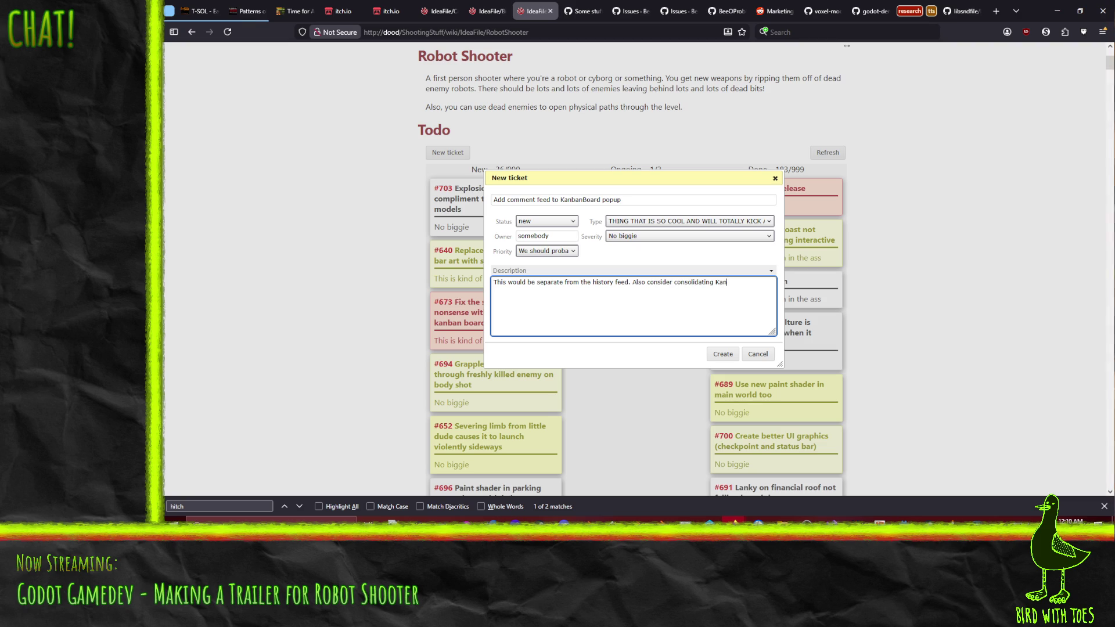
text(banBoardR)
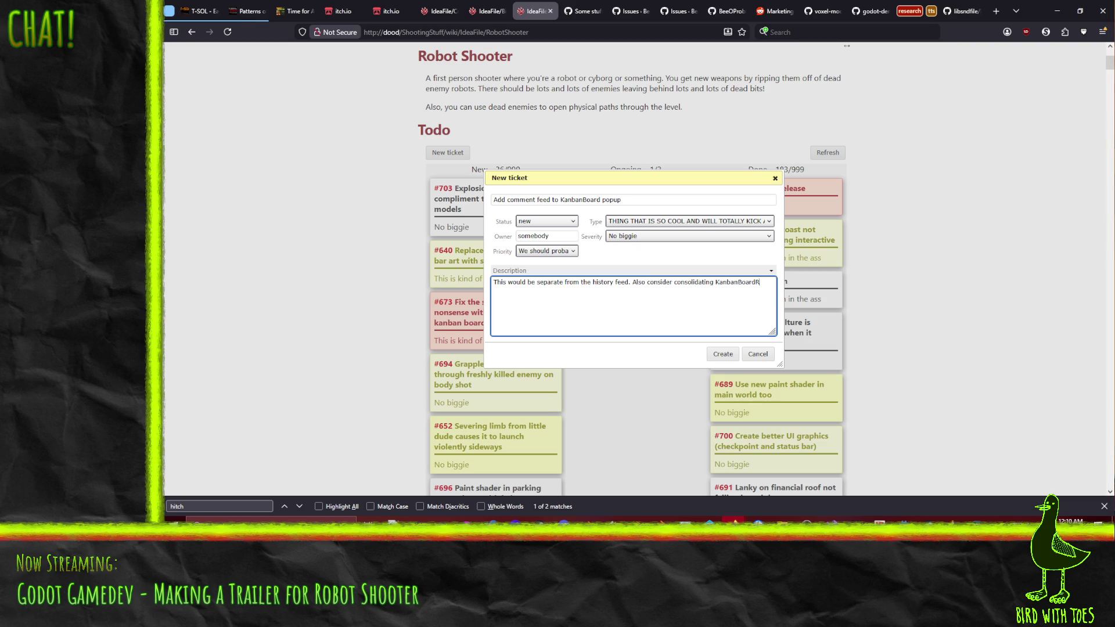
text(ank changes )
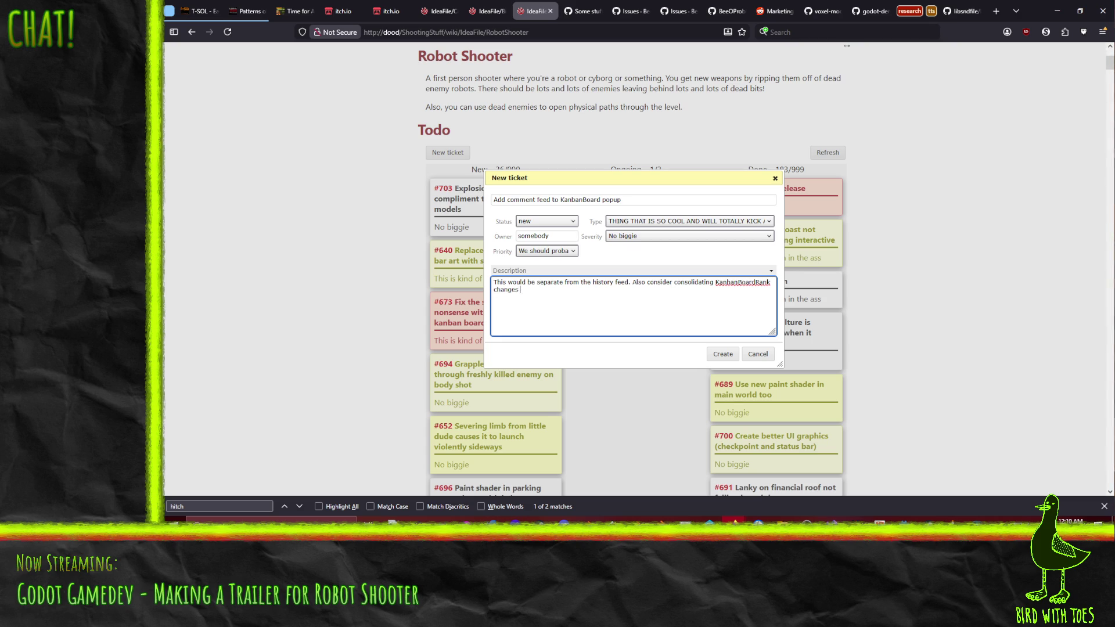
text(into single )
text(entries.)
click(721, 354)
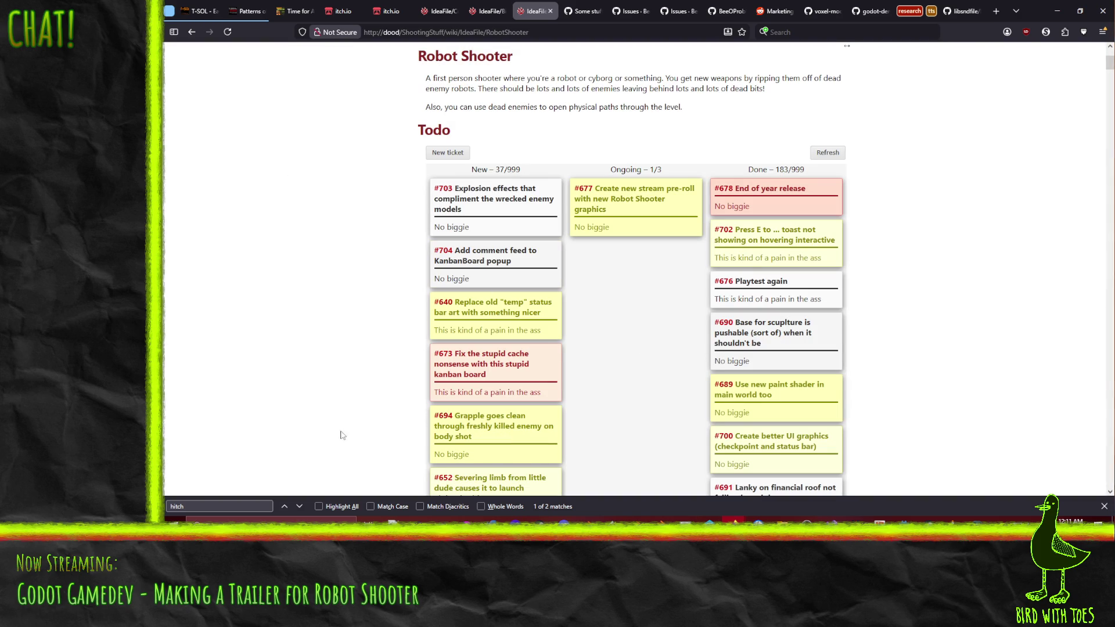
Check ticket #704 without changes, then start moving card #673 up the New column.
click(525, 282)
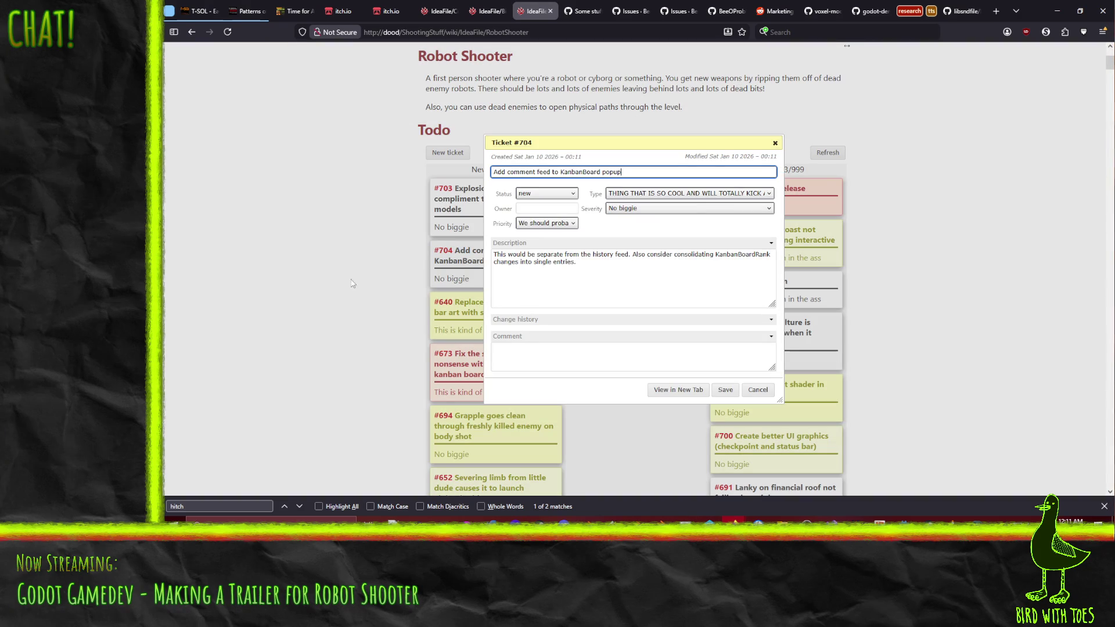
click(757, 389)
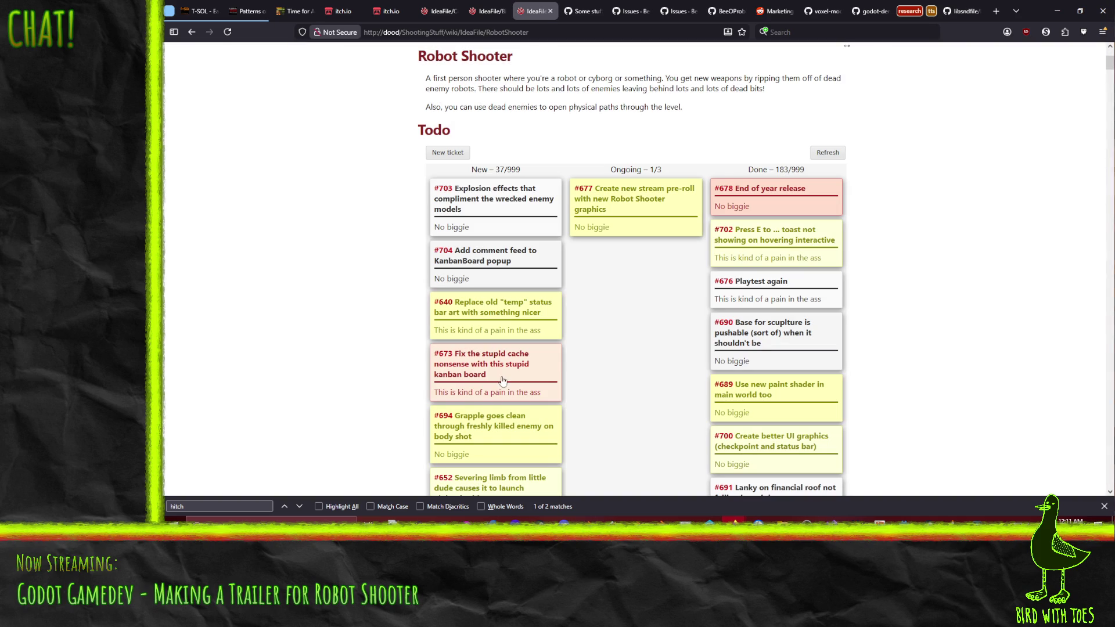
drag(492, 353, 493, 333)
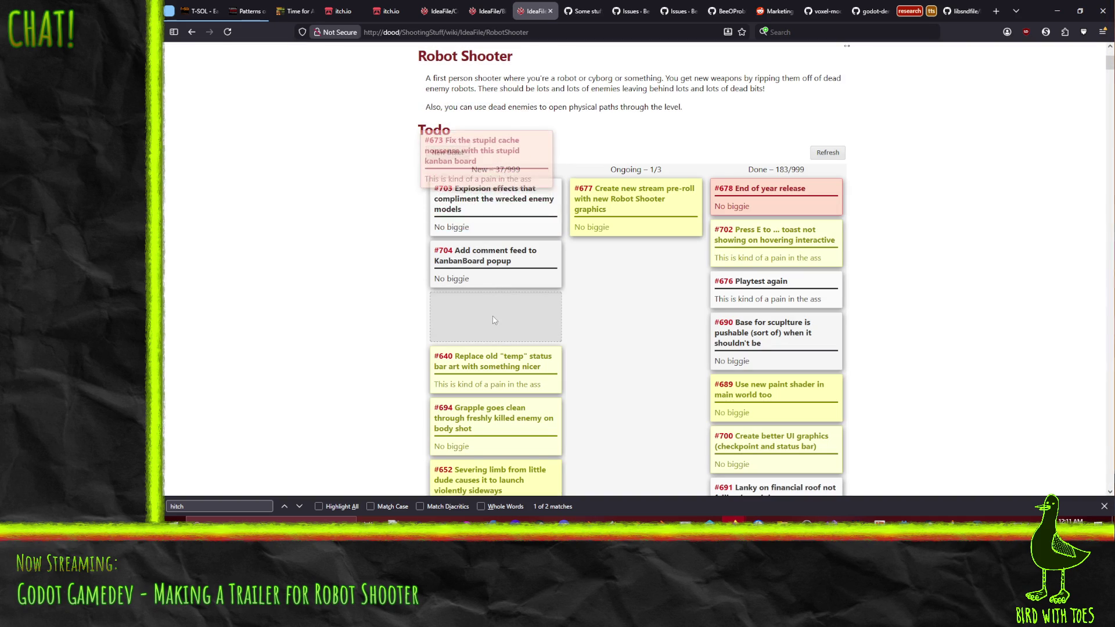
Drop card #673 between #703 and #704 so it sits second in New.
drag(493, 333, 493, 255)
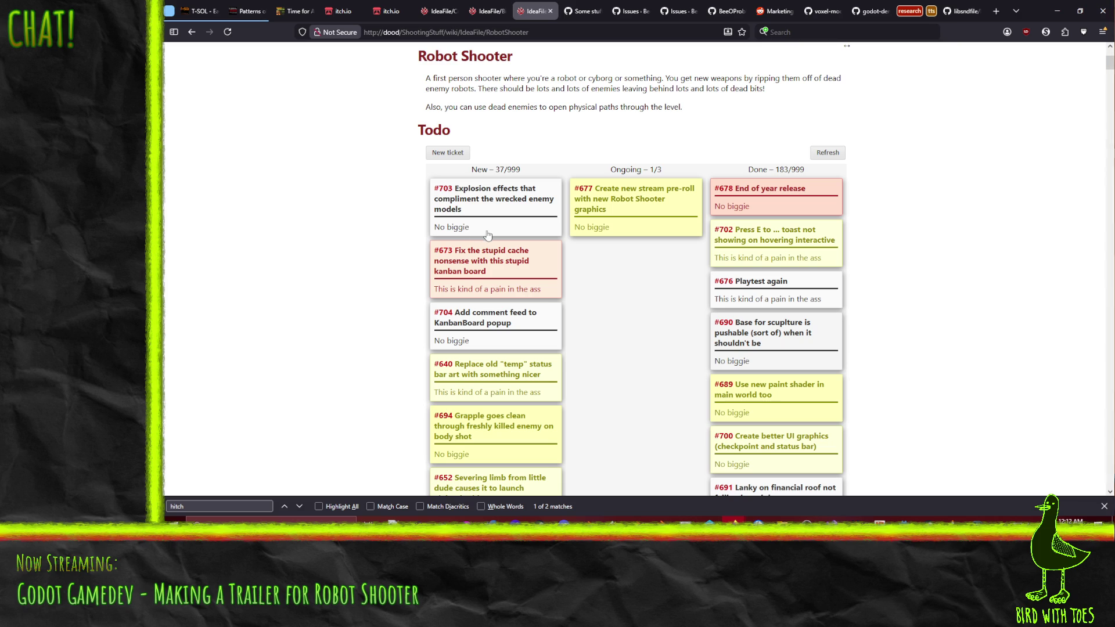
scroll(363, 321, down, 3)
scroll(331, 321, down, 4)
scroll(318, 321, down, 3)
scroll(314, 322, down, 2)
scroll(314, 321, down, 3)
scroll(315, 321, down, 2)
scroll(315, 324, down, 1)
scroll(314, 325, down, 3)
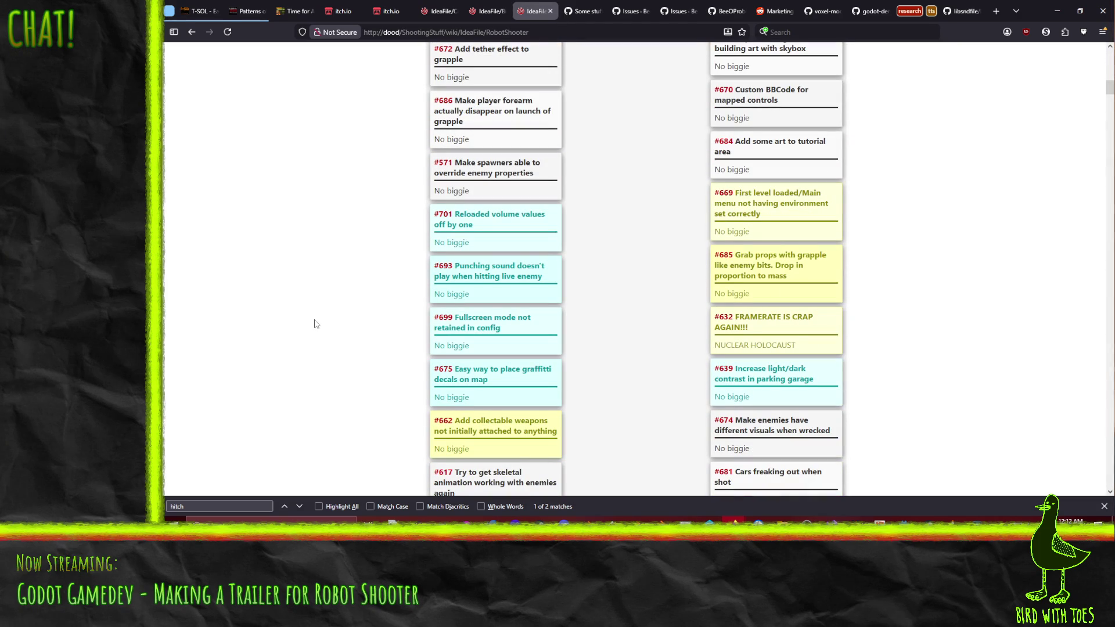
scroll(318, 323, down, 1)
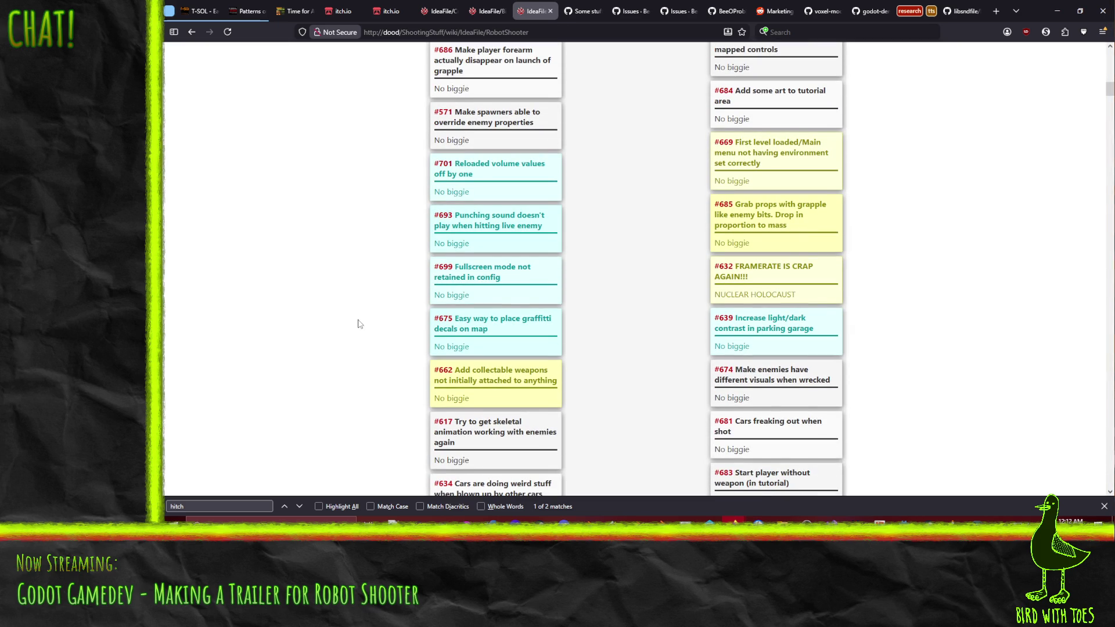
scroll(359, 313, down, 3)
scroll(359, 318, down, 3)
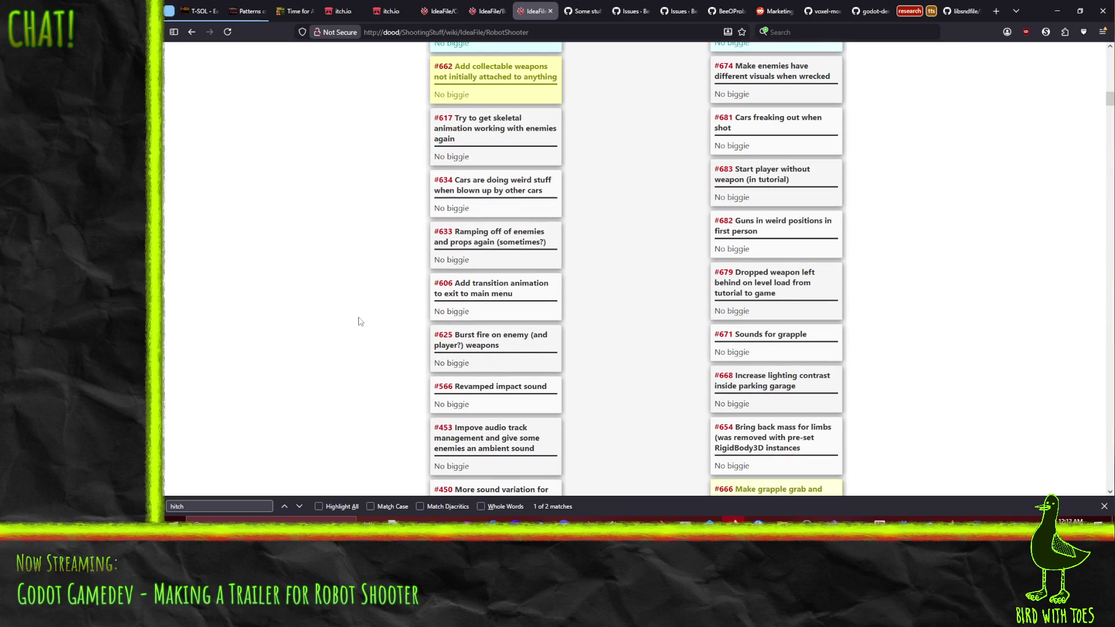
scroll(359, 322, down, 1)
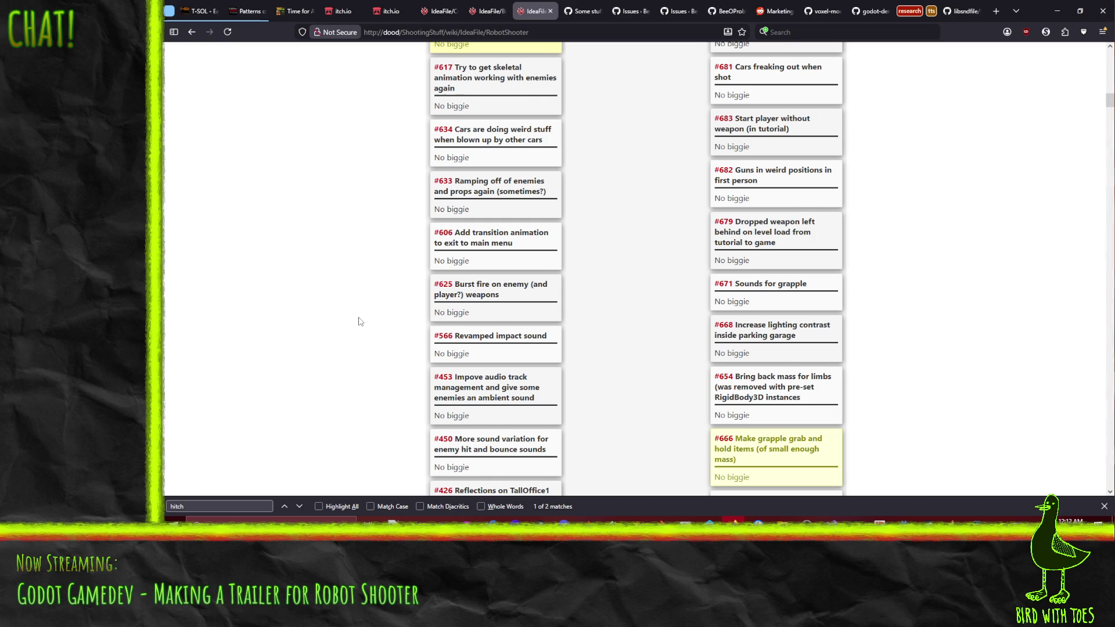
scroll(359, 321, down, 3)
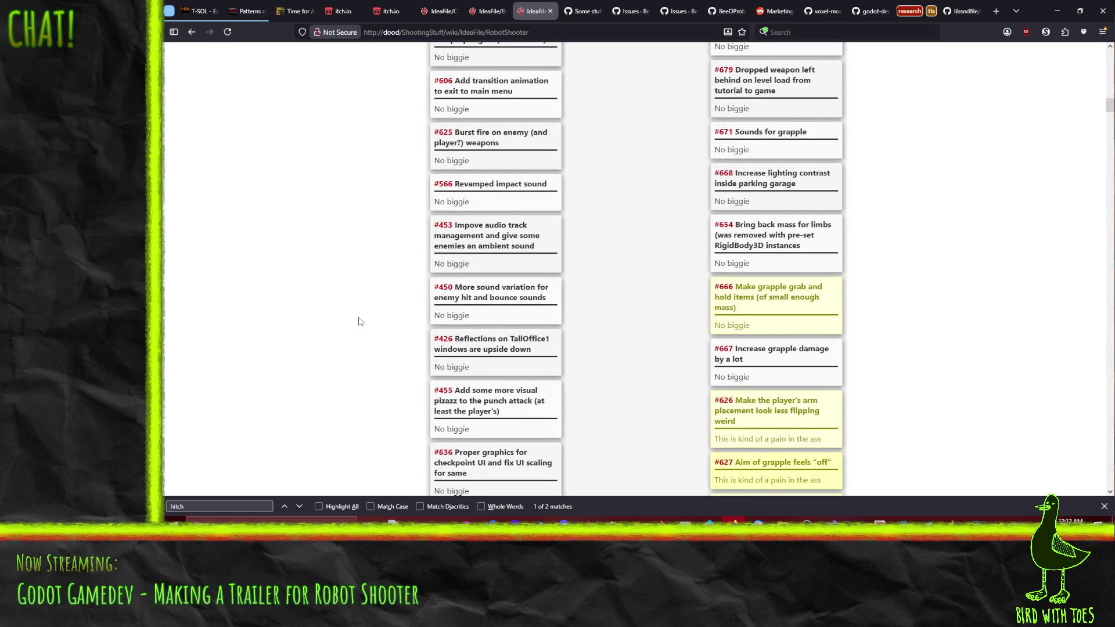
scroll(359, 321, down, 2)
scroll(359, 322, down, 3)
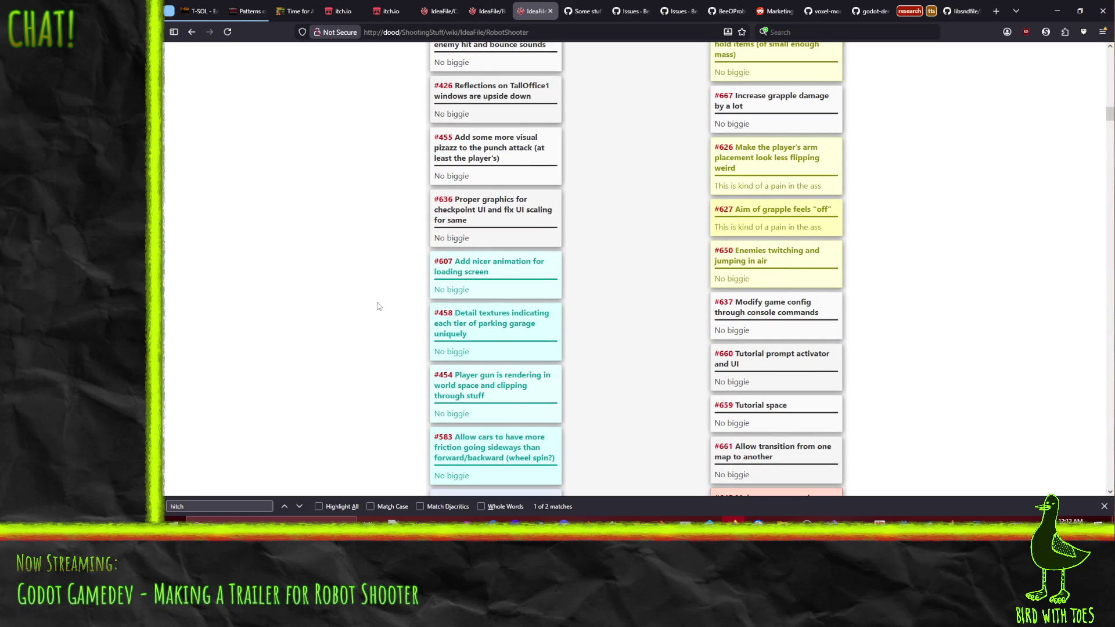
scroll(378, 306, down, 2)
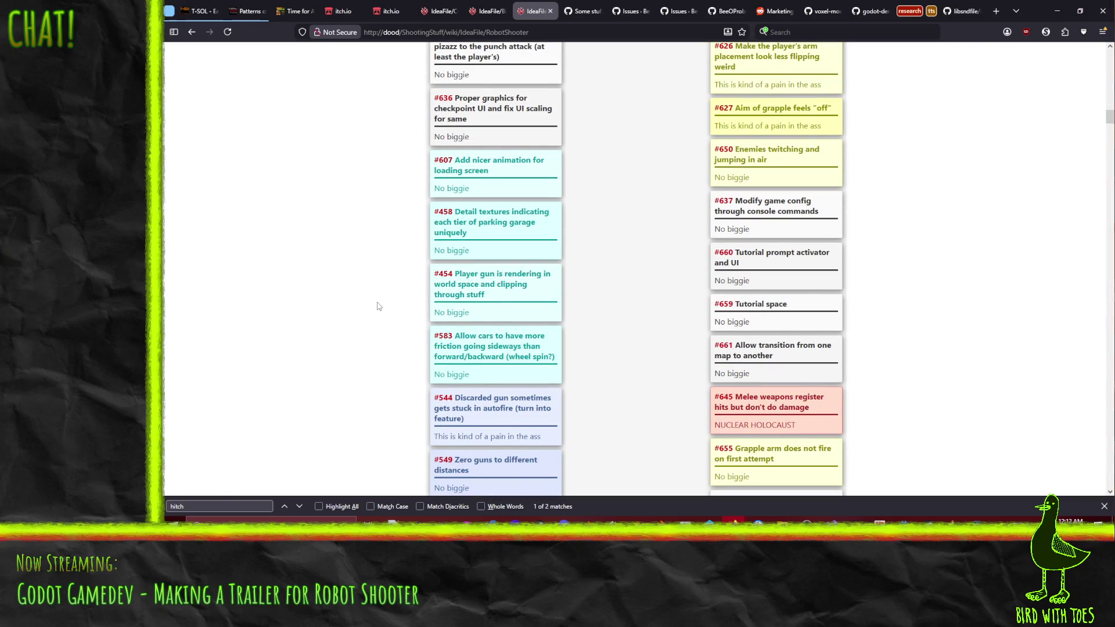
scroll(375, 341, down, 2)
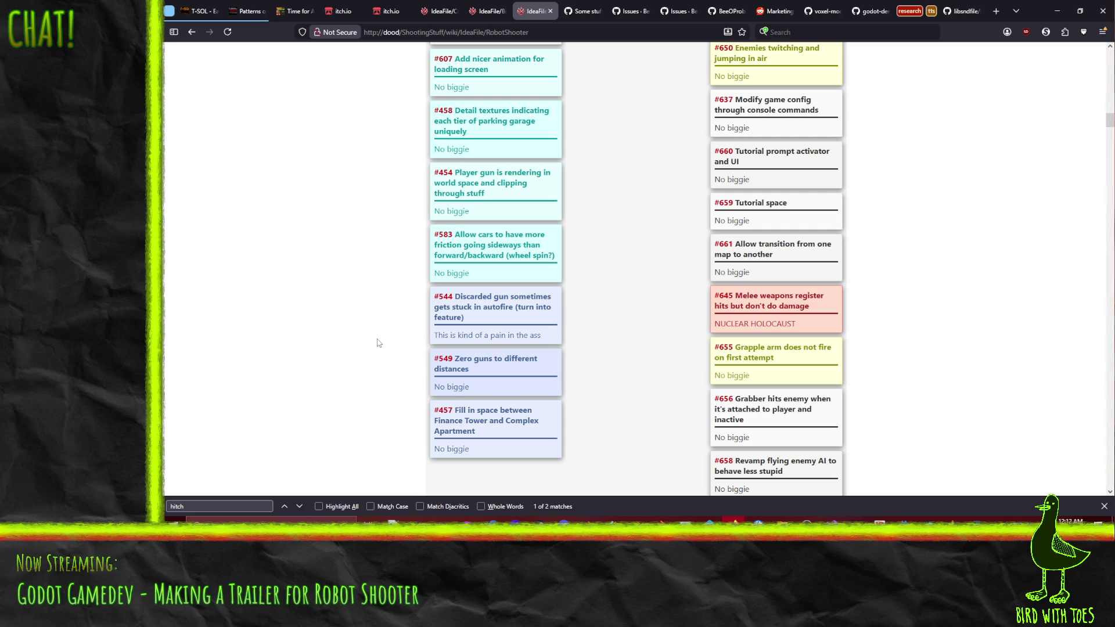
scroll(378, 343, up, 5)
scroll(379, 342, up, 5)
scroll(378, 343, up, 5)
scroll(392, 349, up, 3)
scroll(406, 355, down, 2)
drag(506, 262, 651, 250)
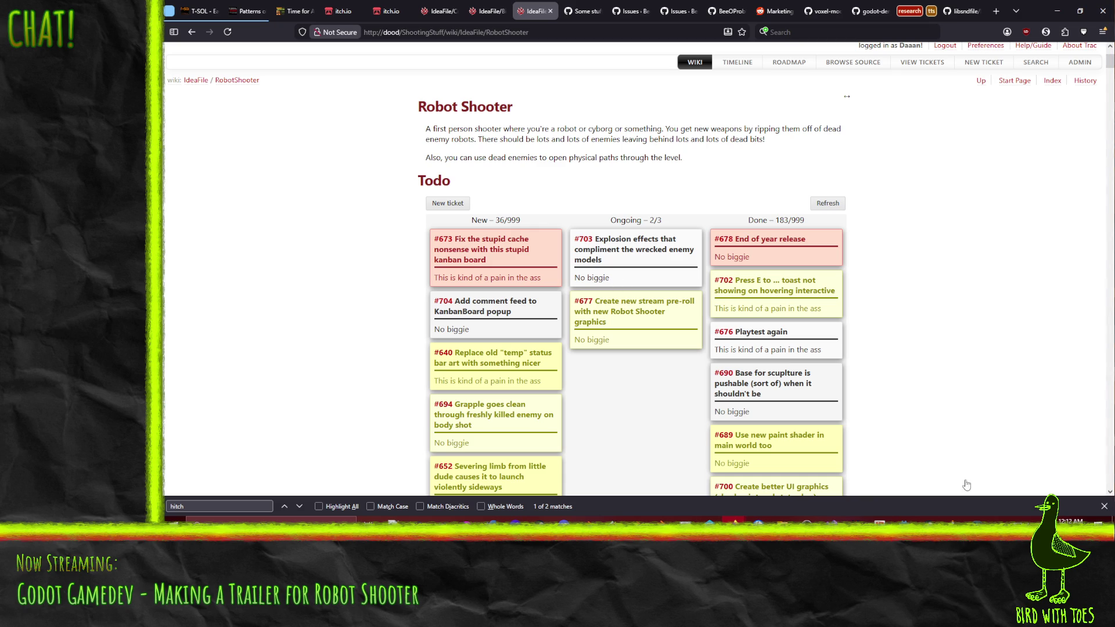
Bring the Godot editor to the front from the taskbar.
click(904, 520)
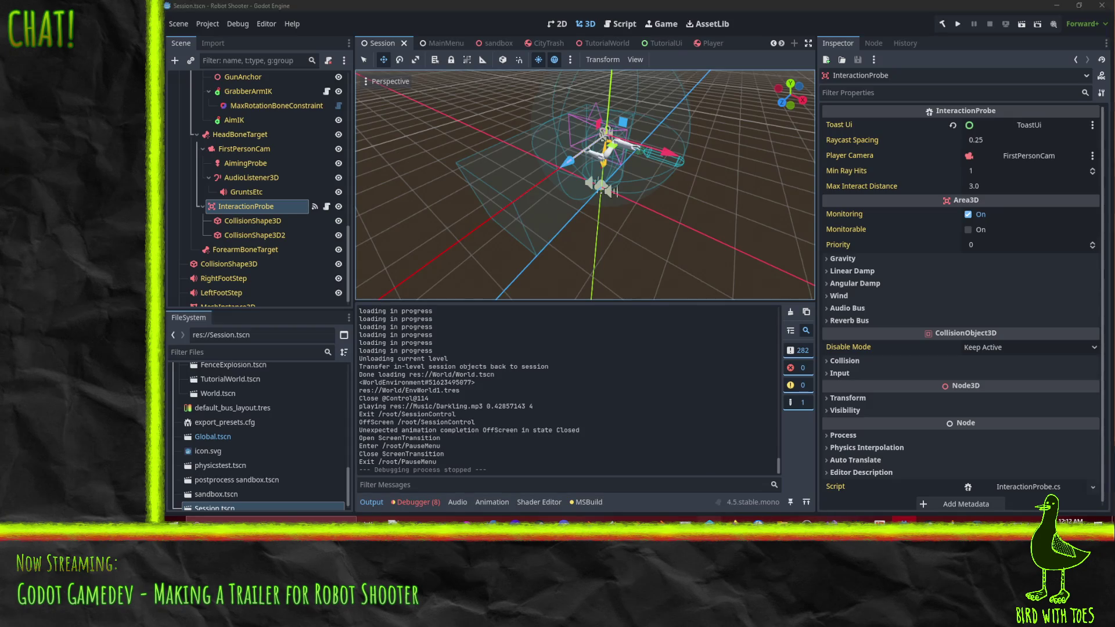
In P4V, diff the pending InteractionProbe.cs against its have revision and close the comparison.
click(710, 520)
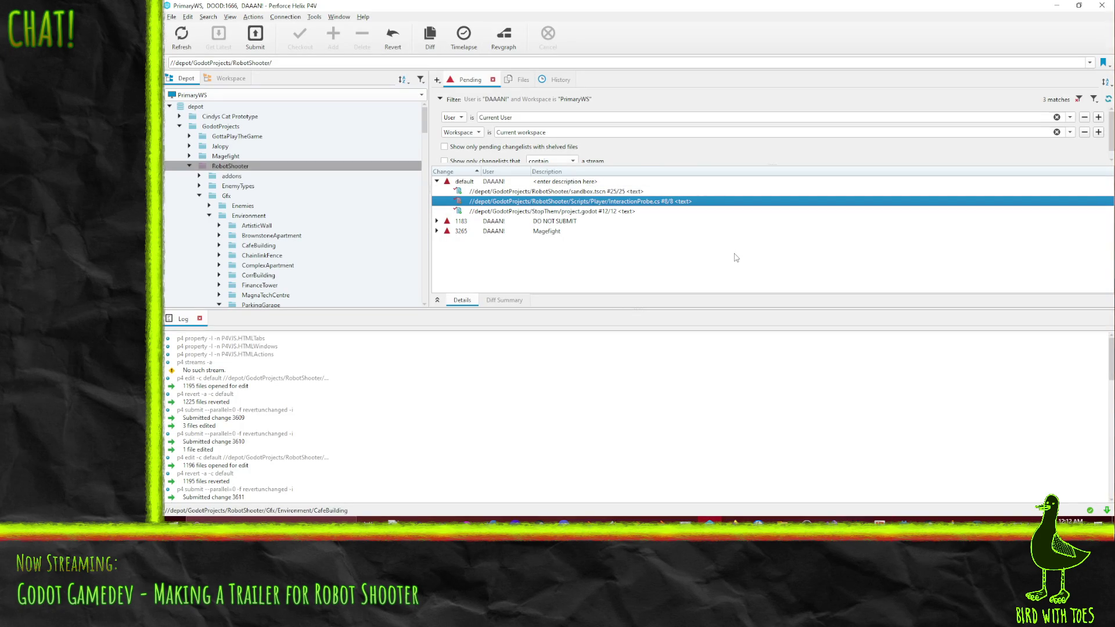
right_click(478, 206)
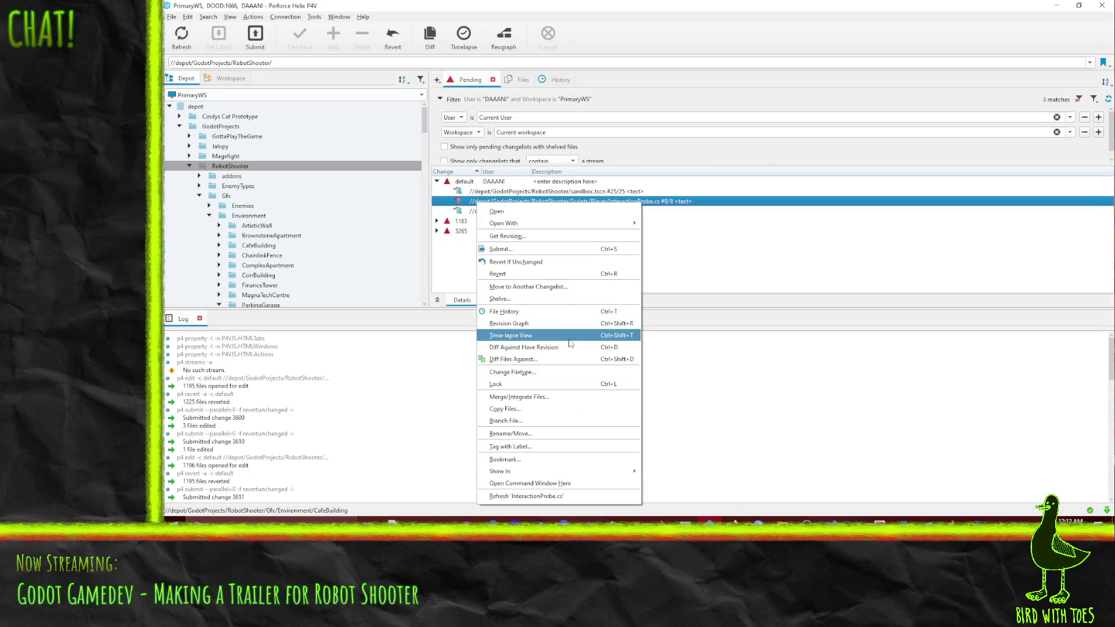
click(523, 347)
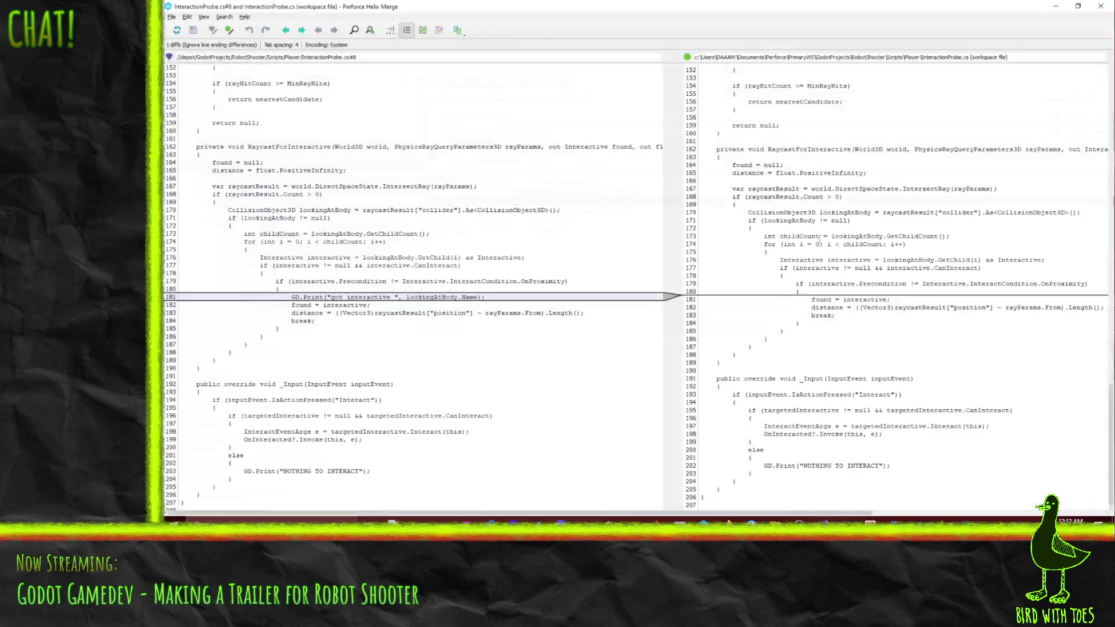
click(1101, 7)
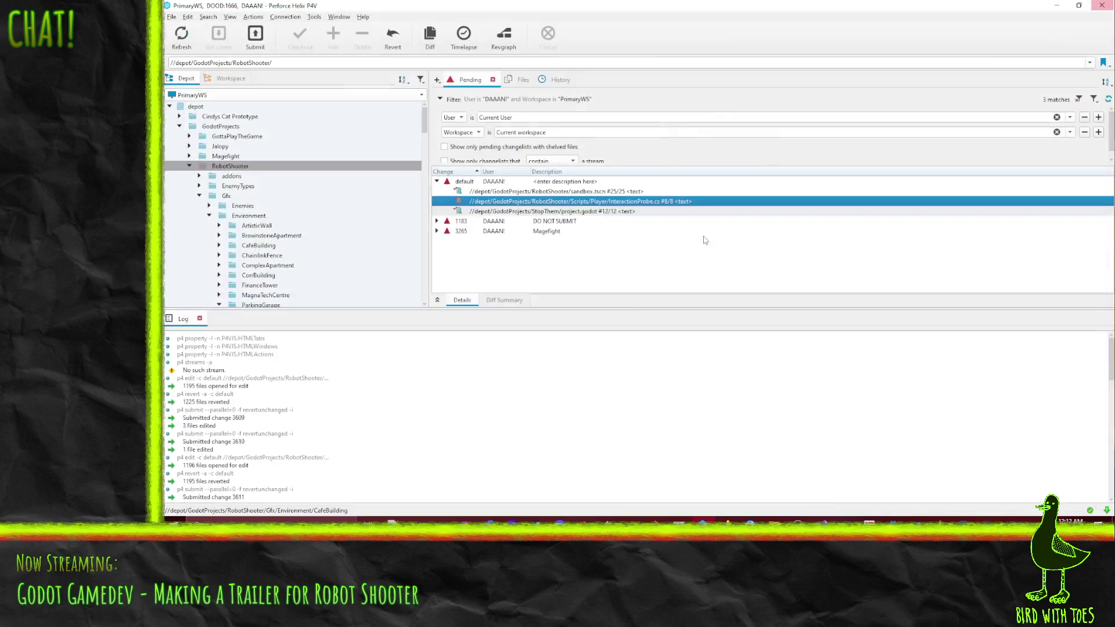
Start a submit for InteractionProbe.cs and focus the changelist description.
right_click(559, 201)
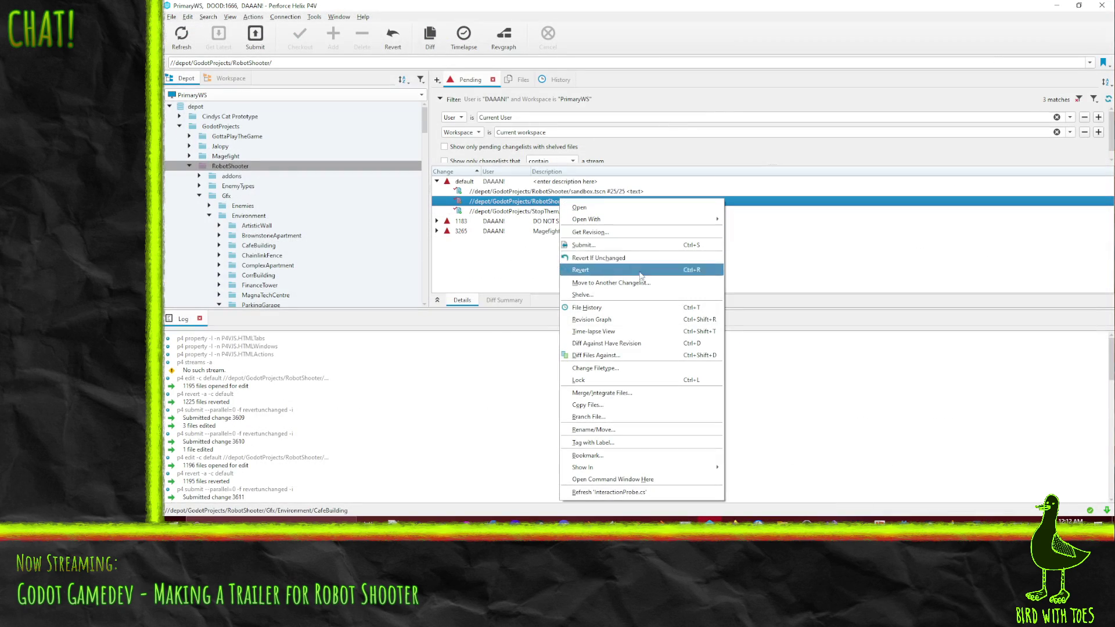
click(617, 245)
click(669, 187)
text(Robot Shooter - Remove un)
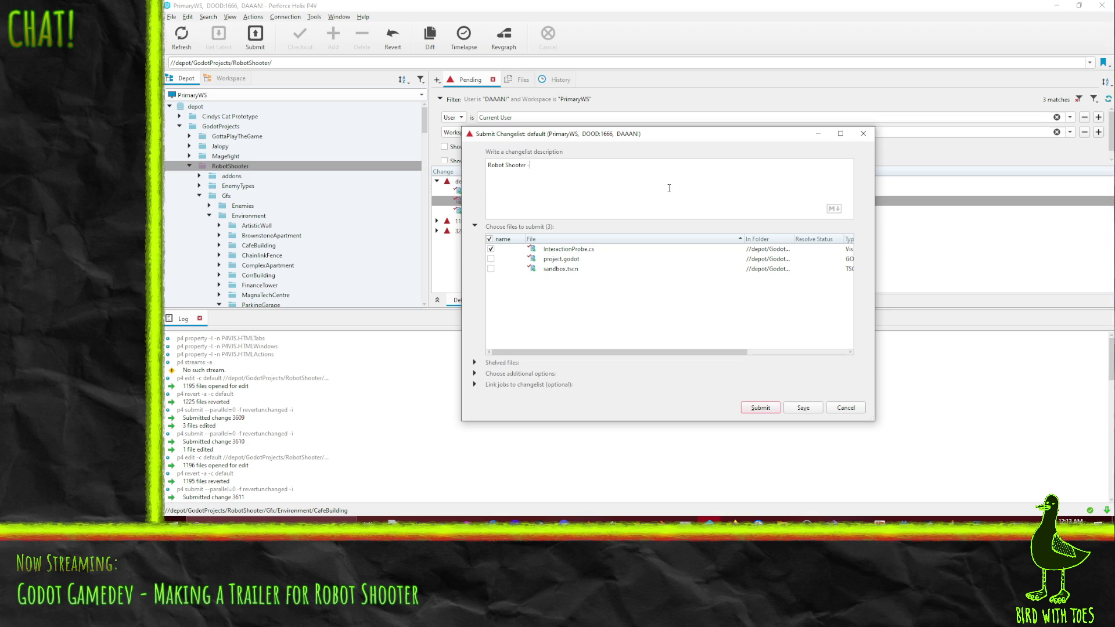
text(needed print)
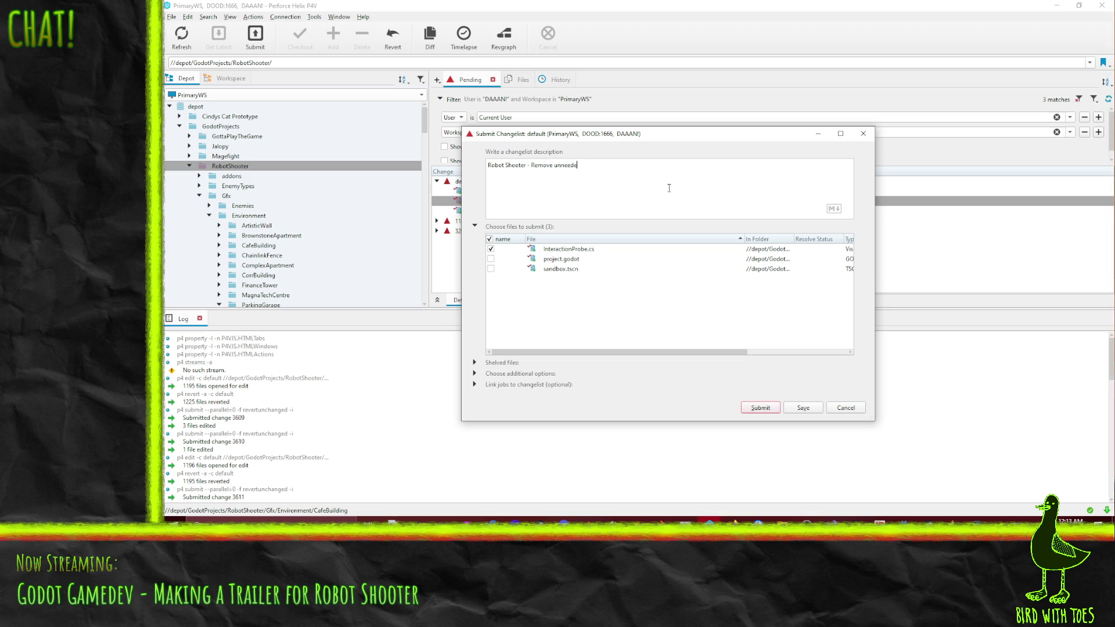
Submit the changelist 'Robot Shooter - Remove unneeded print' with only InteractionProbe.cs ticked.
click(761, 408)
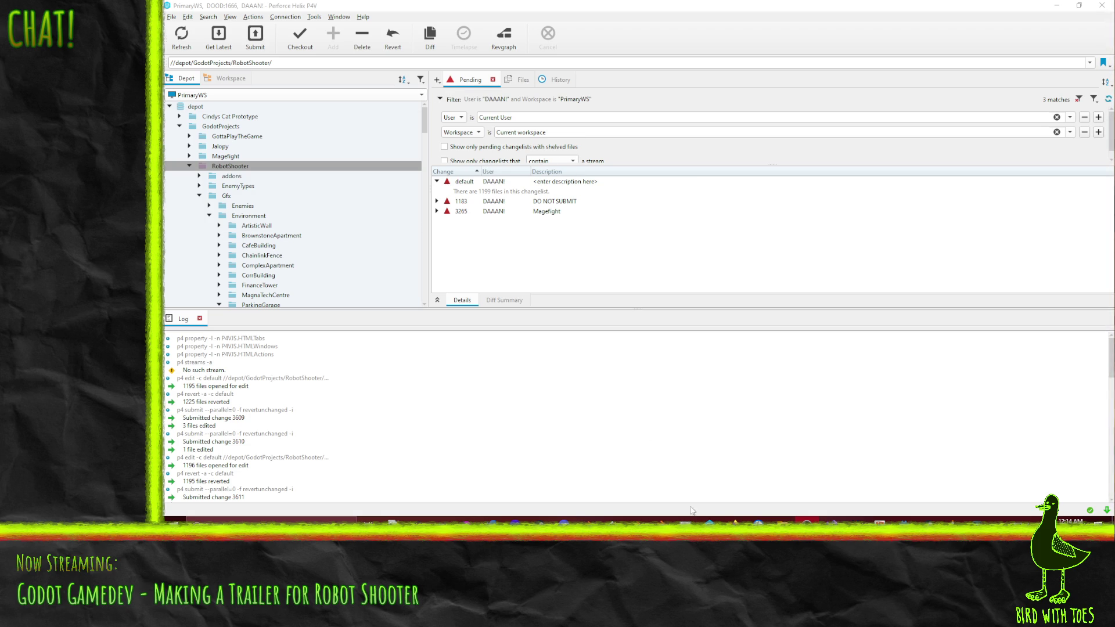
mouse_move(736, 523)
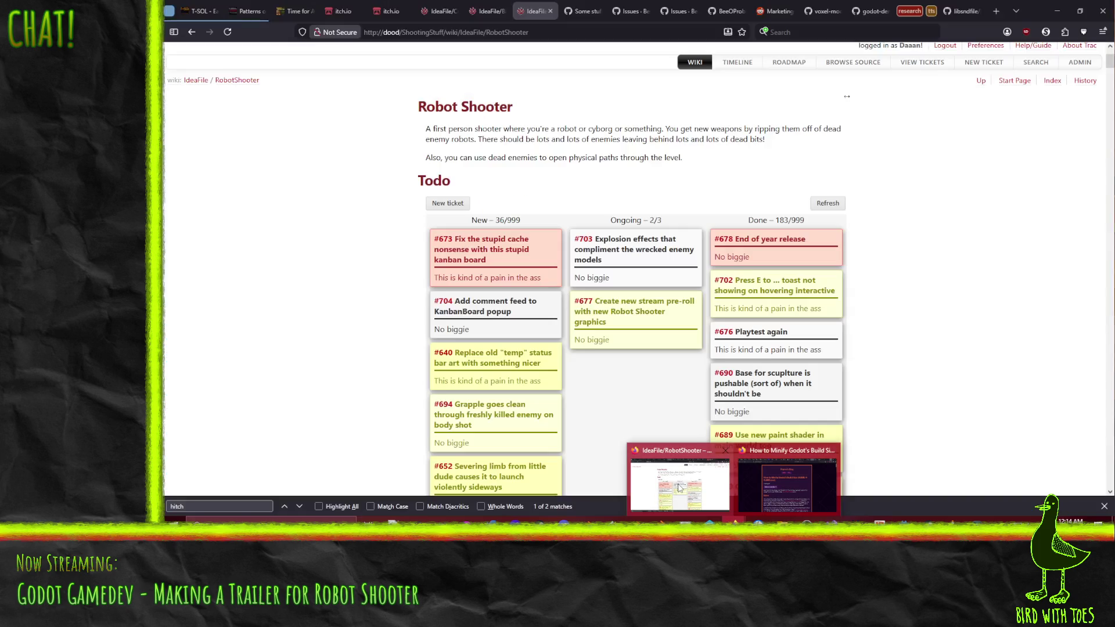
Bring the browser forward and switch to the Billy Bean wiki tab.
click(679, 488)
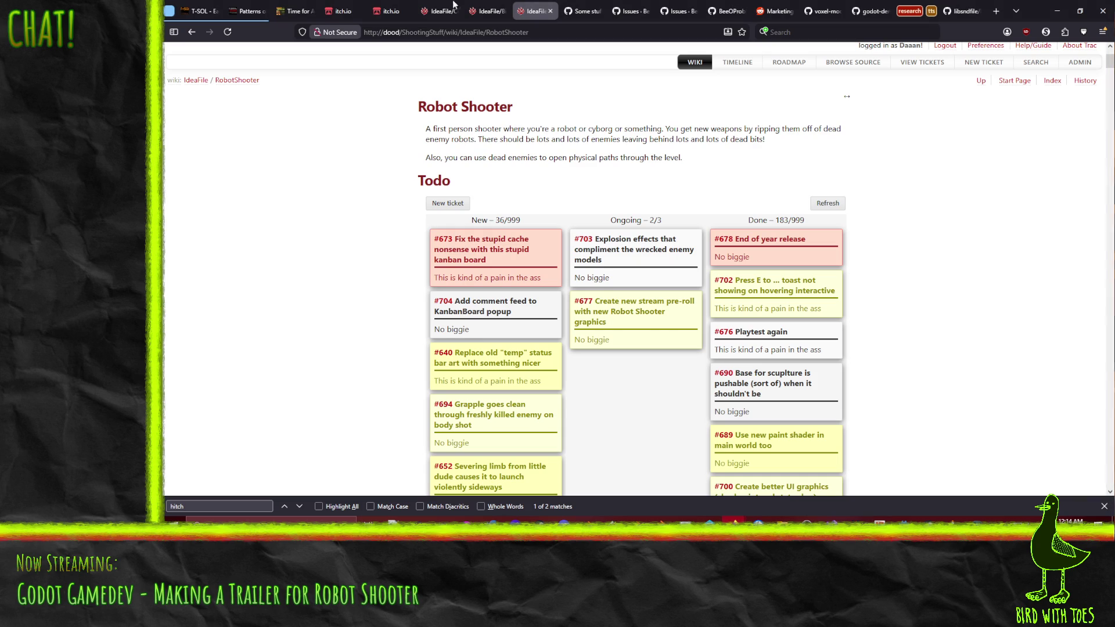
click(483, 11)
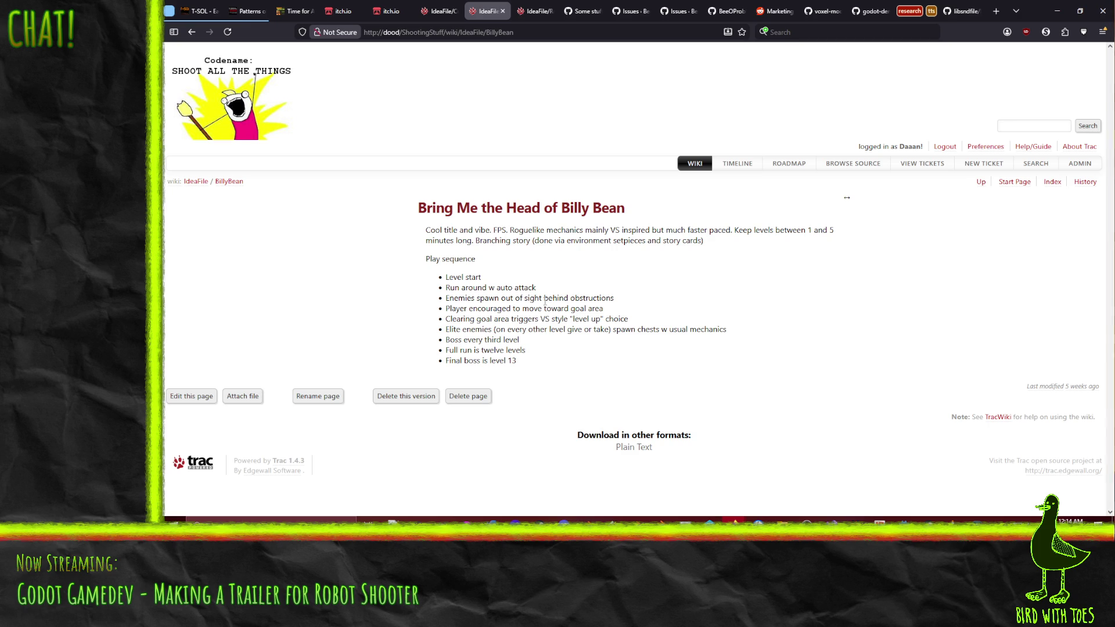
Return to the Robot Shooter wiki kanban board via the wishlist tab.
click(436, 11)
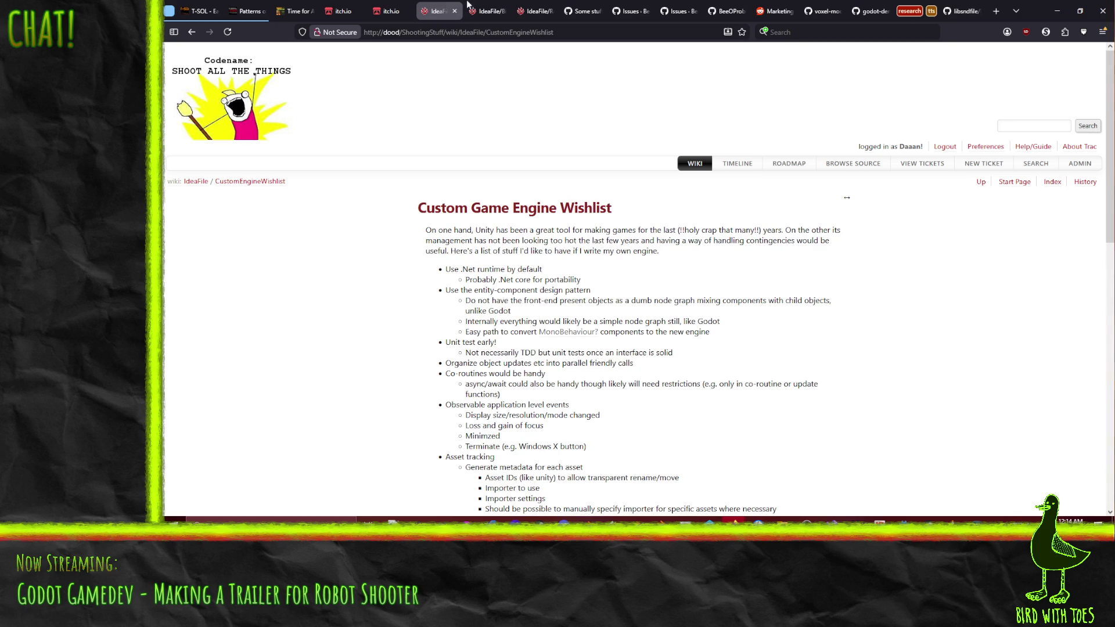
click(533, 10)
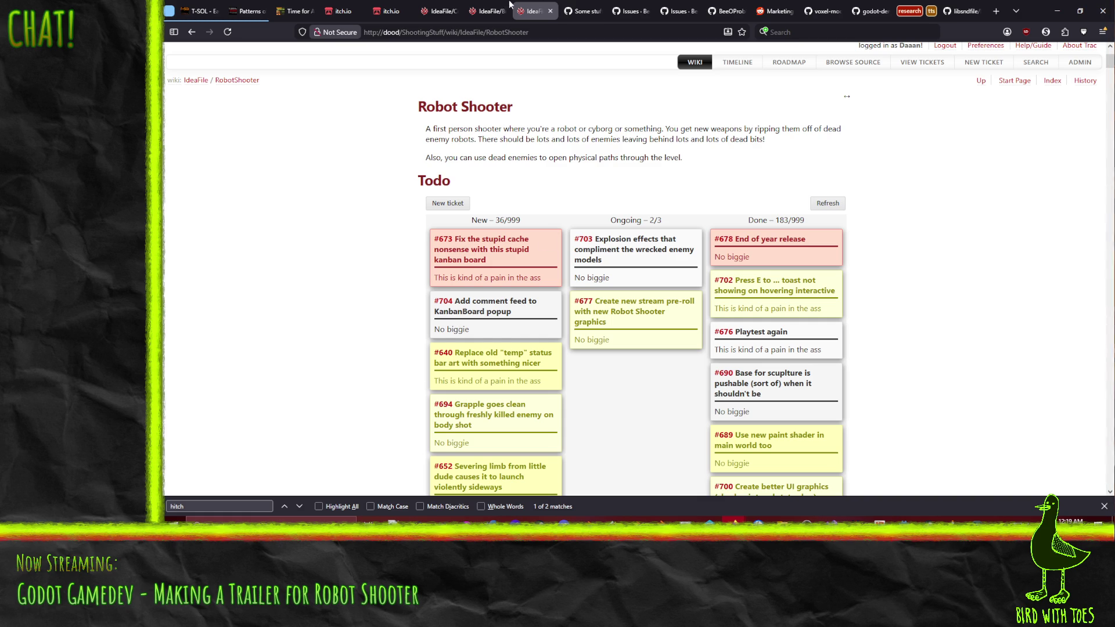
click(487, 10)
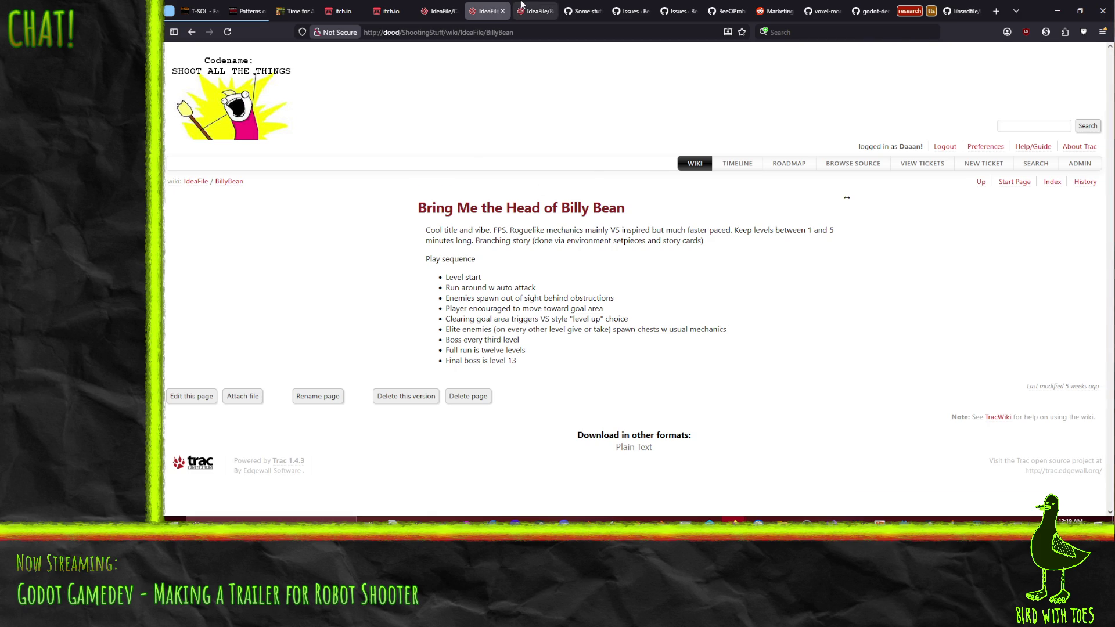
click(533, 11)
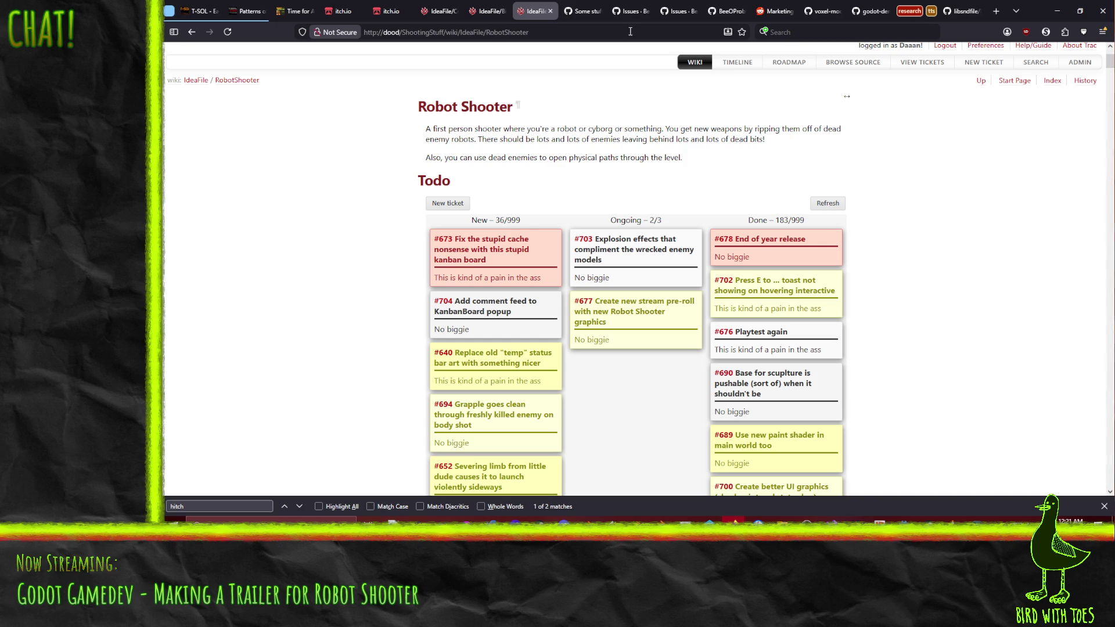
click(486, 11)
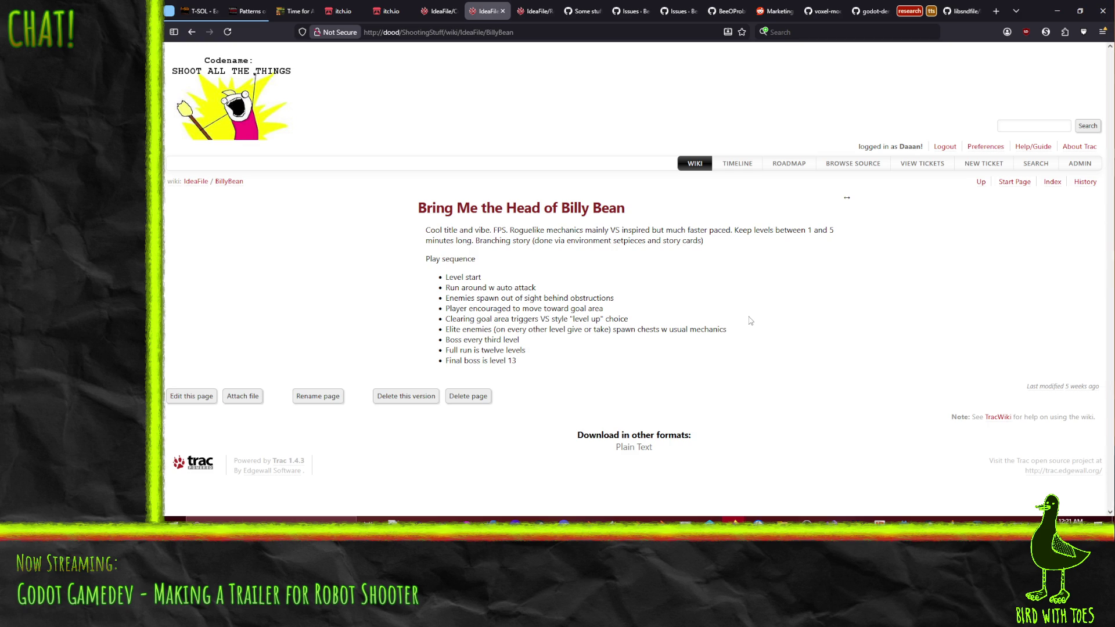
click(536, 10)
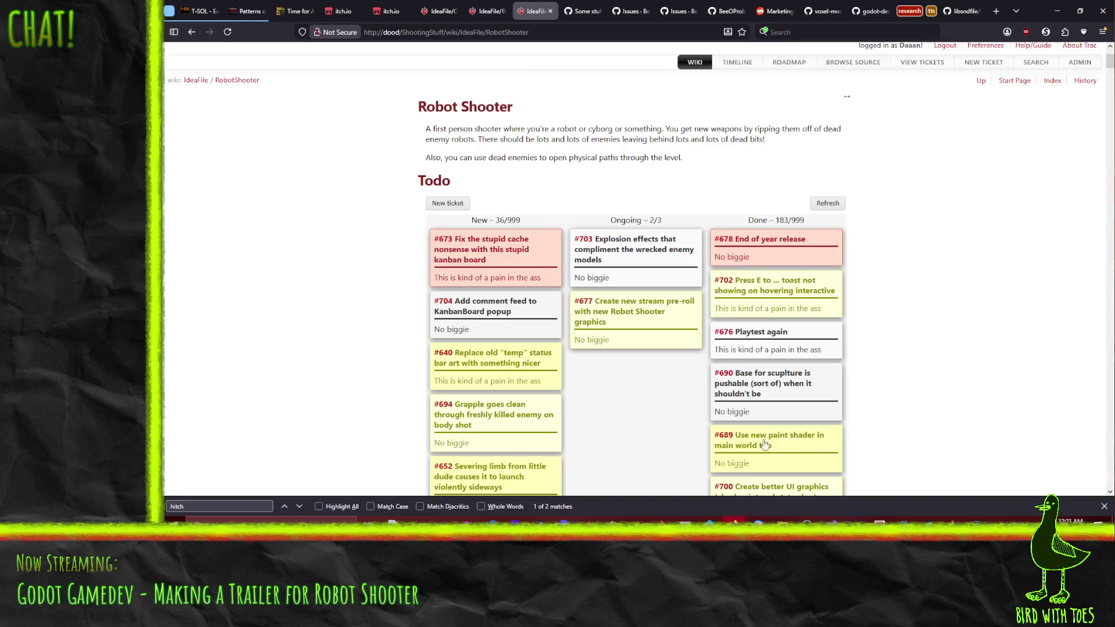